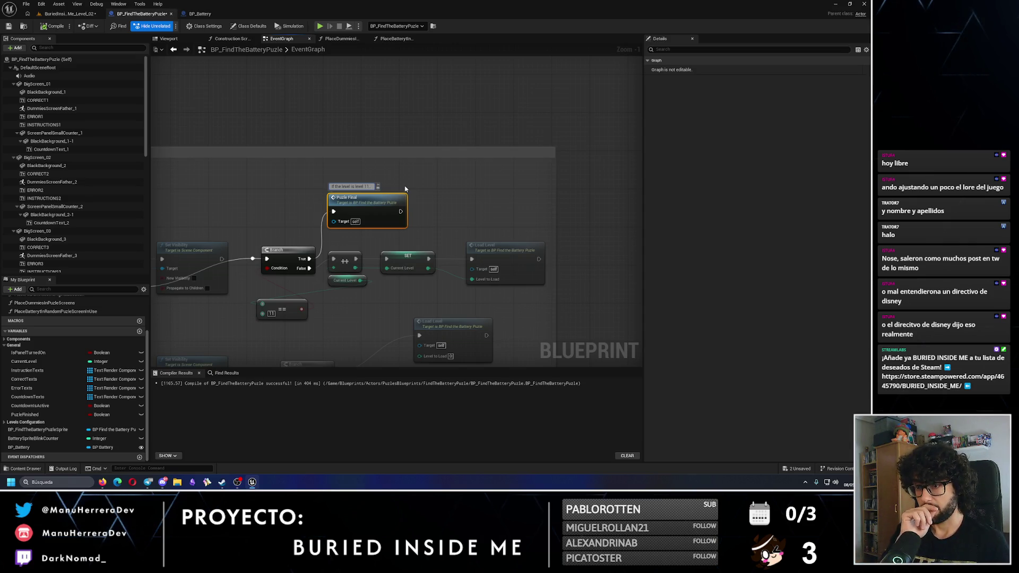
- Extend the comment above Puzle Final with 'No more levels, just puzle final le…'
scroll(428, 190, down, 6)
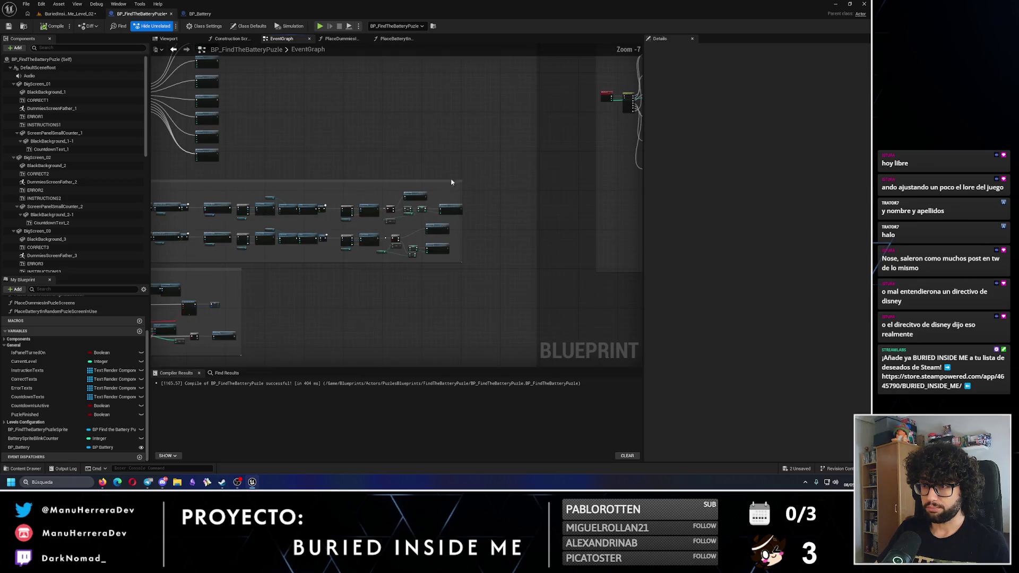
scroll(225, 298, up, 4)
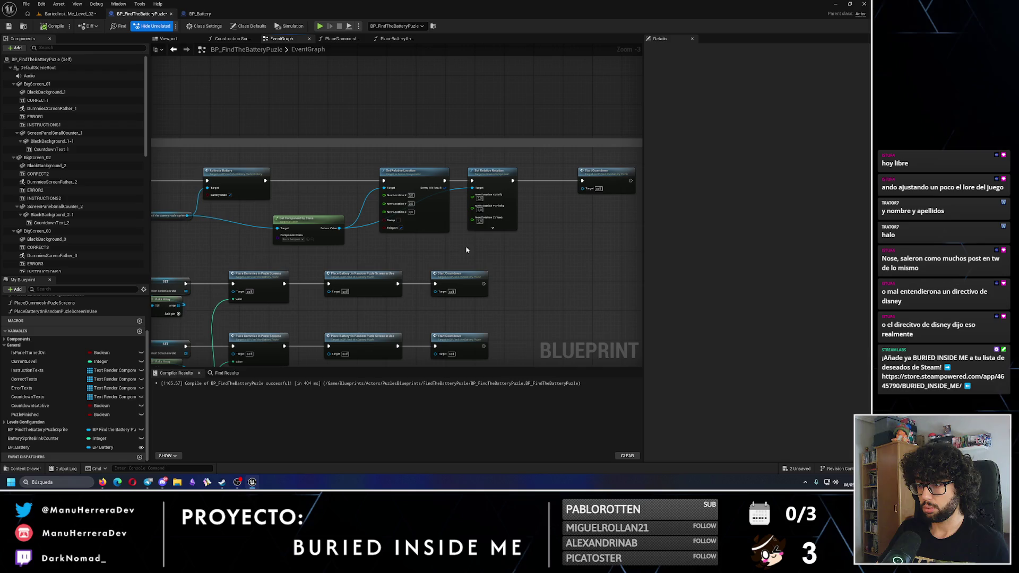
mouse_move(202, 242)
mouse_down()
mouse_move(409, 266)
mouse_move(253, 270)
mouse_up()
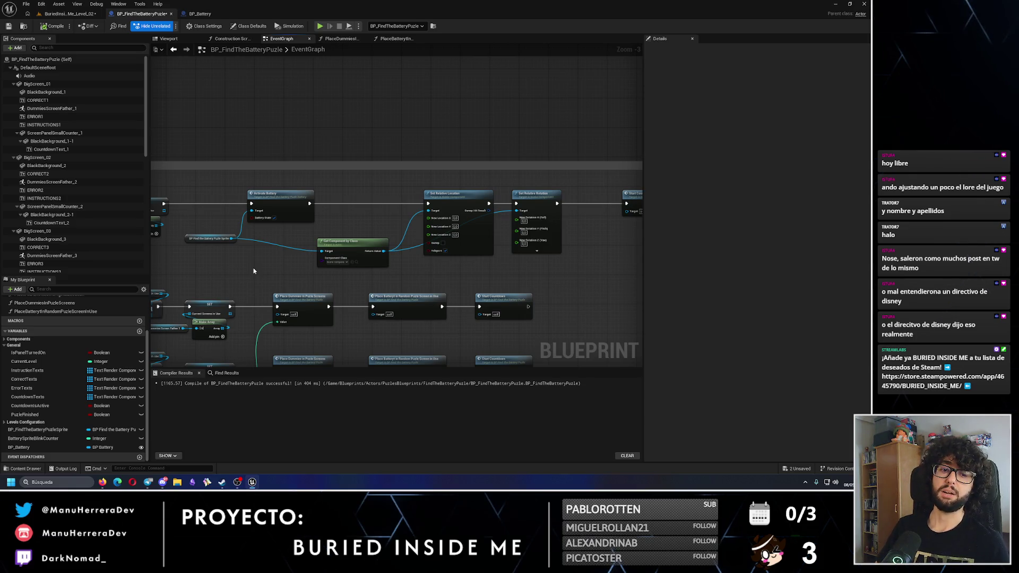
scroll(253, 271, down, 5)
drag(253, 271, 441, 235)
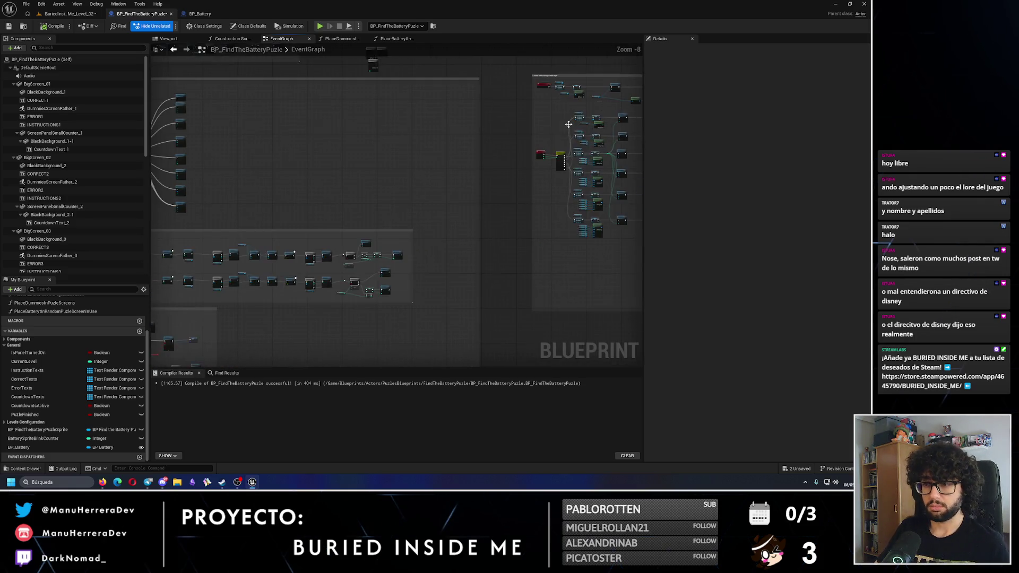
scroll(440, 235, up, 7)
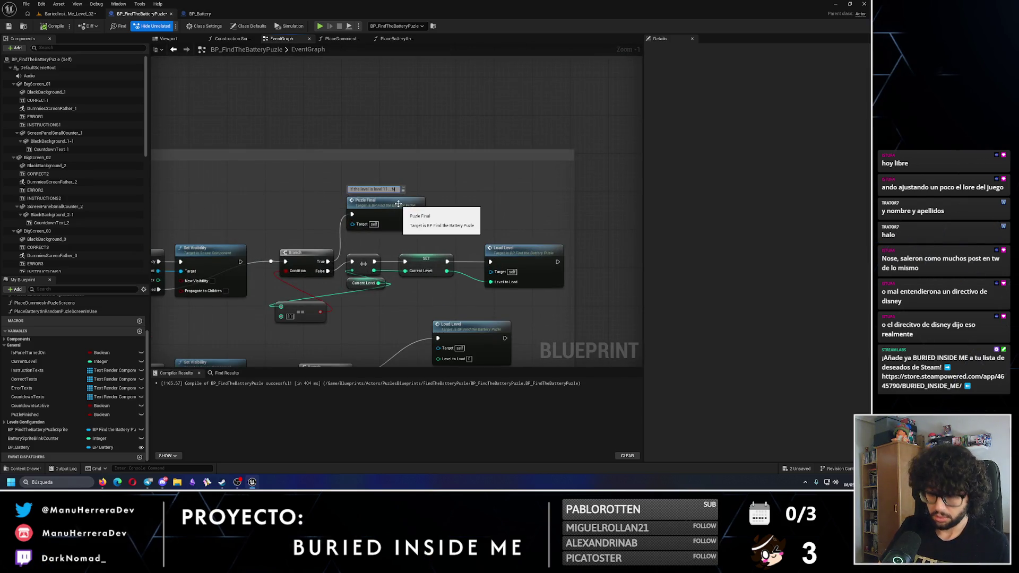
text(... No more levels, just puz)
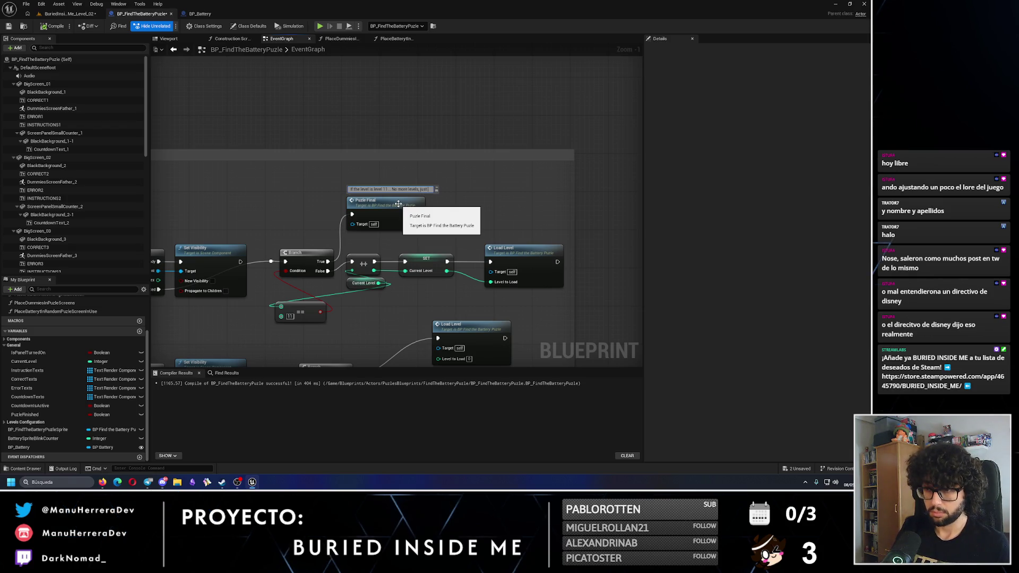
text(le final le)
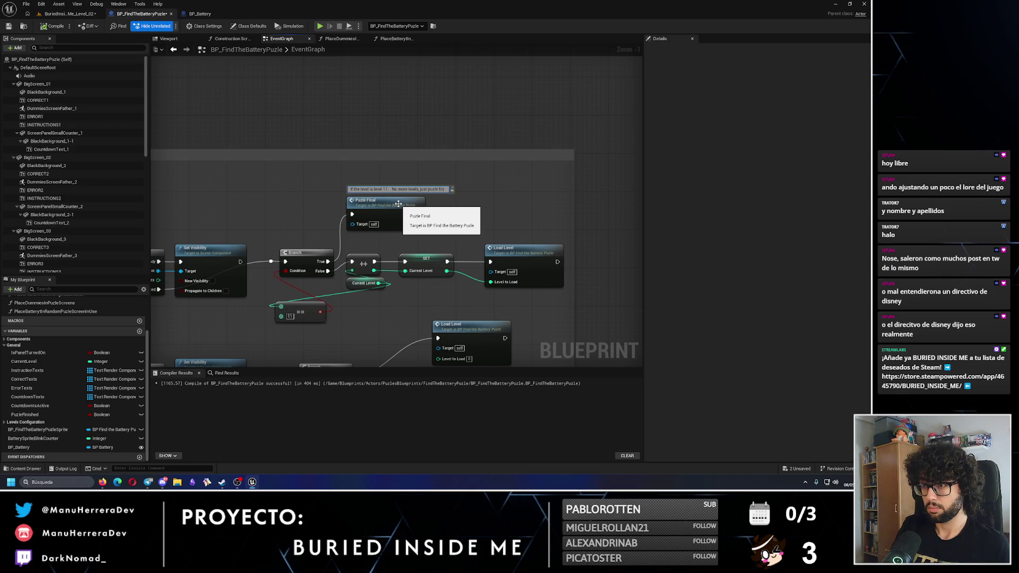
key(Return)
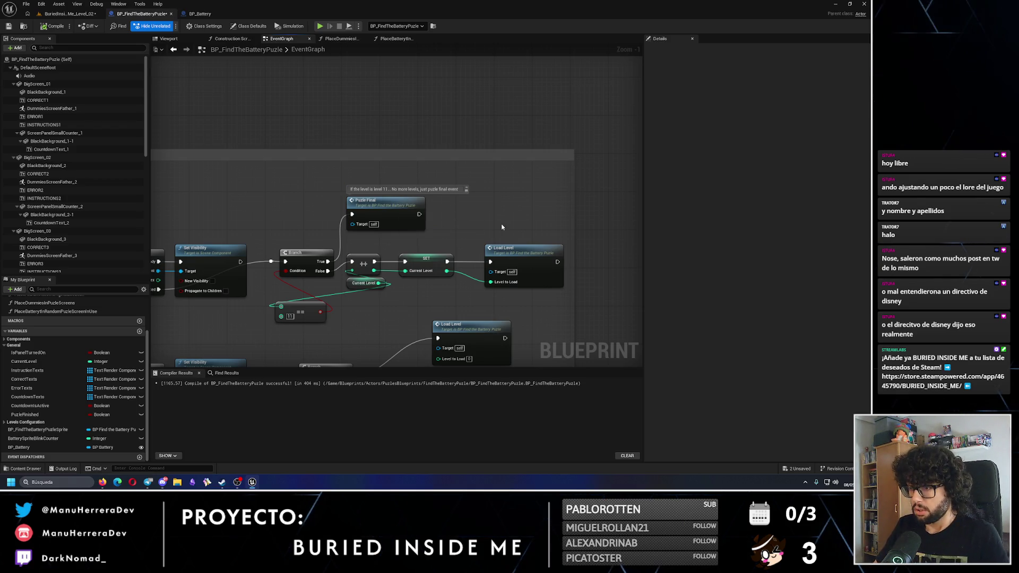
- Recompile BP_FindTheBatteryPuzle and bring the Puzle final comment group into view
scroll(491, 226, down, 1)
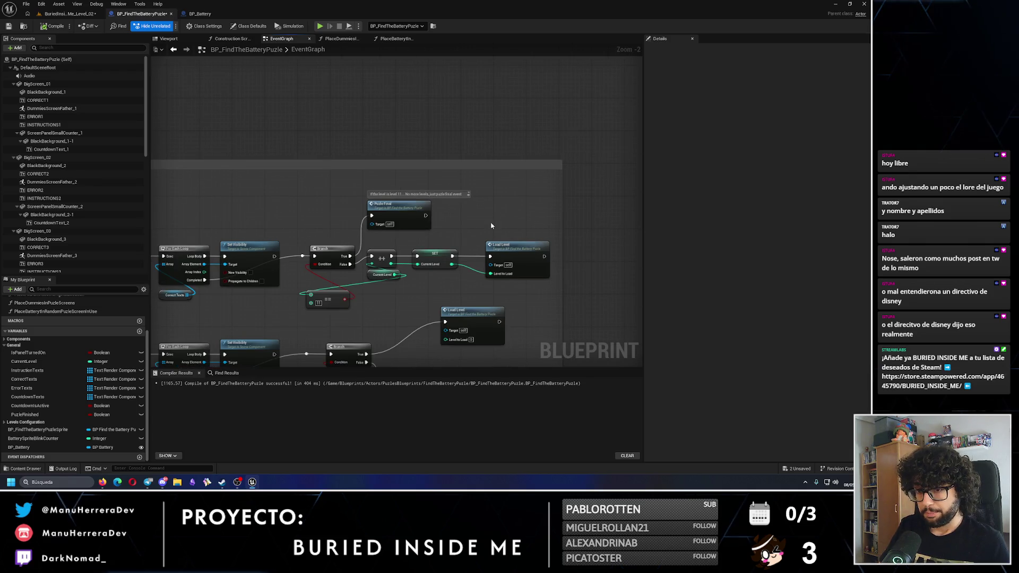
click(54, 28)
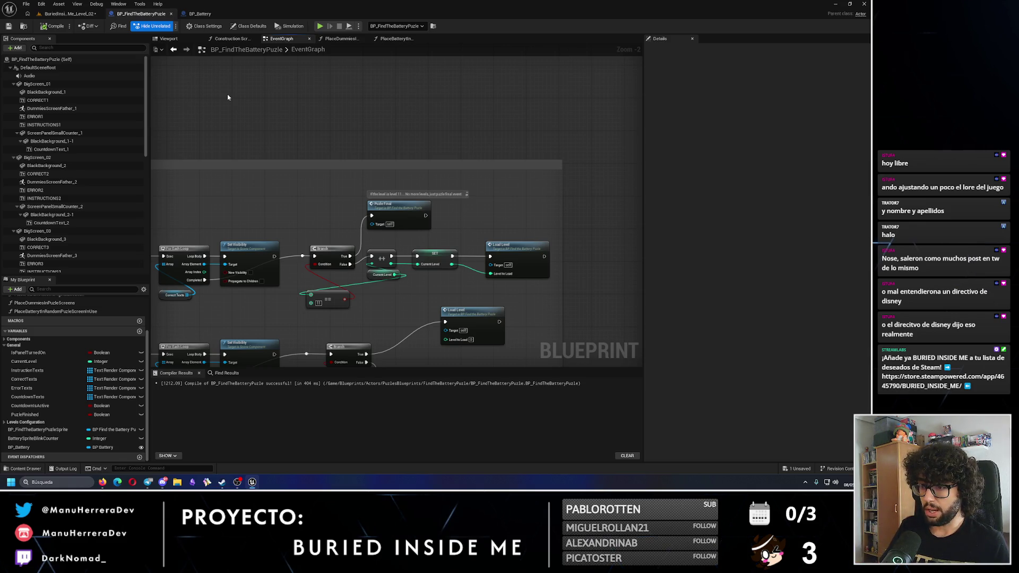
scroll(546, 164, down, 5)
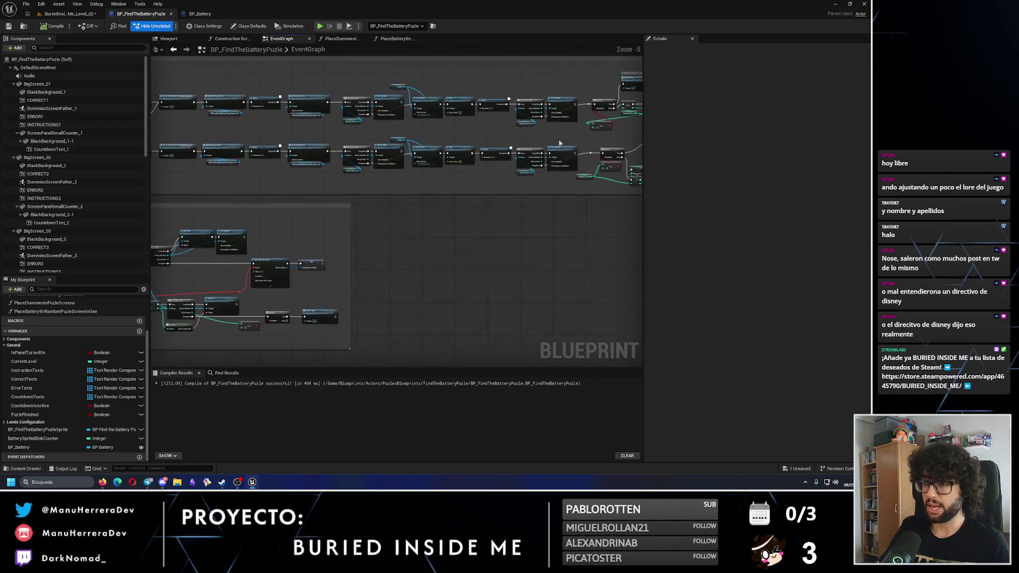
scroll(337, 245, up, 8)
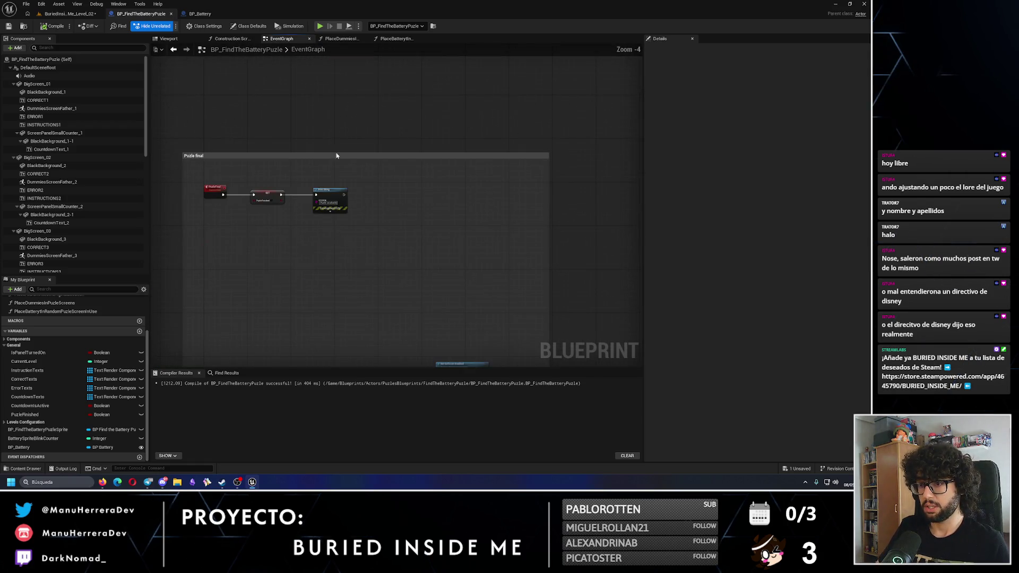
- Add a Timeline node to the Puzle final event and name it GiveBatteryToPlayer
drag(313, 206, 399, 168)
click(419, 182)
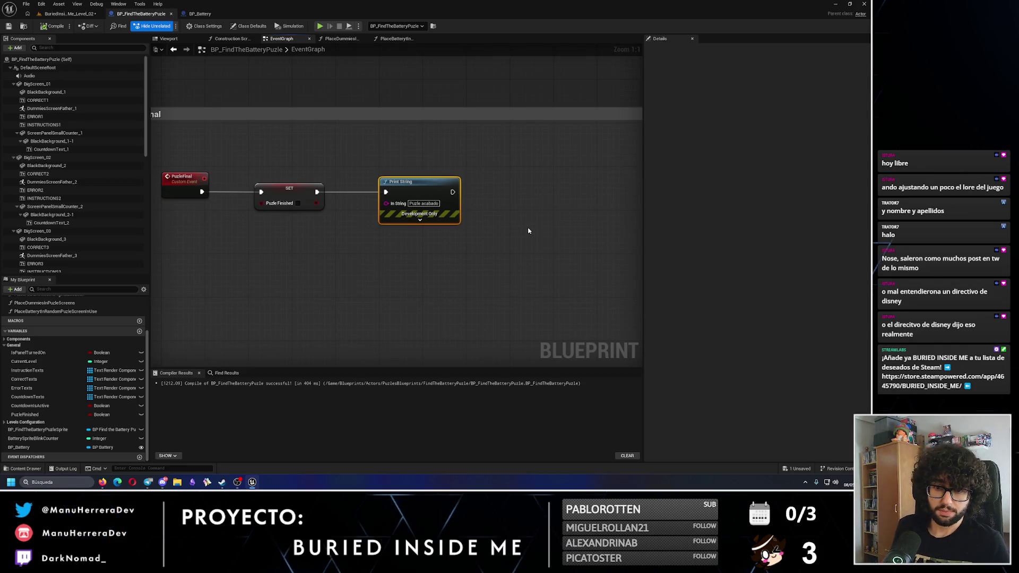
click(510, 237)
right_click(510, 237)
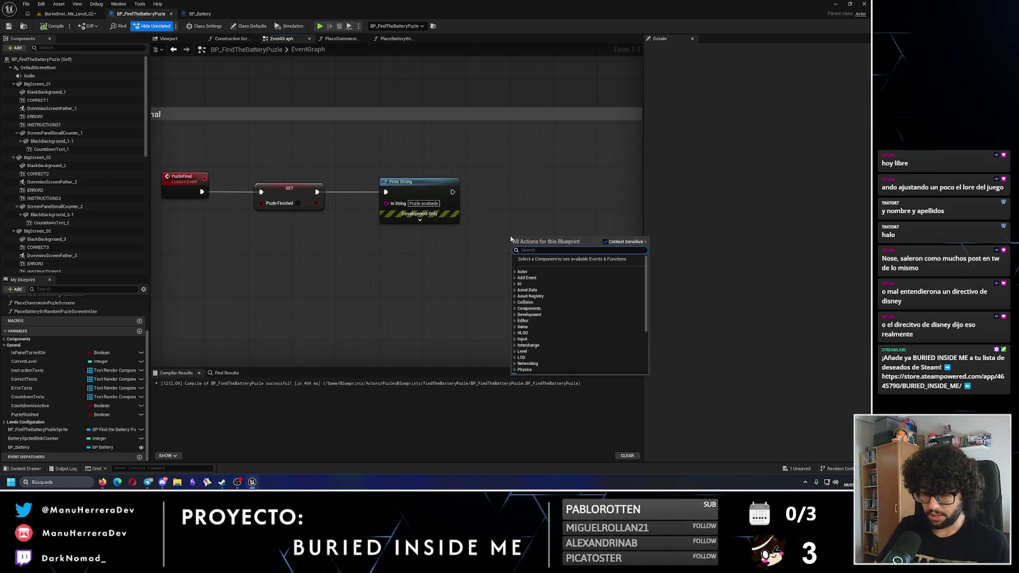
text(timeline)
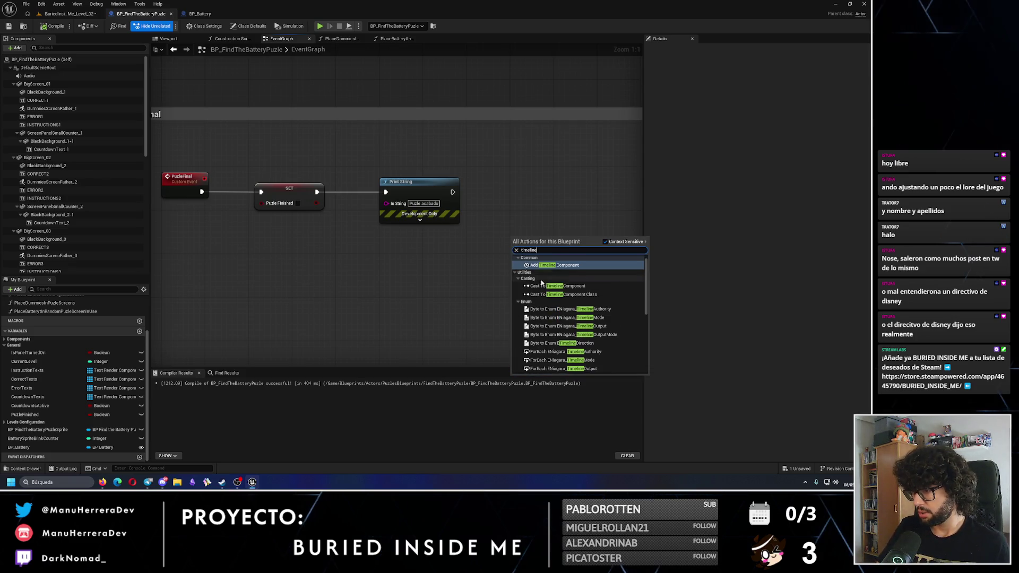
scroll(567, 312, down, 5)
scroll(567, 312, up, 5)
click(552, 265)
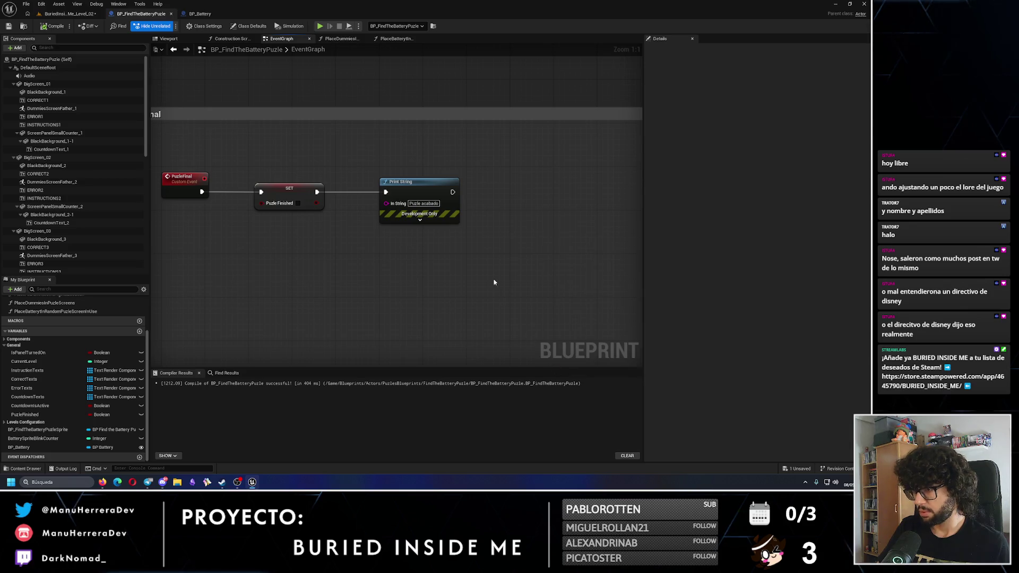
key(End)
text(- )
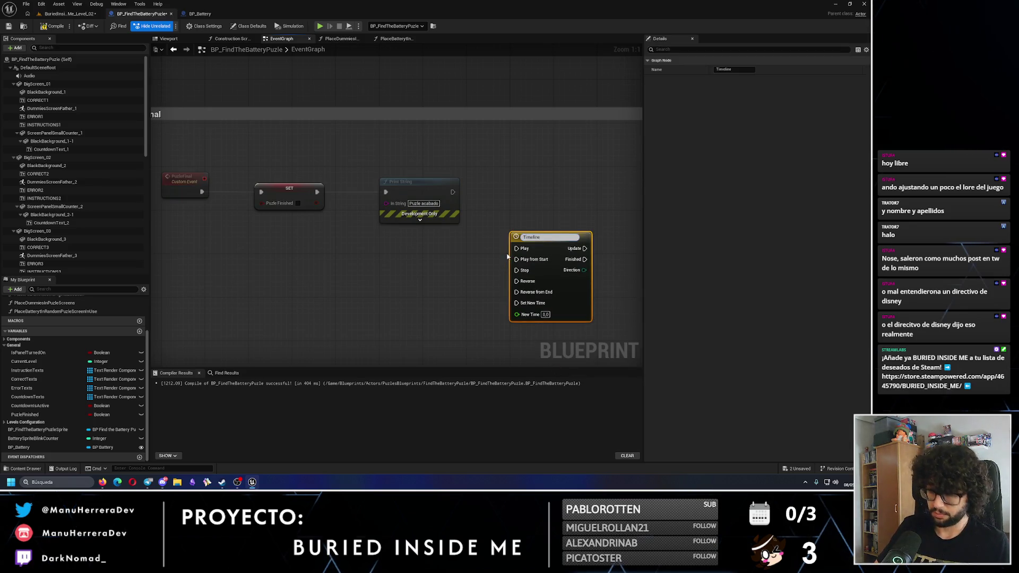
text(GiveBatt)
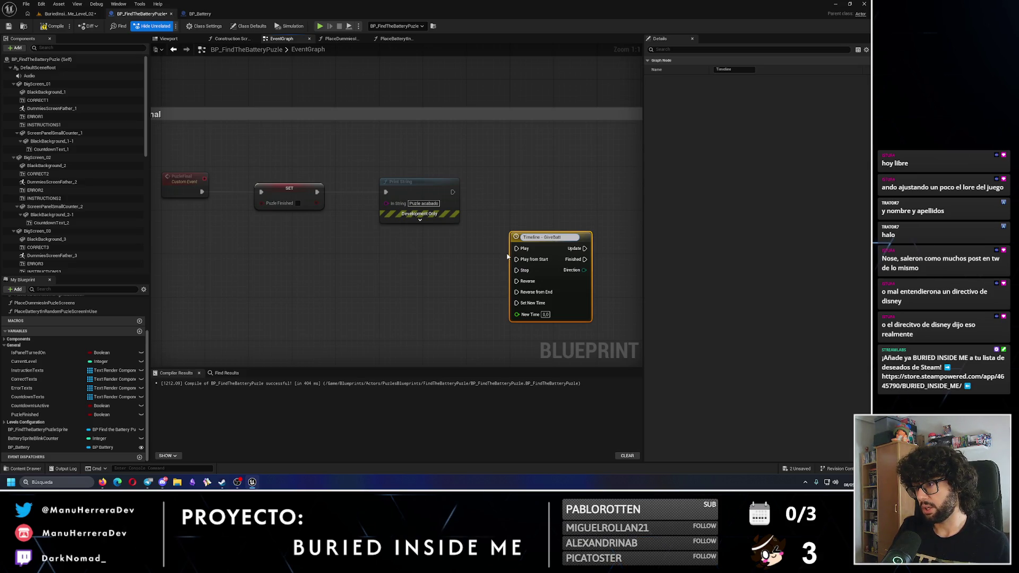
text(eryToPlayer)
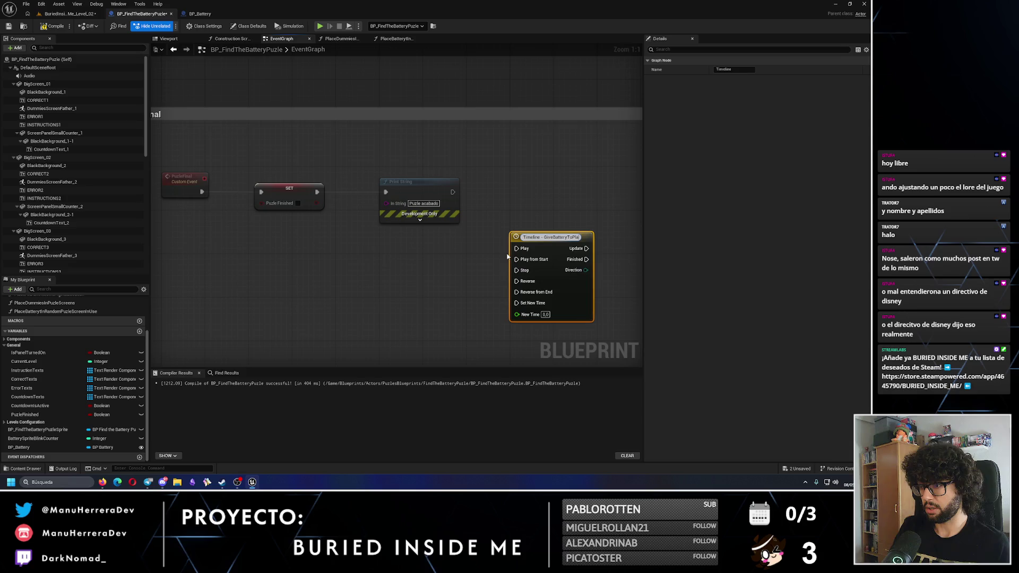
click(425, 183)
- Delete the Print String node and wire the SET node's exec into the timeline
key(Delete)
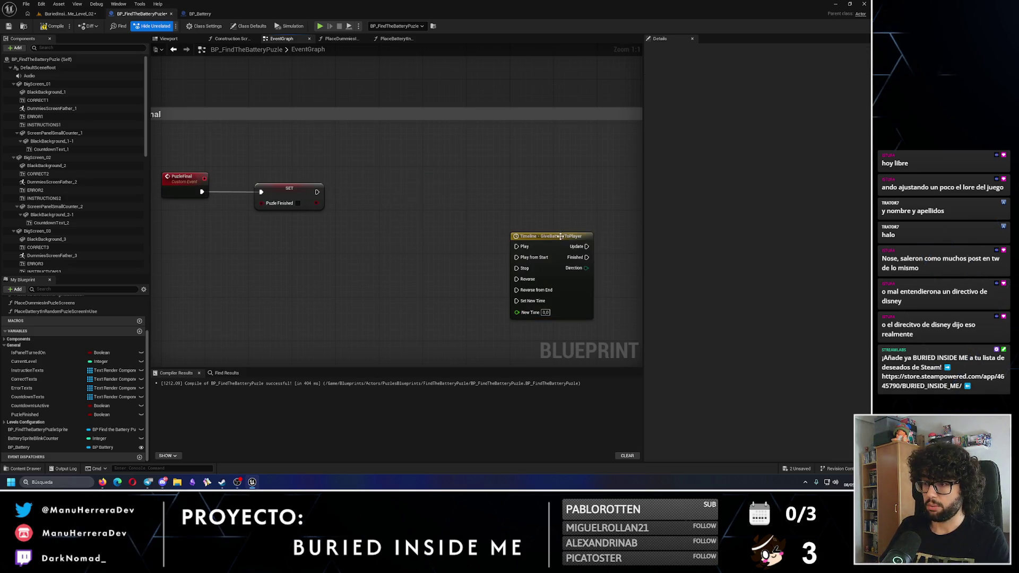
drag(551, 236, 443, 187)
mouse_move(317, 192)
mouse_down()
mouse_move(408, 208)
mouse_move(436, 182)
mouse_move(428, 175)
mouse_up()
click(346, 268)
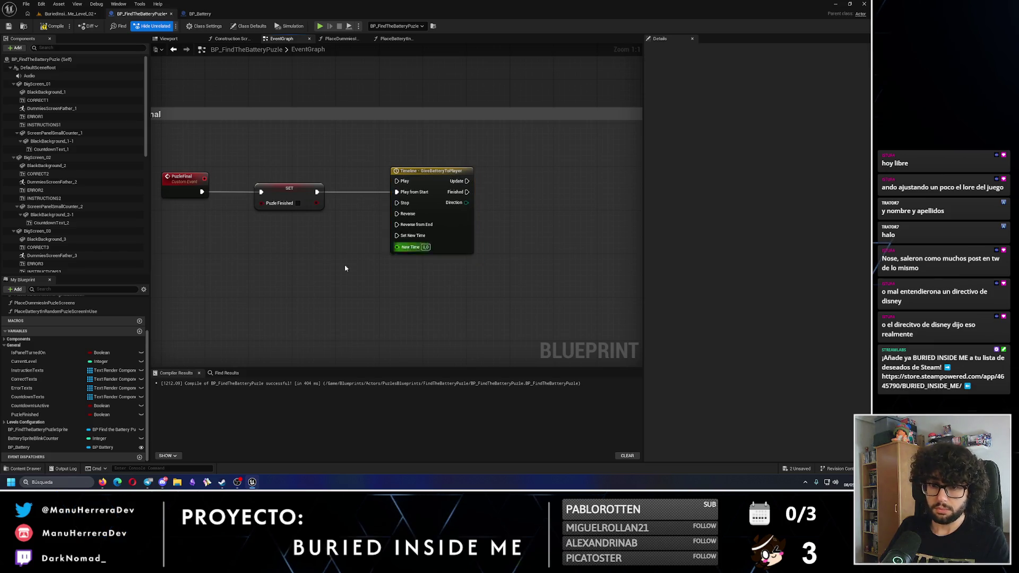
- Add a BP_Battery getter with a Battery Model reference, removing the unwanted setter nodes
drag(33, 452, 385, 356)
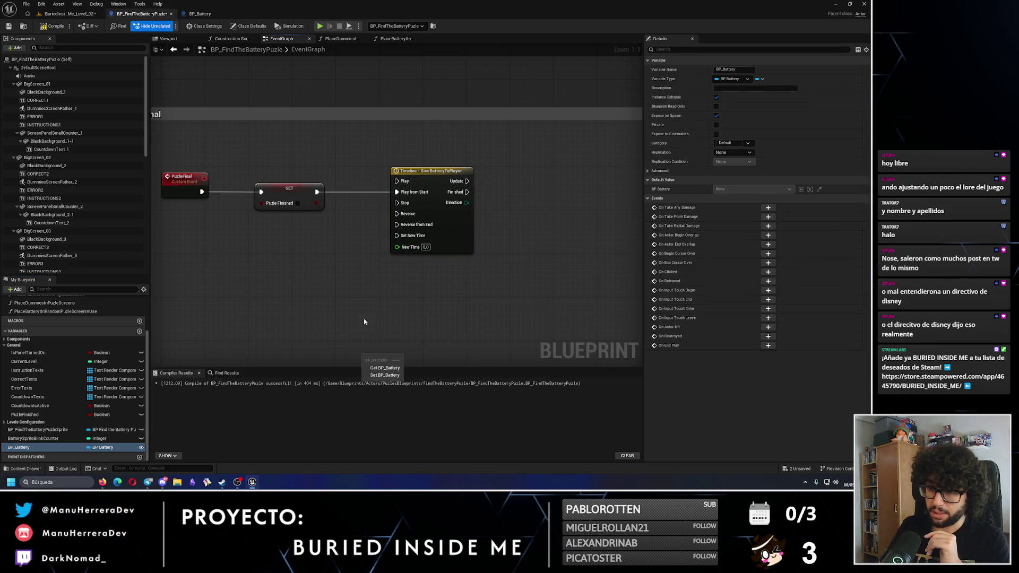
key(Delete)
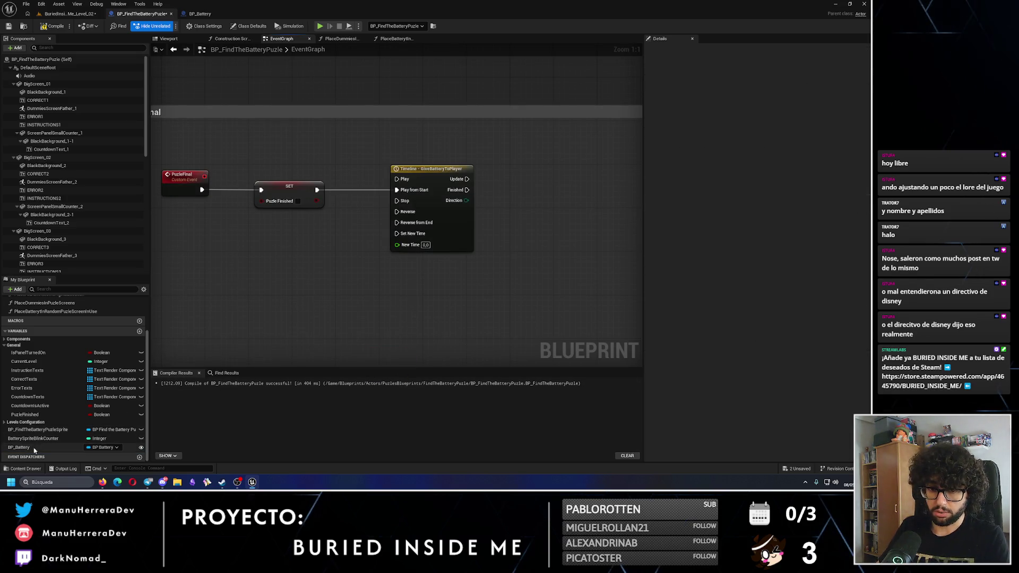
drag(33, 447, 420, 295)
click(381, 319)
text(st)
key(BackSpace)
text(attery mesh)
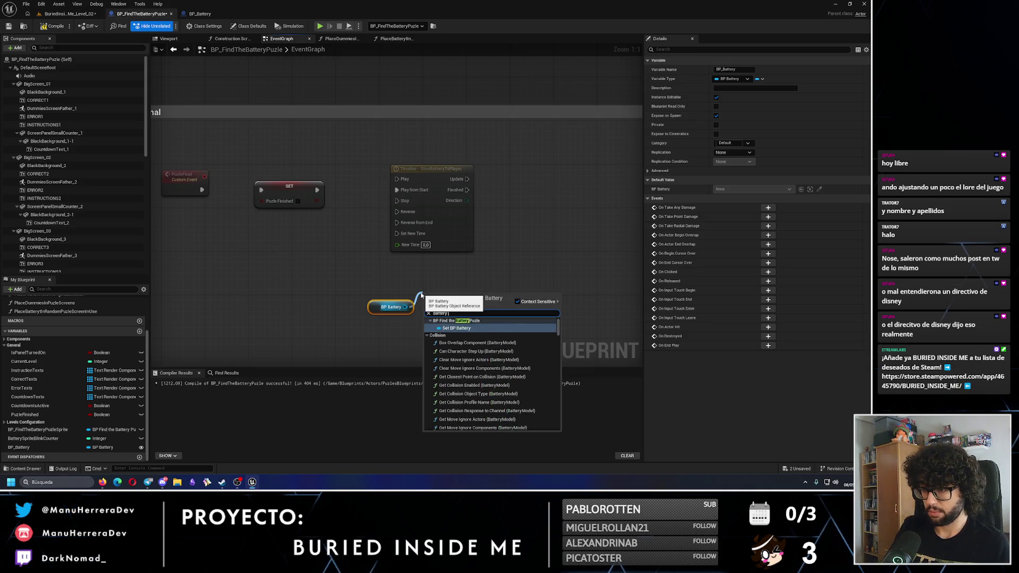
key(Return)
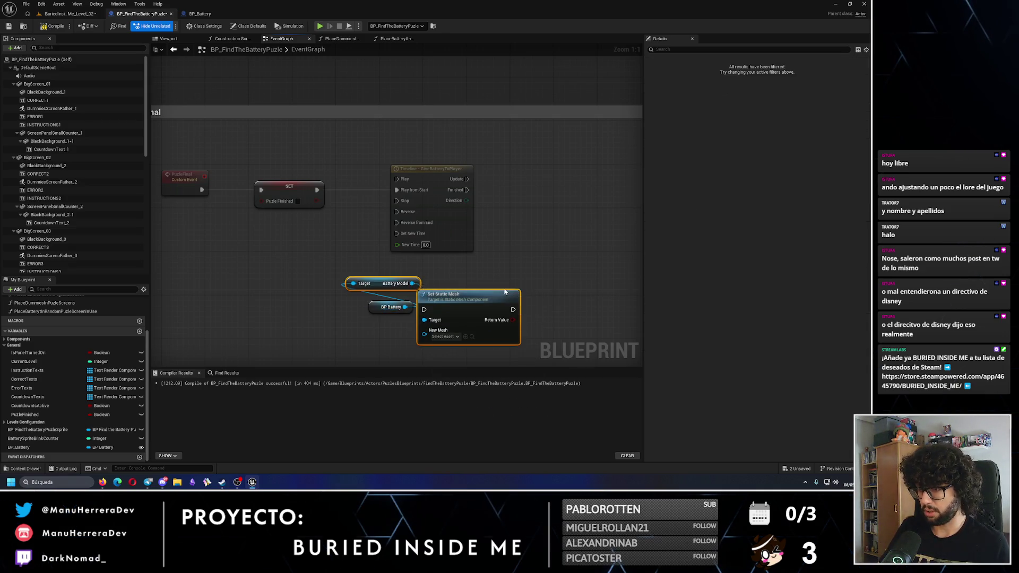
key(Delete)
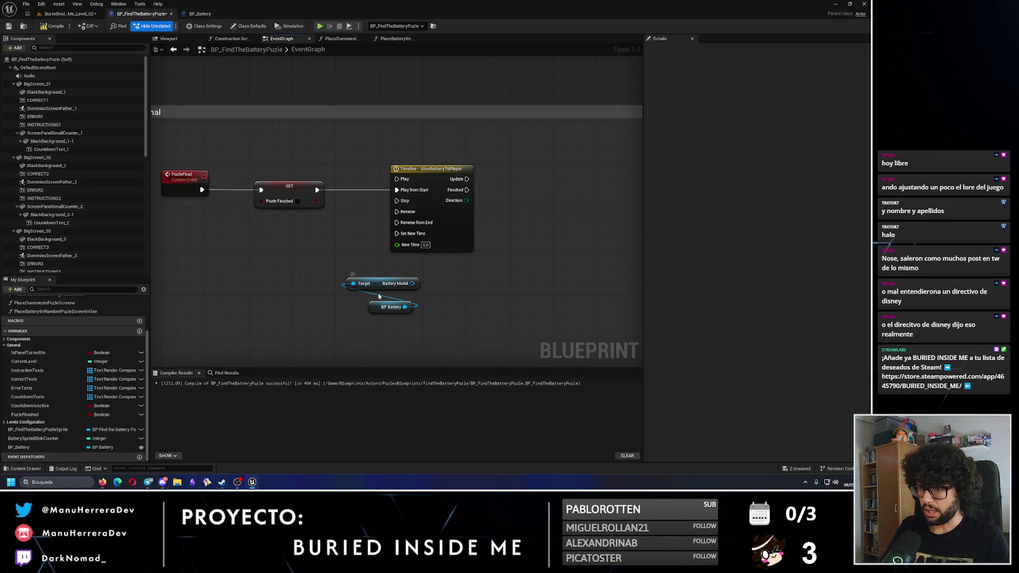
- Arrange both battery reference nodes beneath the GiveBatteryToPlayer timeline
drag(376, 289, 388, 298)
drag(525, 319, 352, 281)
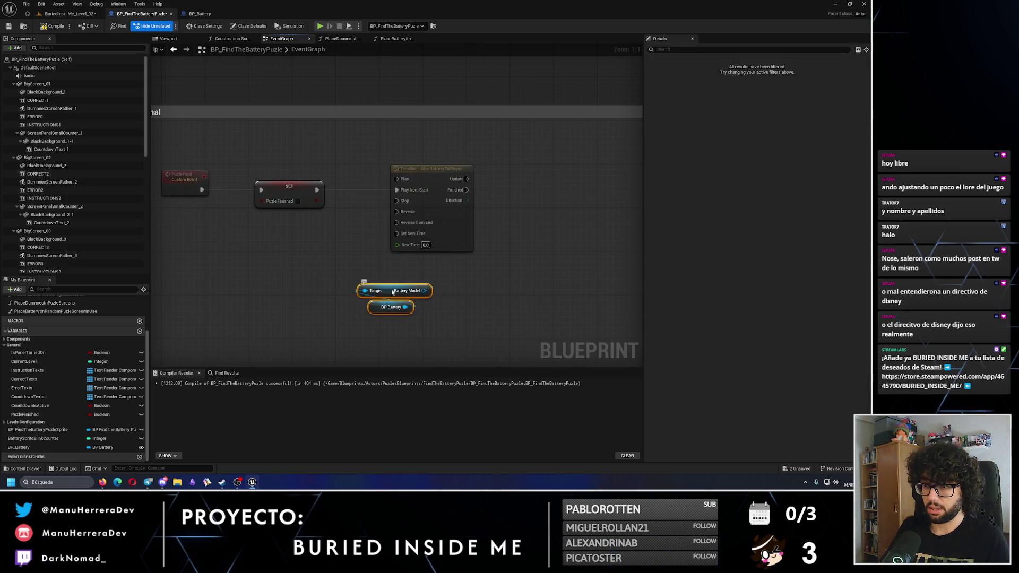
drag(414, 290, 463, 280)
scroll(432, 296, down, 2)
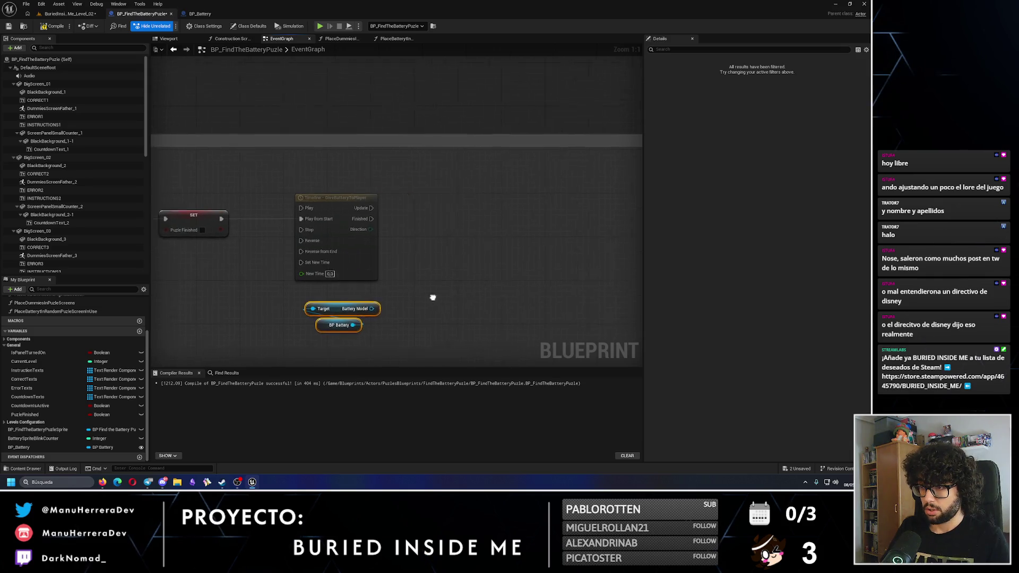
drag(415, 249, 456, 197)
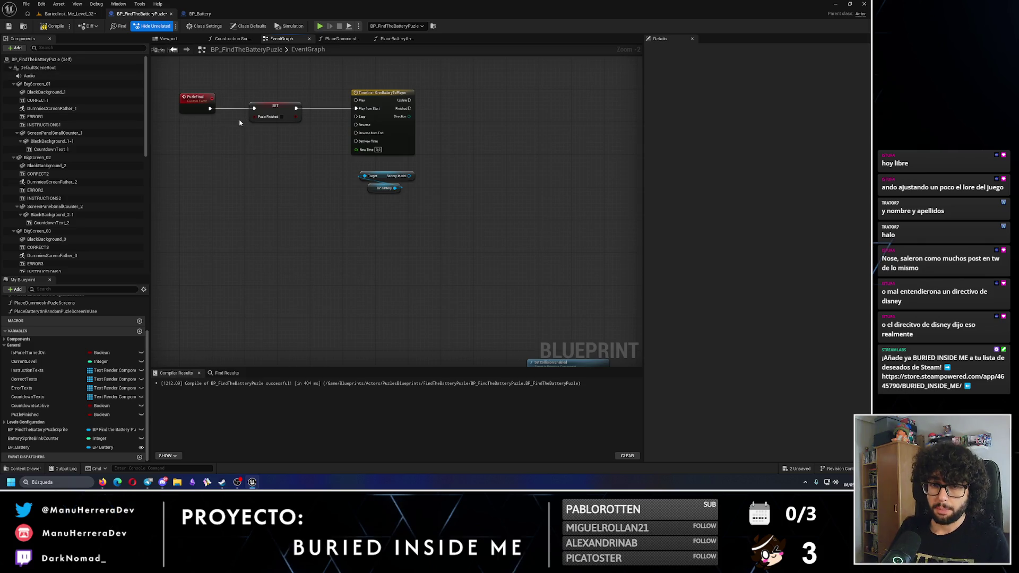
shift+click(10, 67)
click(10, 68)
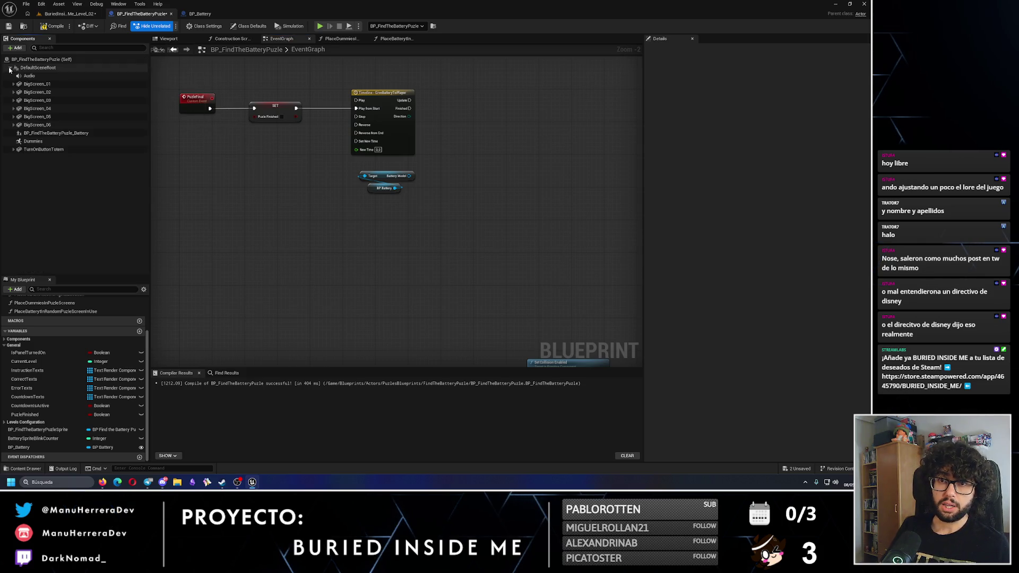
- Add a Paper Sprite component named BatteryInitialLocation in the Viewport
click(164, 38)
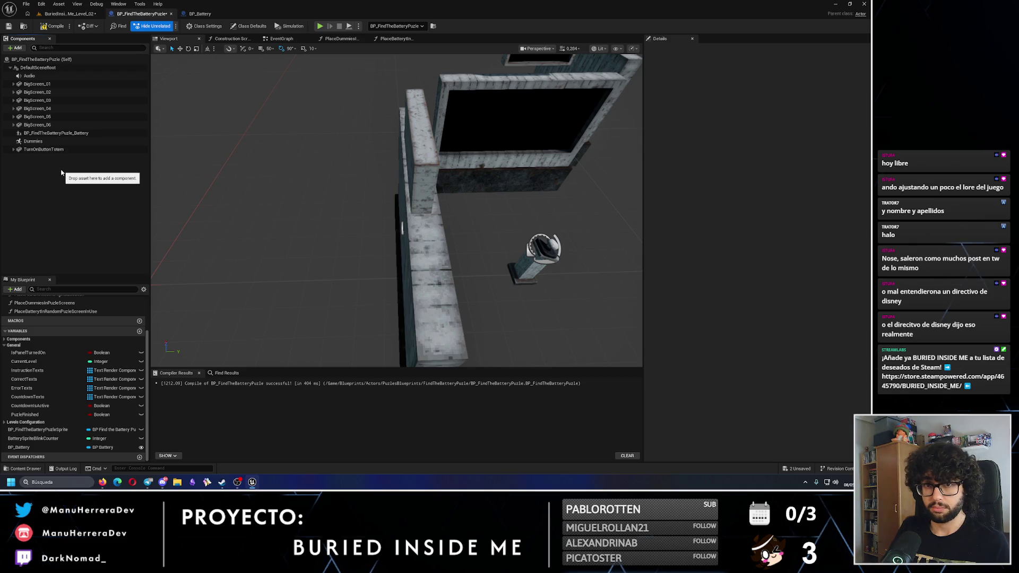
click(20, 49)
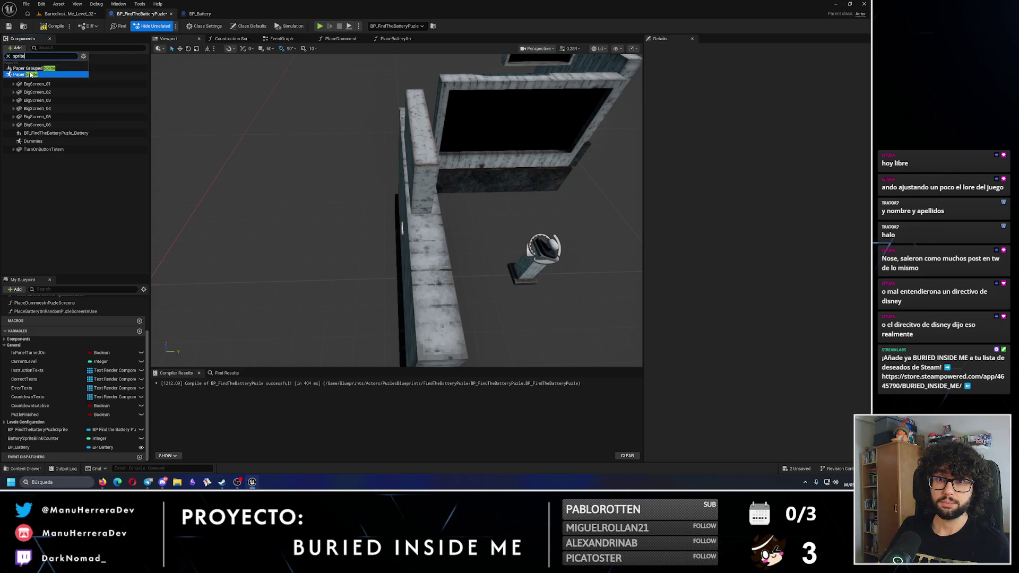
click(32, 74)
text(Battery)
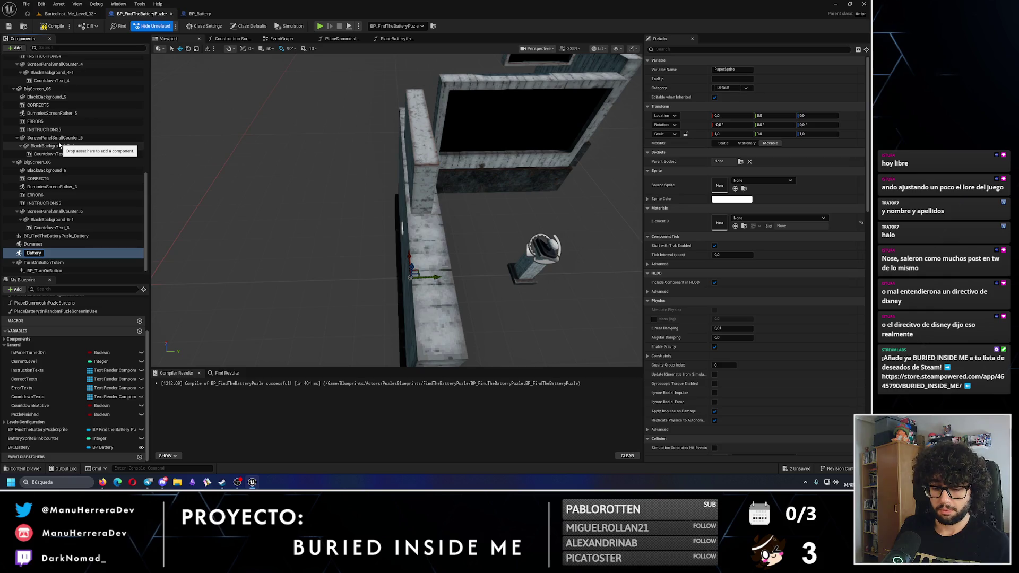
text(InitialLocation)
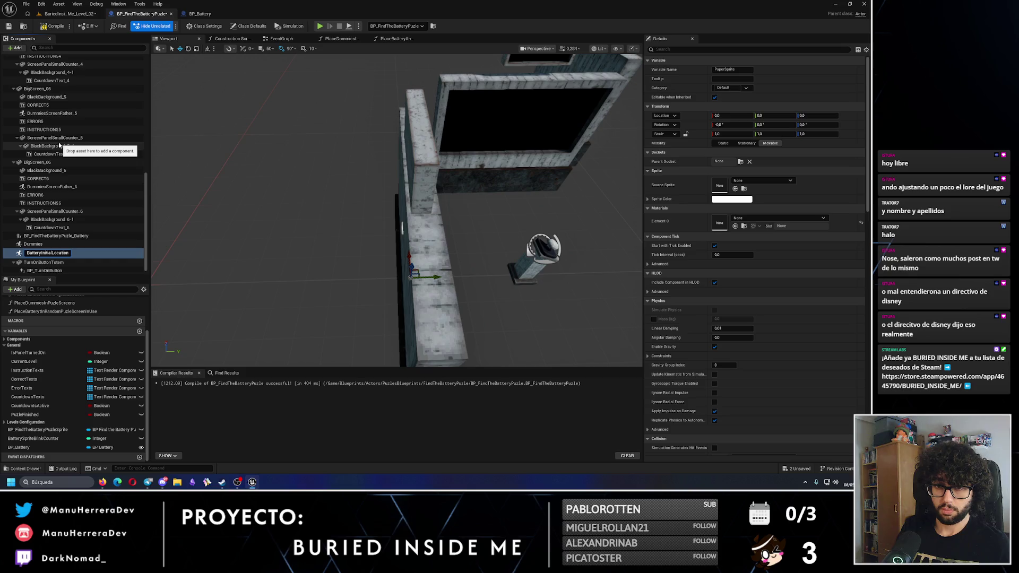
key(Return)
- Duplicate BatteryInitialLocation and rename the copy BatteryPuzleFinalLocation
scroll(26, 85, up, 5)
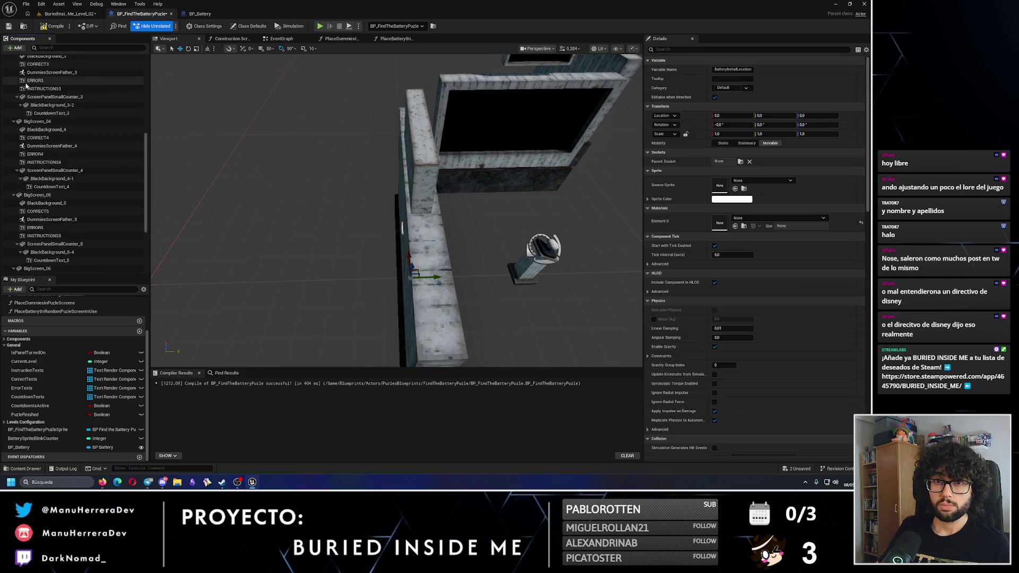
scroll(24, 80, up, 5)
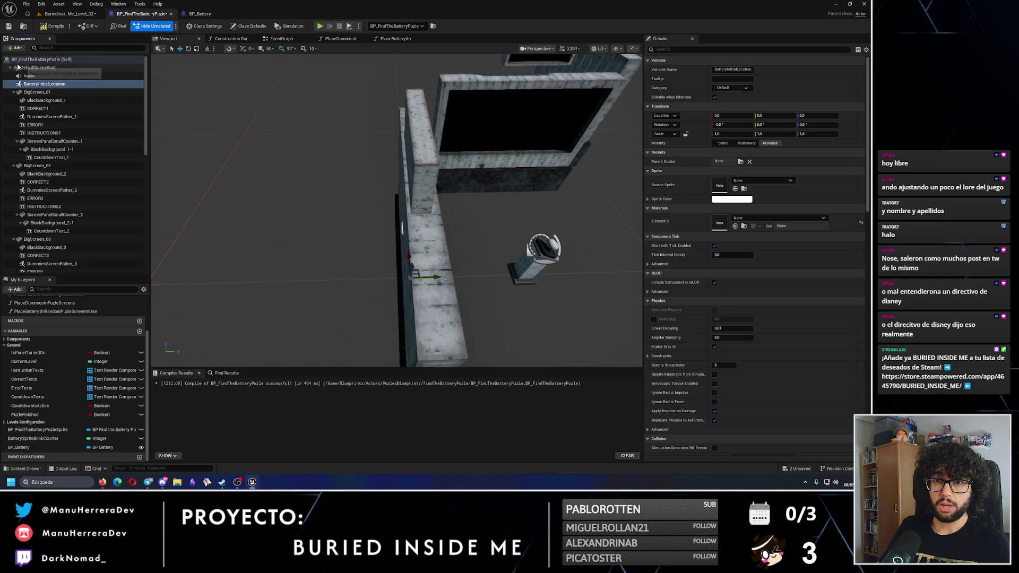
click(17, 67)
shift+click(10, 67)
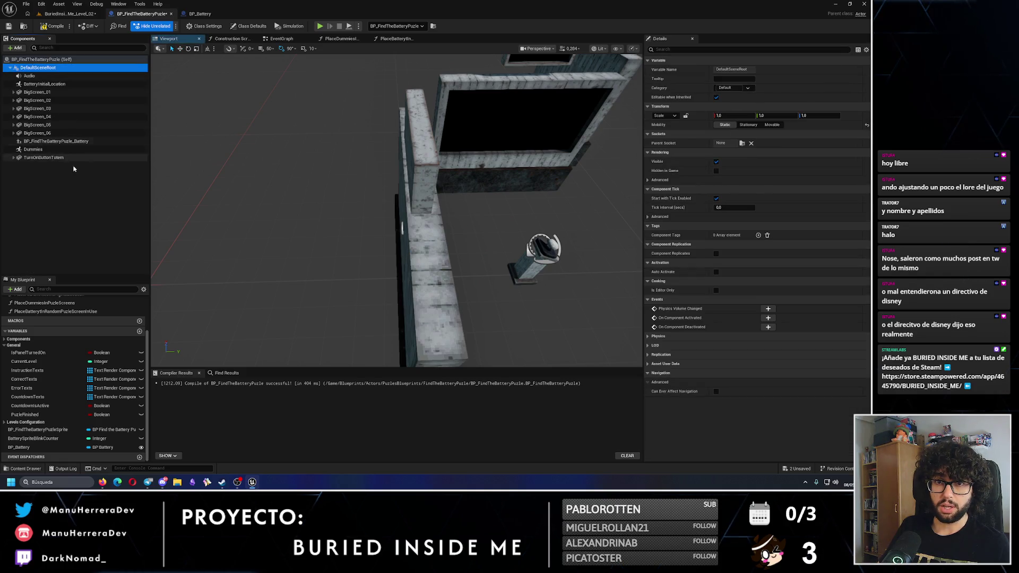
click(44, 84)
key(ctrl+d)
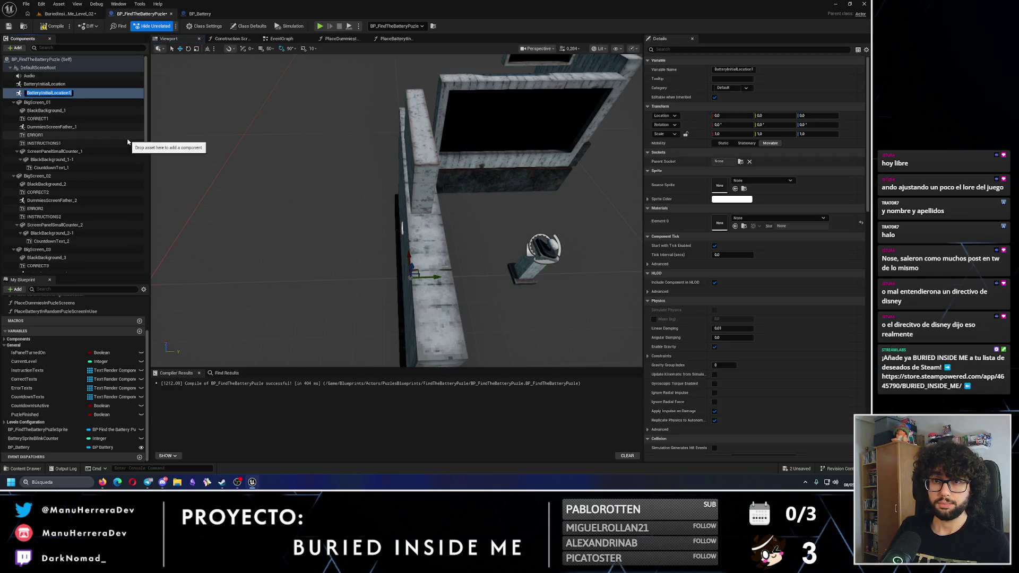
text(BatteryIni)
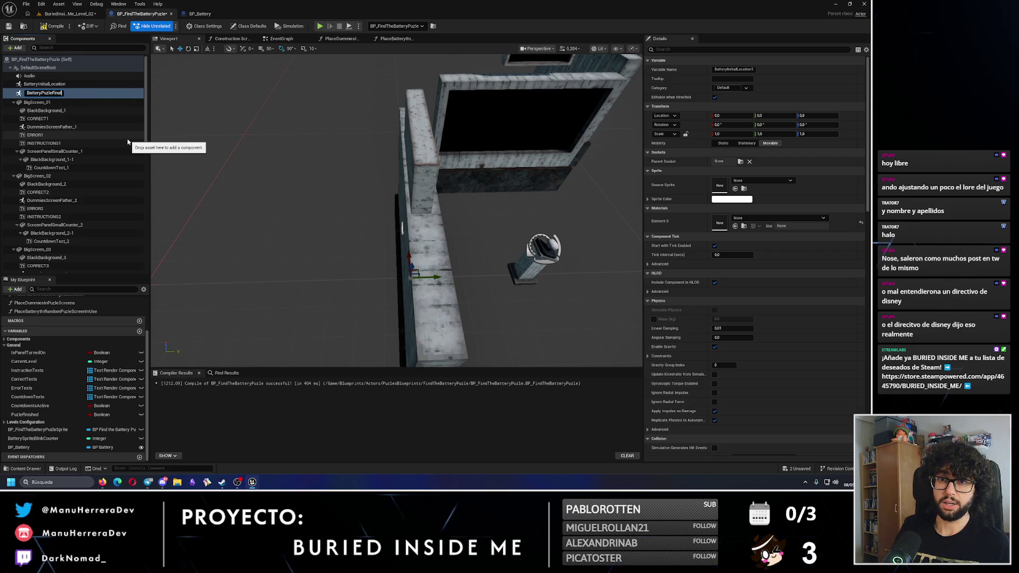
key(Return)
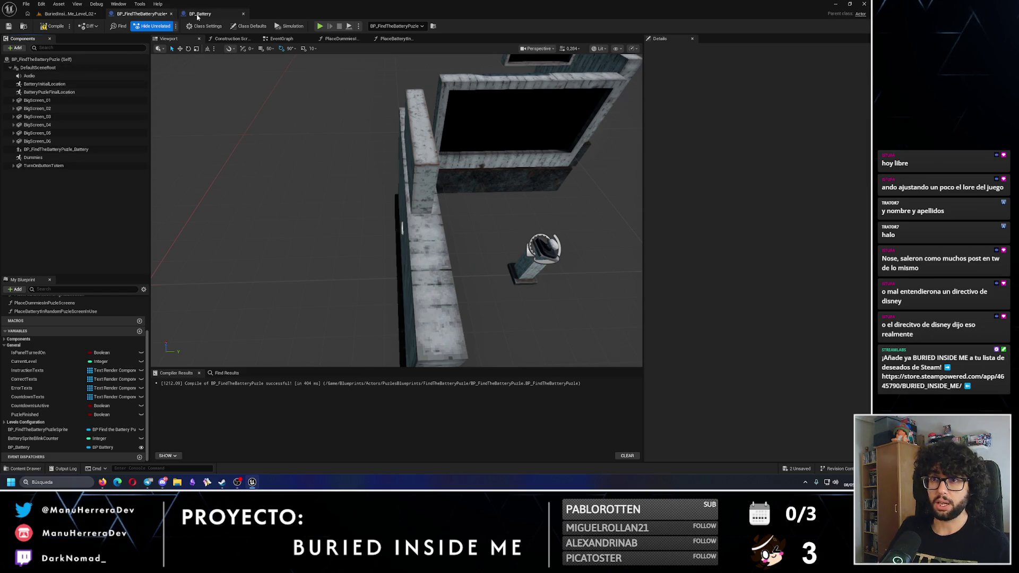
- Save BP_FindTheBatteryPuzle and glance at the level editor before returning
click(8, 26)
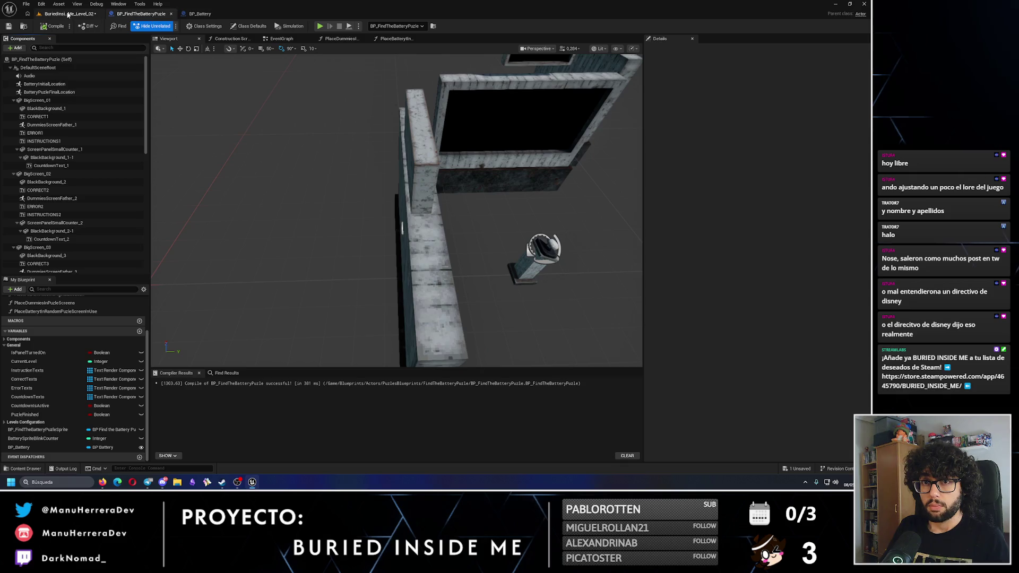
click(67, 15)
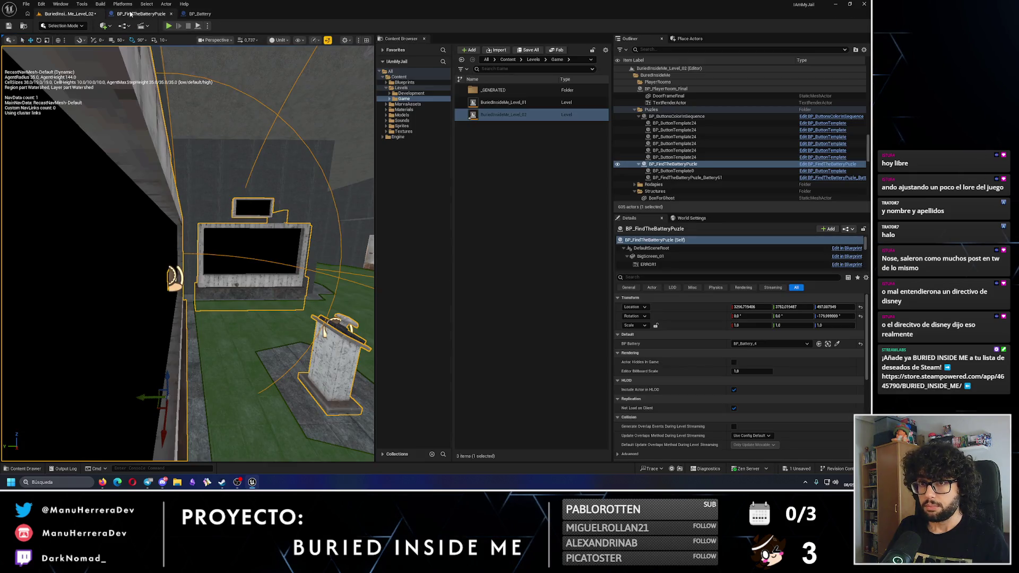
click(151, 14)
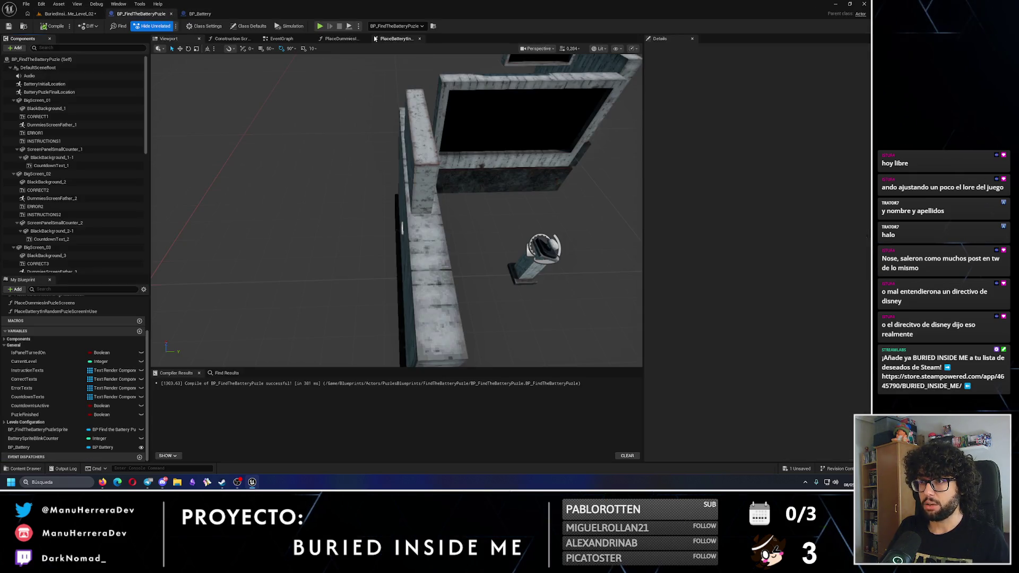
- Close the PlaceBatteryIn… and PlaceDummies… function graph tabs, leaving EventGraph open
click(393, 39)
click(419, 39)
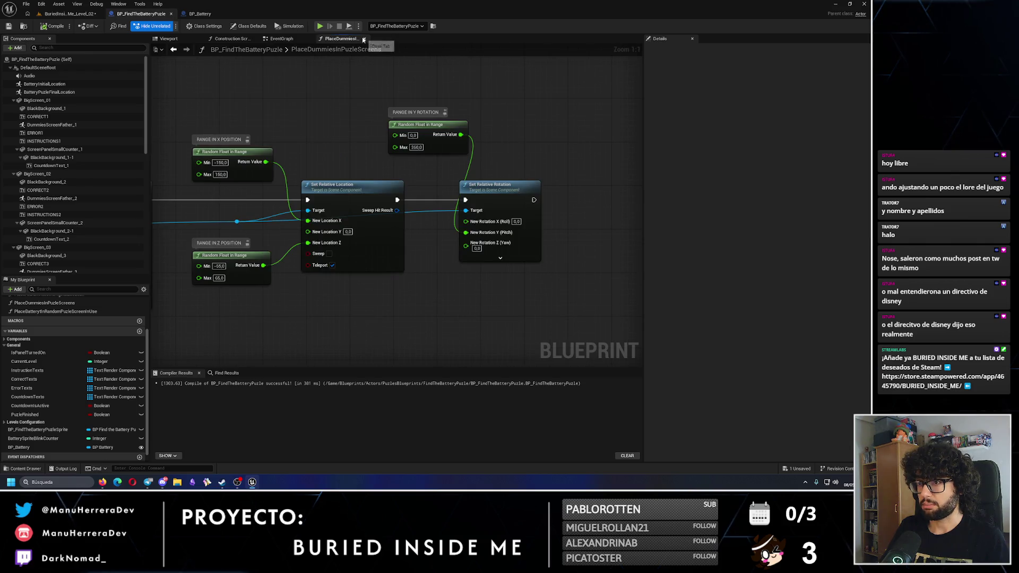
click(364, 38)
scroll(374, 153, down, 3)
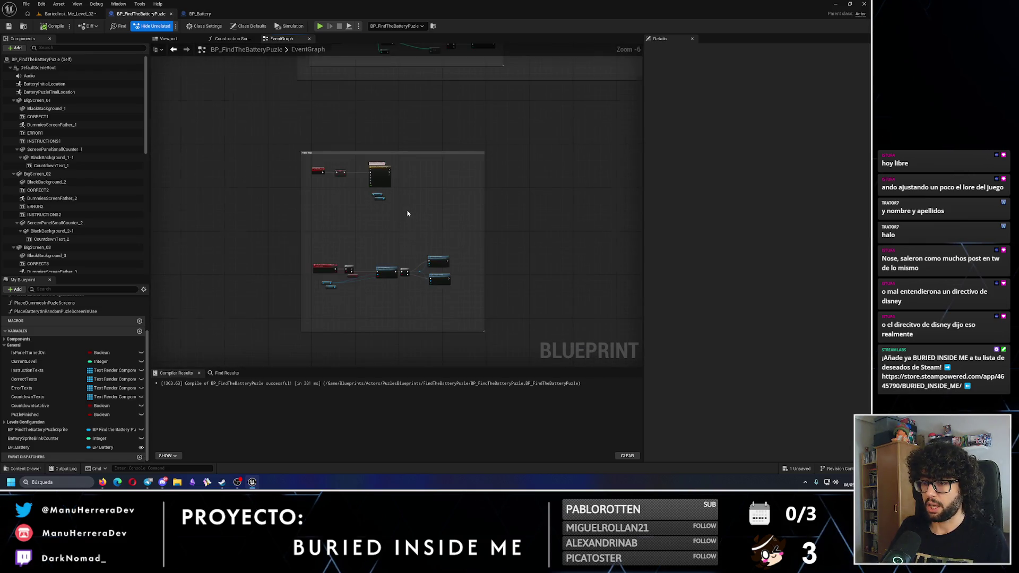
scroll(409, 211, up, 3)
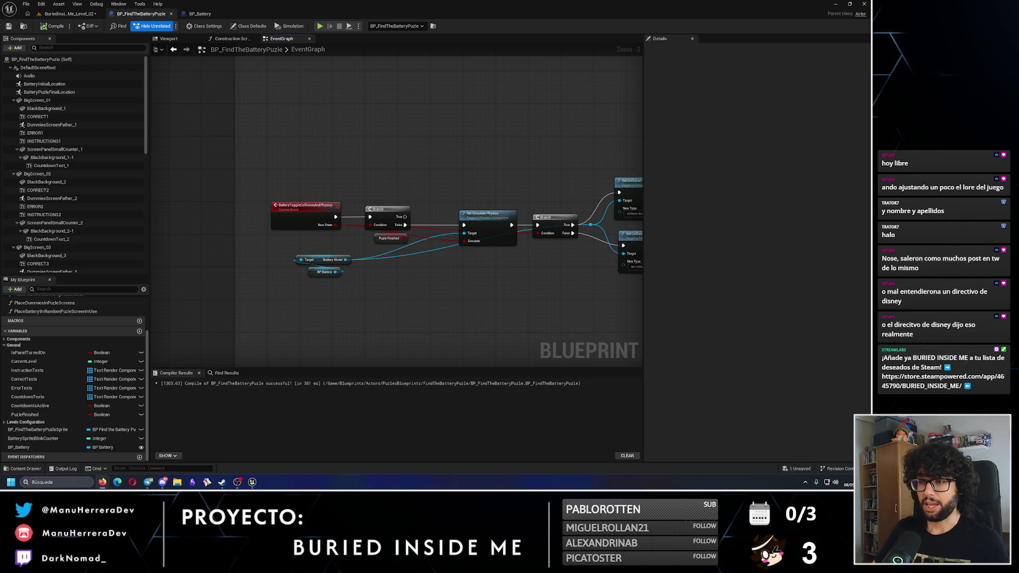
scroll(352, 212, down, 3)
scroll(307, 211, up, 2)
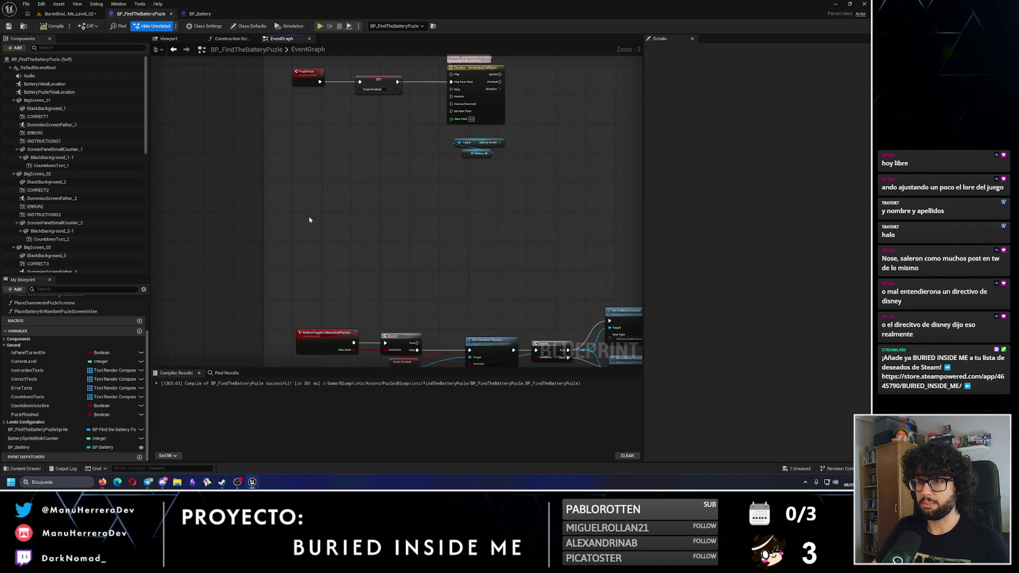
- Add a custom event and paste a copy of the BP Battery and Battery Model nodes under it
right_click(309, 219)
text(custom event)
key(Return)
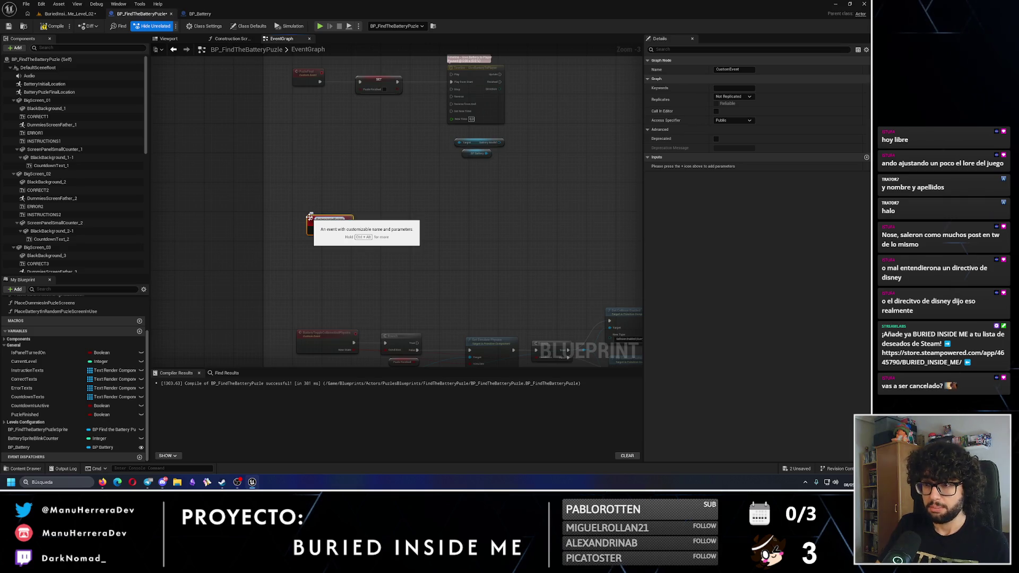
drag(466, 191, 495, 203)
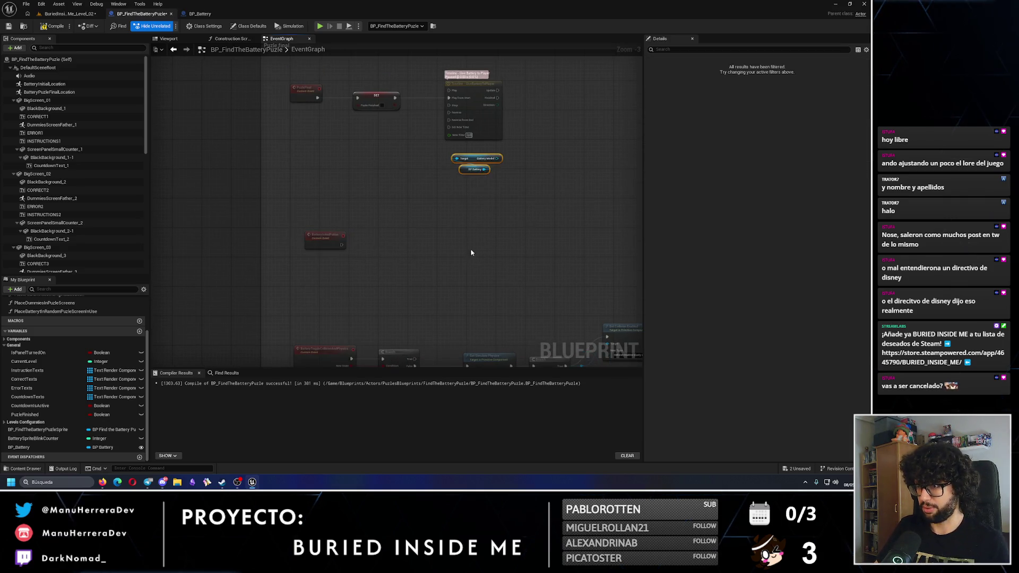
key(ctrl+c)
key(ctrl+v)
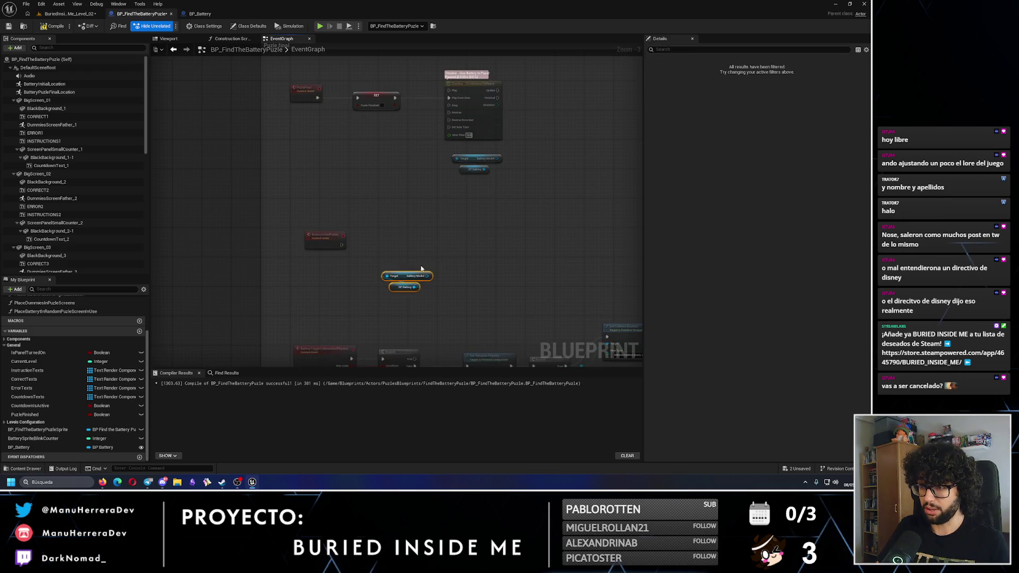
mouse_move(395, 276)
mouse_down()
mouse_move(315, 261)
mouse_move(379, 243)
mouse_up()
click(364, 249)
- Add a Set World Location node beside the copied battery nodes
text(set world loca)
key(Return)
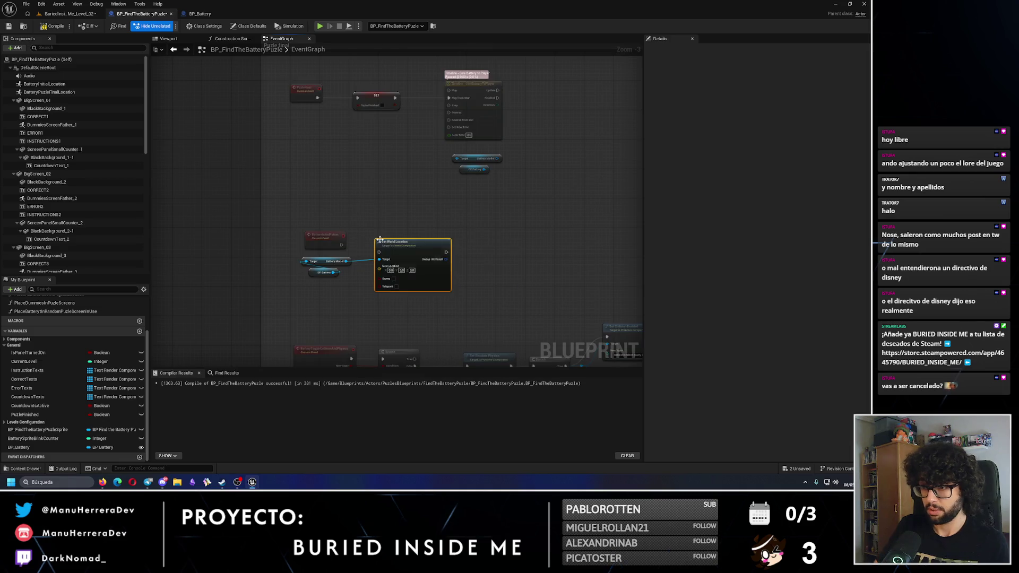
scroll(403, 247, up, 2)
drag(403, 248, 422, 223)
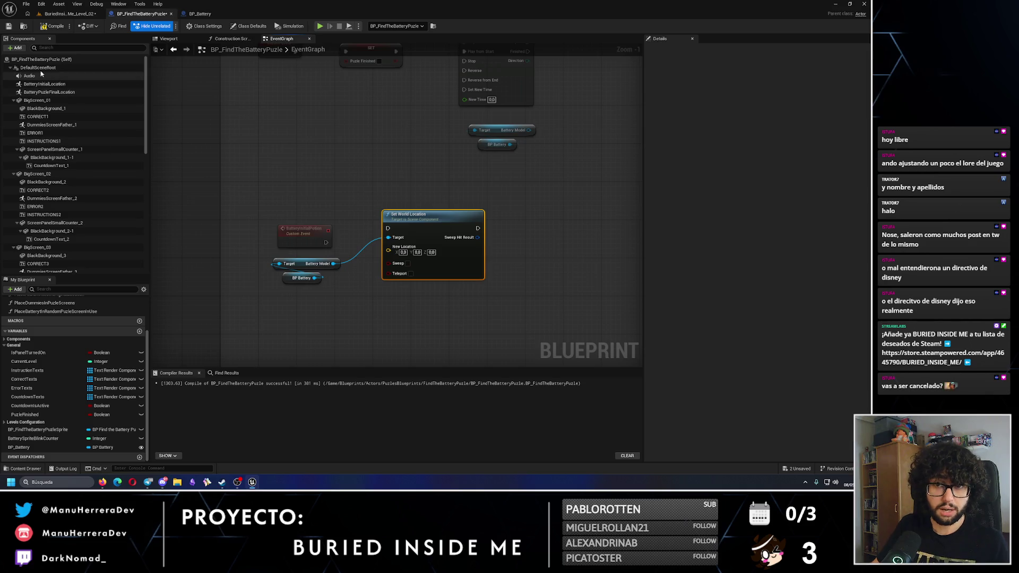
- Feed BatteryInitialLocation's Get World Location into Set World Location's New Location
shift+click(10, 68)
click(10, 67)
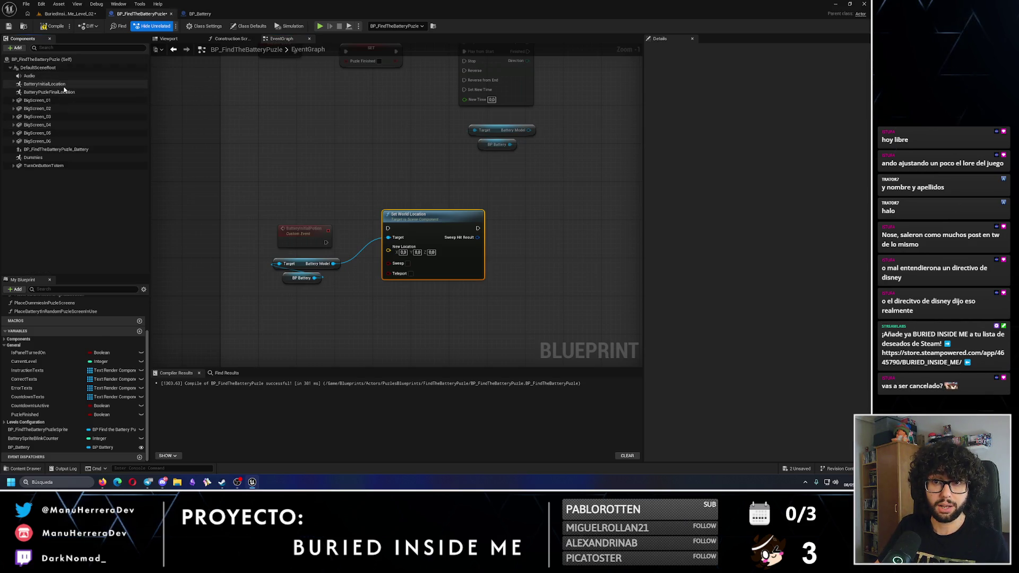
mouse_move(44, 84)
mouse_down()
mouse_move(281, 311)
mouse_move(341, 331)
mouse_up()
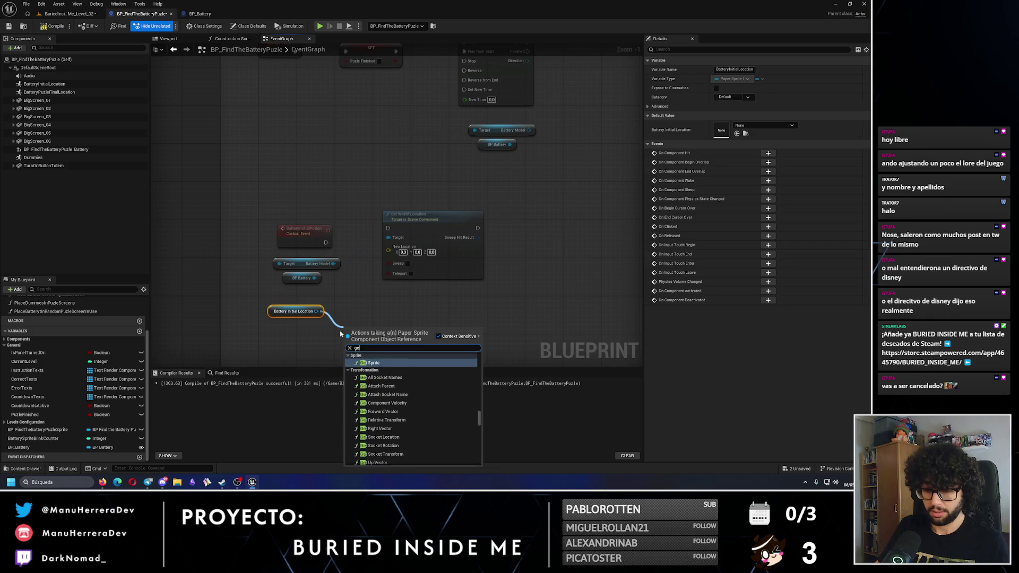
text(get closest)
key(Return)
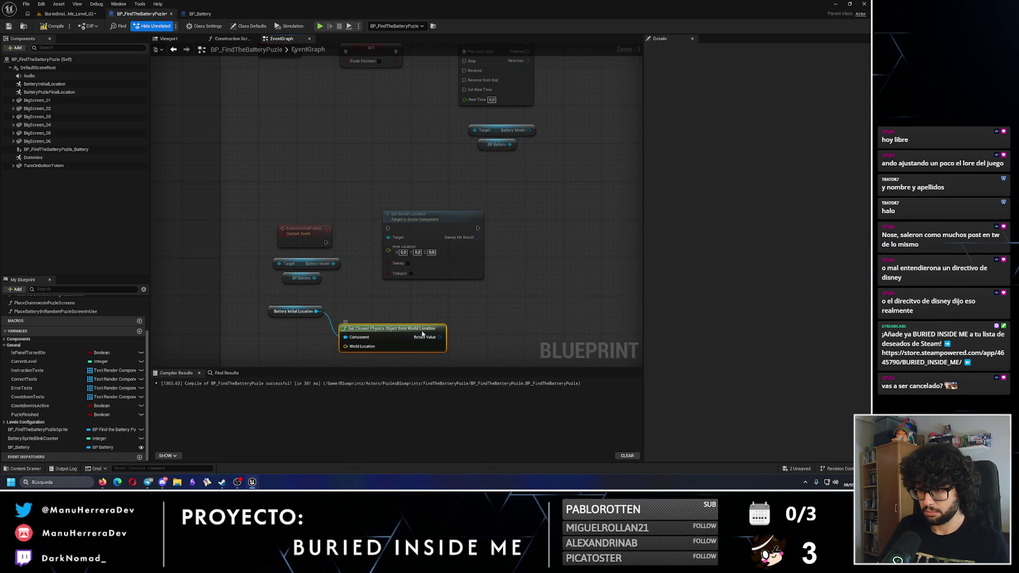
key(ctrl+z)
drag(317, 311, 352, 336)
text(get world locat)
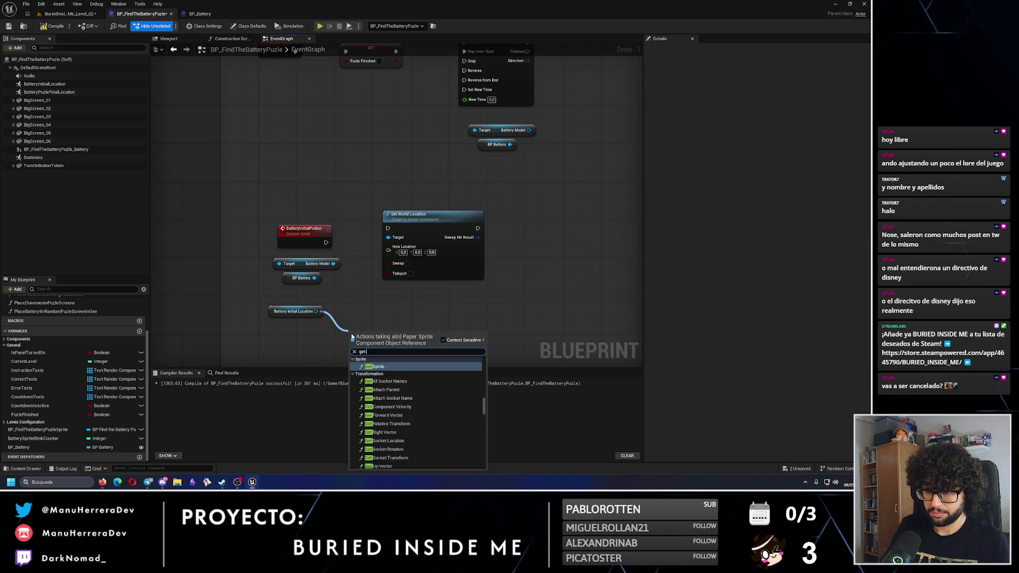
key(Return)
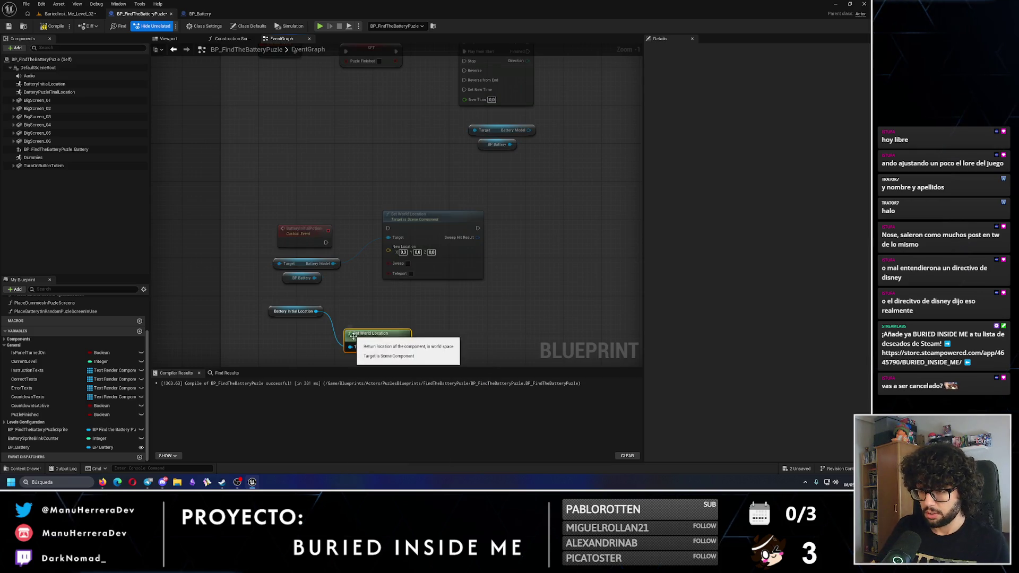
mouse_move(404, 347)
mouse_down()
mouse_move(409, 262)
mouse_move(388, 247)
mouse_up()
click(330, 315)
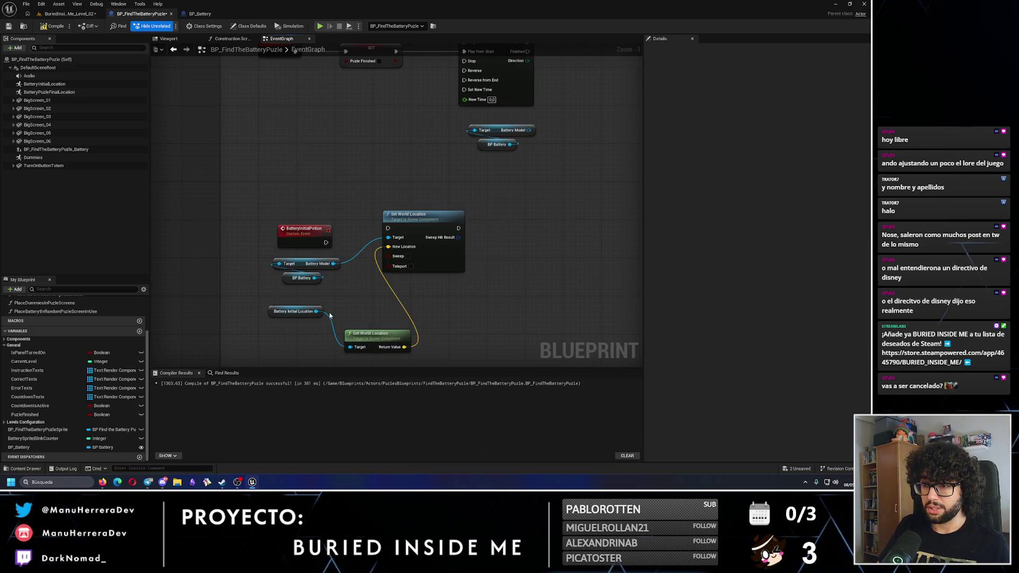
mouse_move(319, 314)
mouse_down()
mouse_move(374, 291)
mouse_move(376, 273)
mouse_move(300, 239)
mouse_move(378, 192)
mouse_up()
click(376, 243)
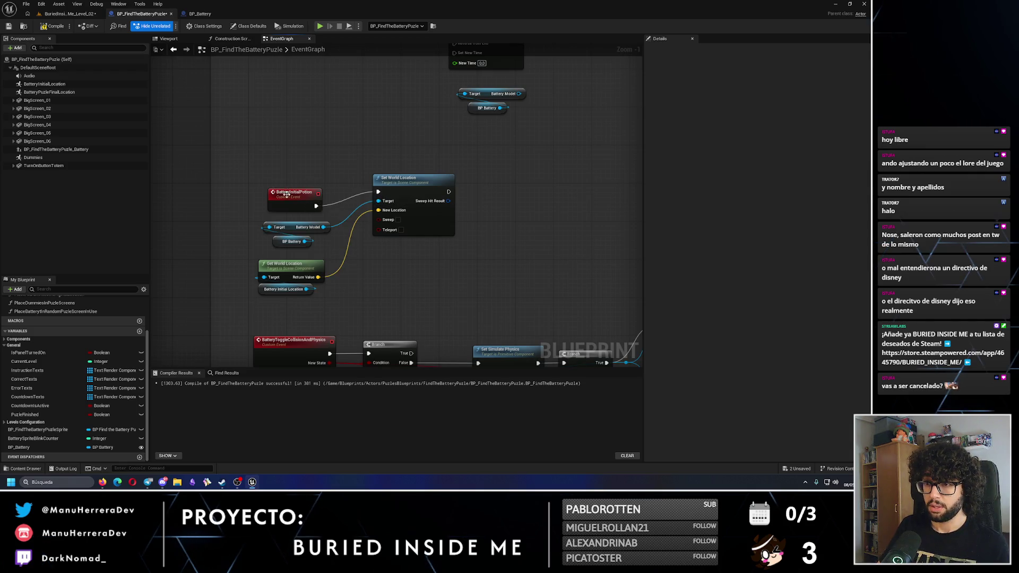
- Connect the custom event to Set World Location and rename it BatterySetInitialLocation
drag(286, 197, 291, 182)
double_click(300, 181)
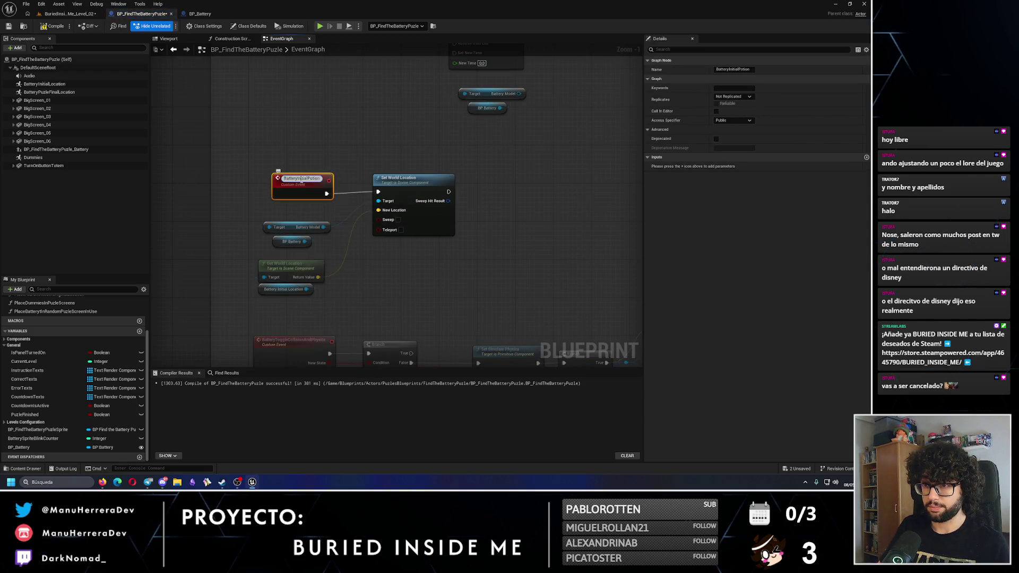
text(Set)
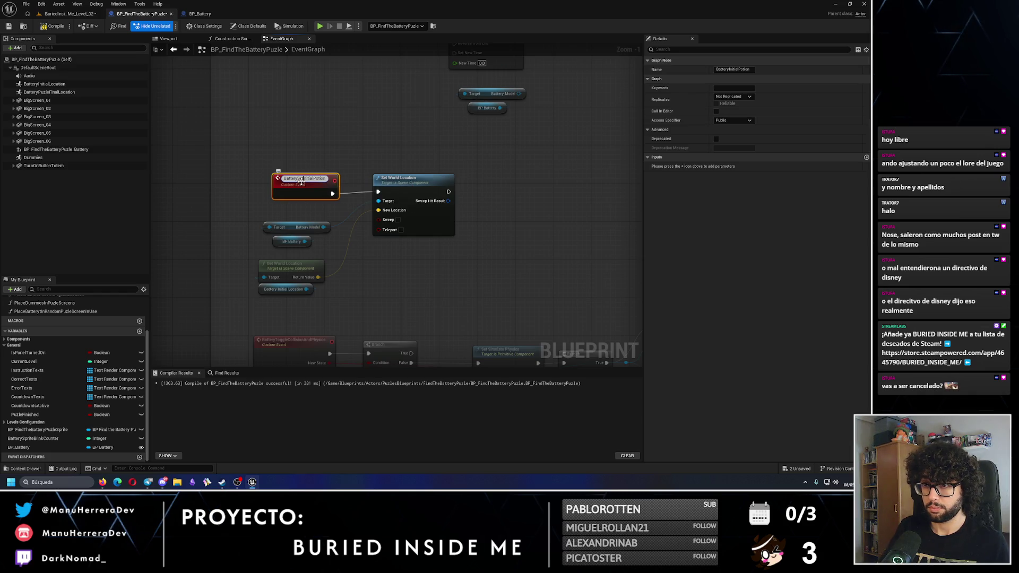
key(Return)
key(F2)
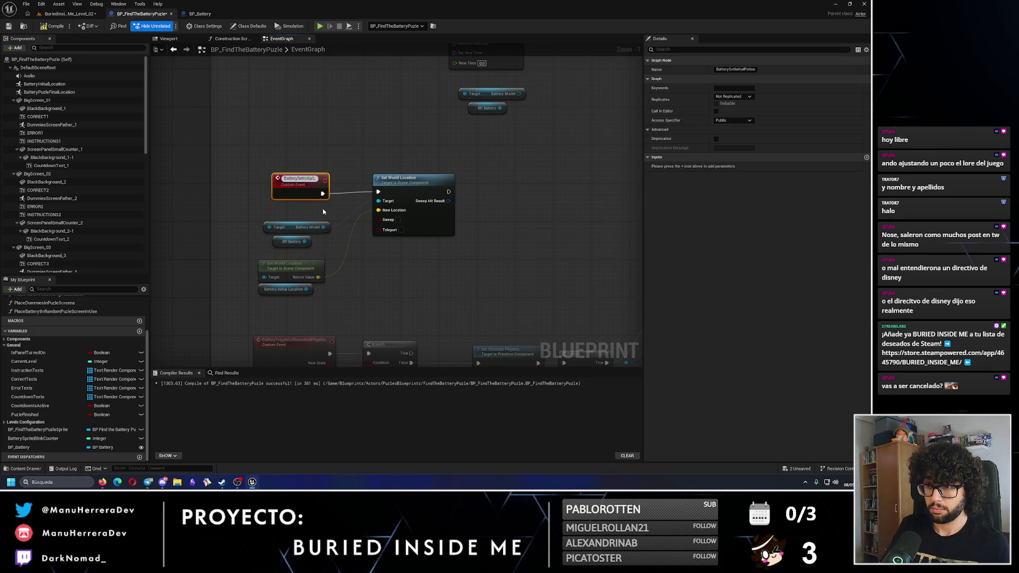
text(ocation)
key(Return)
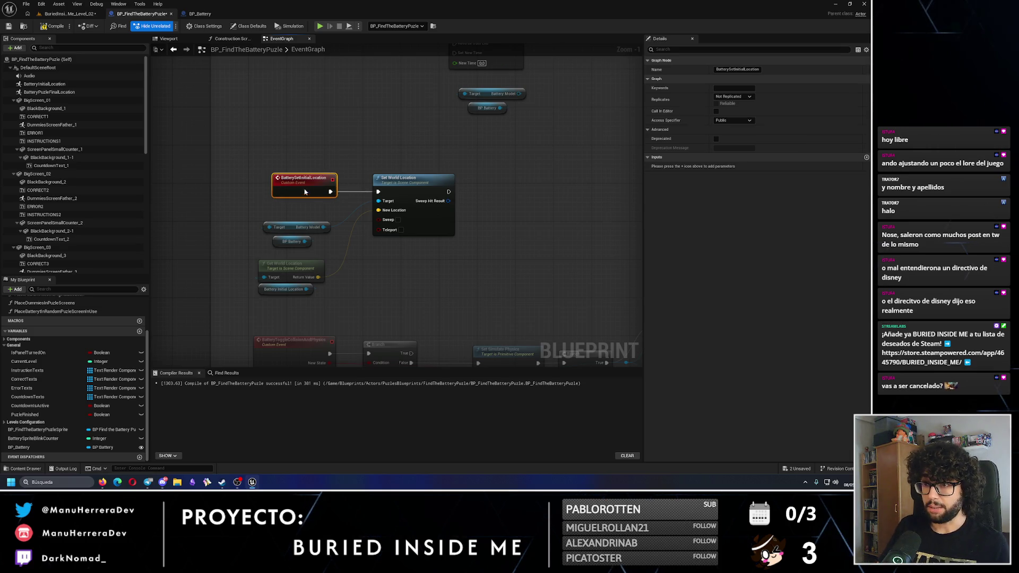
click(323, 159)
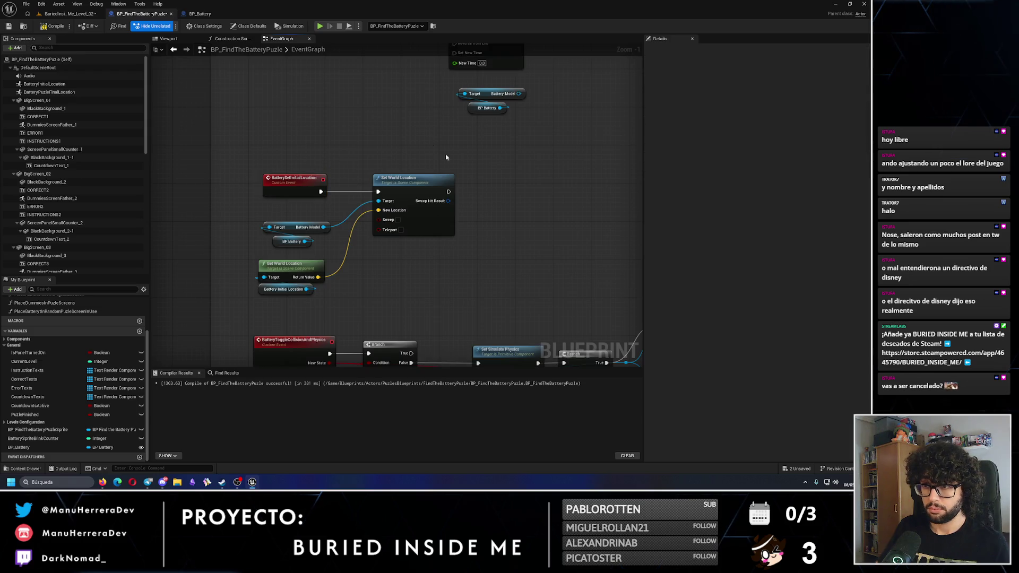
scroll(446, 157, down, 7)
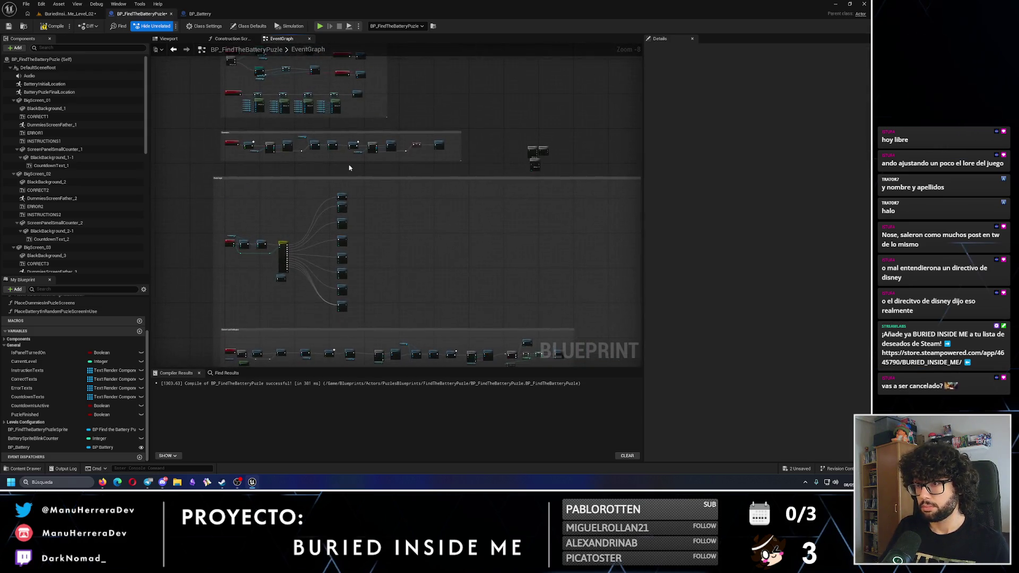
- Call Battery Set Initial Location after Battery Toggle Collision and Physics, then compile and save
scroll(349, 168, up, 8)
drag(311, 215, 357, 227)
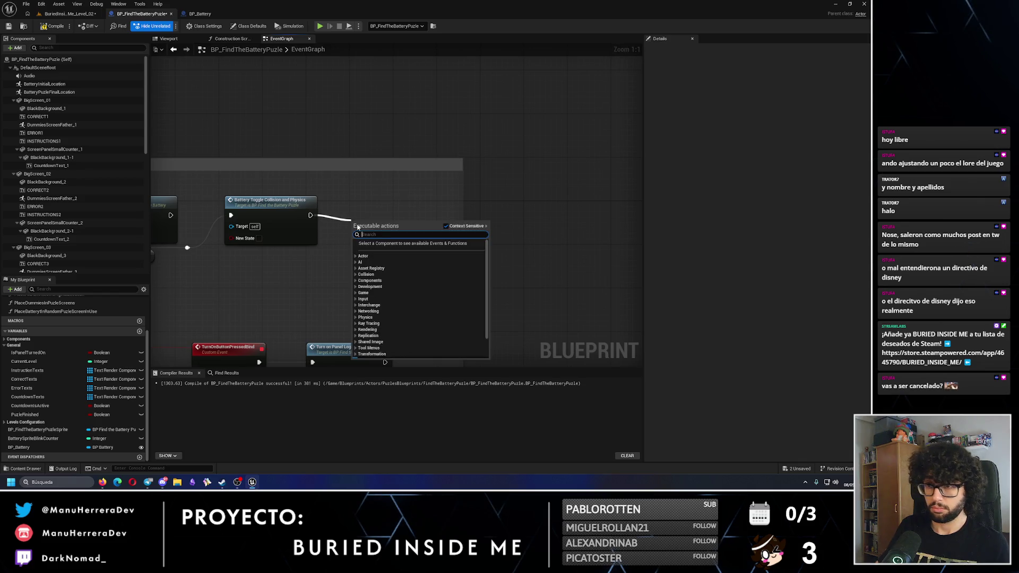
text(set initial)
key(Return)
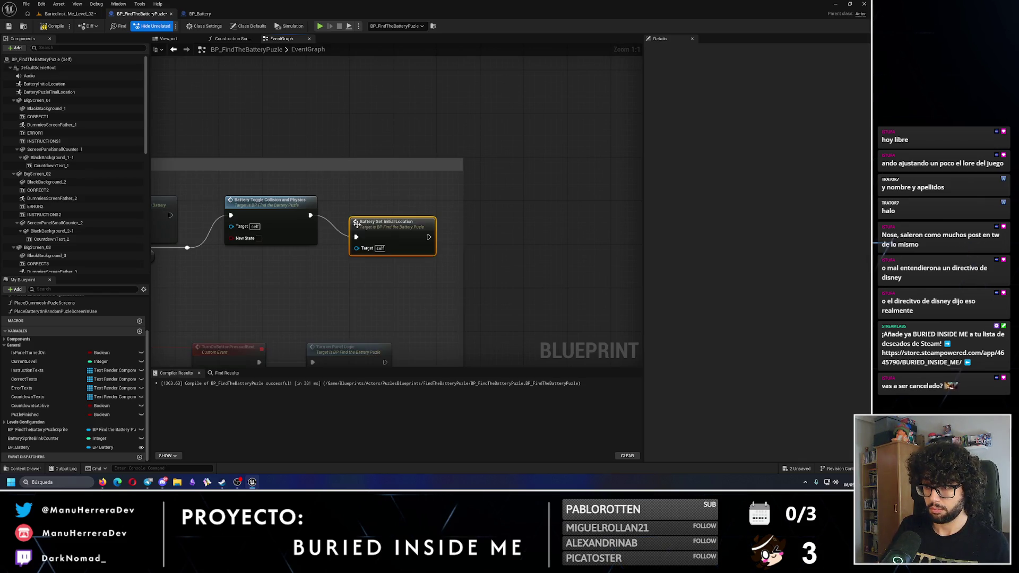
mouse_move(357, 224)
mouse_down()
mouse_move(335, 202)
mouse_move(402, 228)
mouse_up()
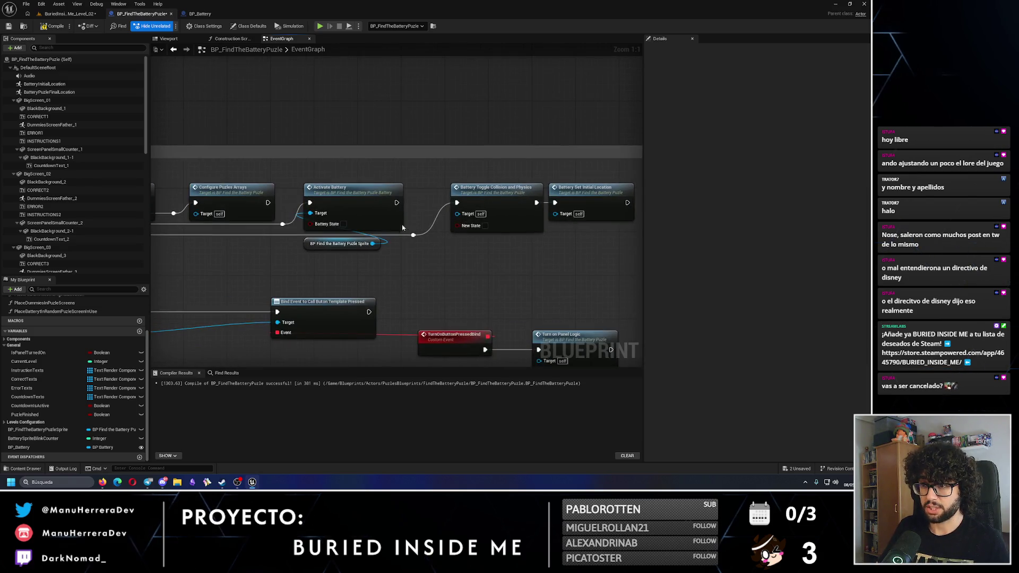
click(9, 27)
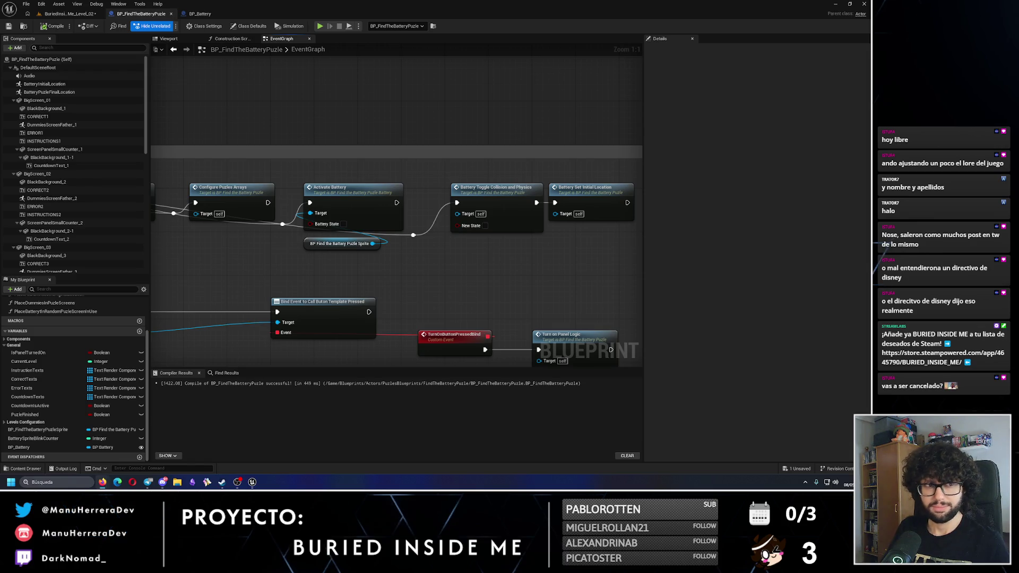
key(alt+Tab)
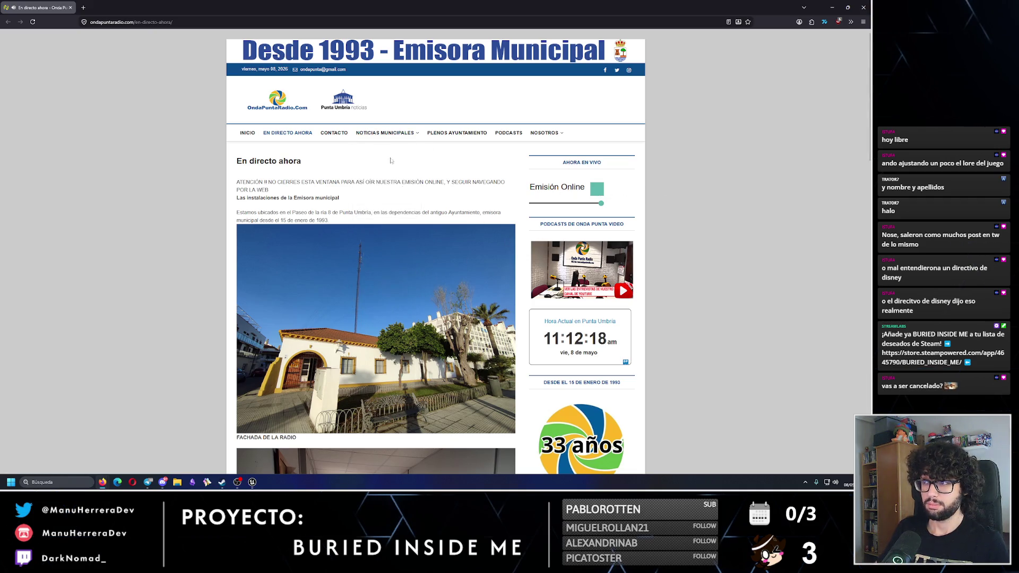
- Switch from the radio web page back to the Unreal Editor's Event Graph
key(alt+Tab)
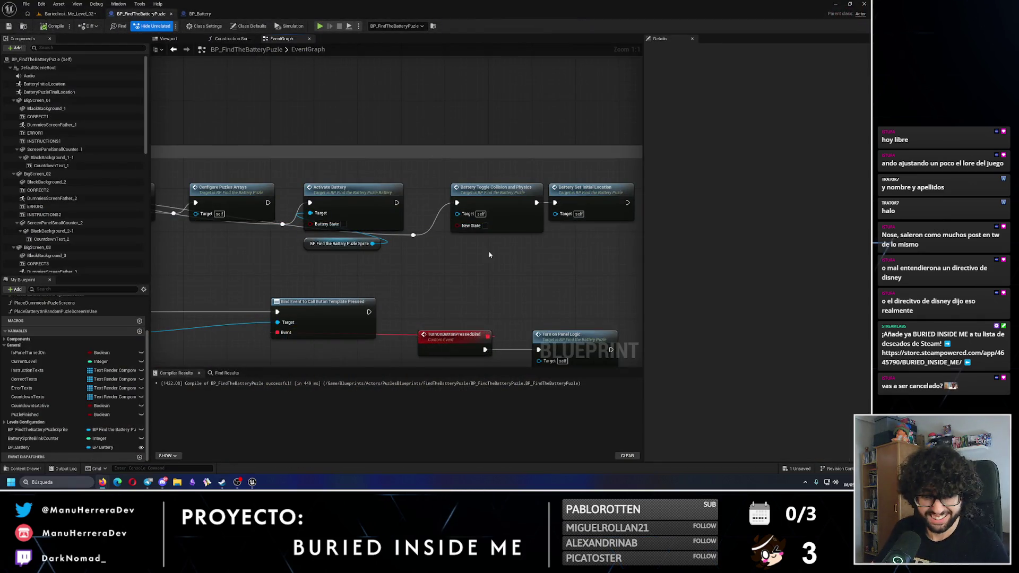
- Add a Battery Model Set World Location node by the timeline, then open GiveBatteryToPlayer for editing
scroll(489, 254, down, 3)
scroll(423, 213, down, 4)
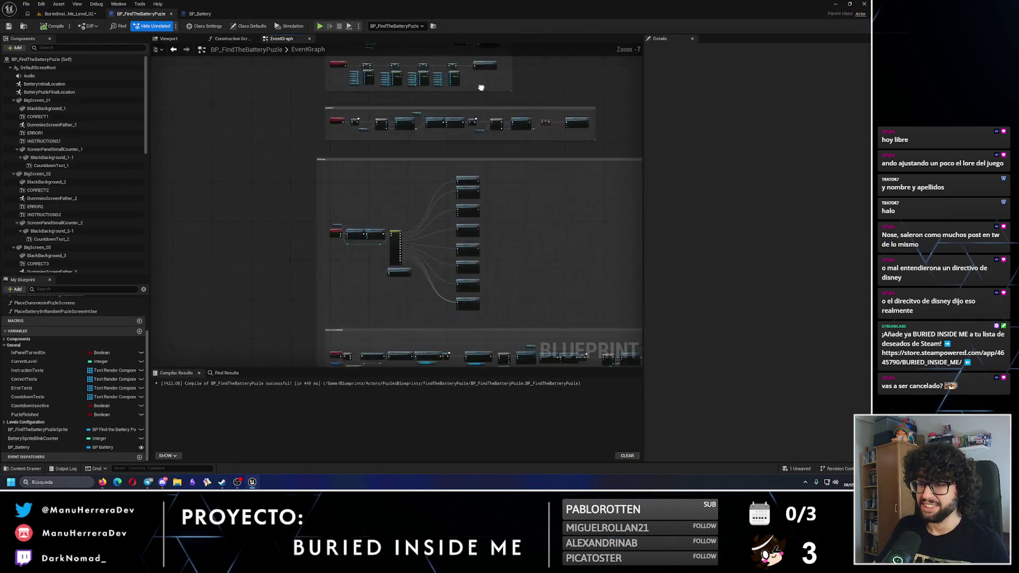
mouse_move(443, 274)
mouse_down()
mouse_move(453, 157)
mouse_move(384, 223)
mouse_move(411, 186)
mouse_move(406, 207)
mouse_up()
scroll(382, 173, up, 6)
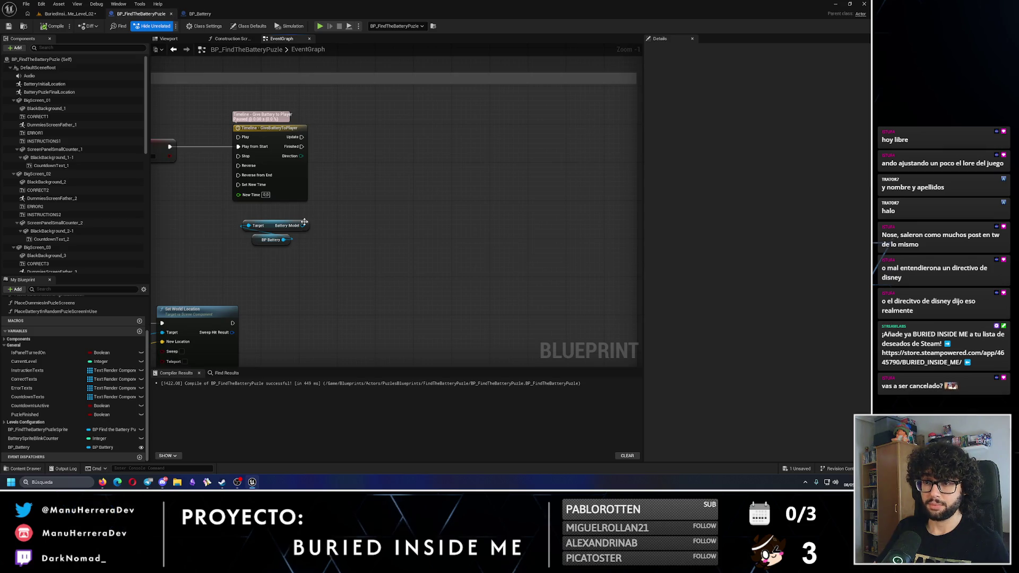
drag(303, 225, 382, 180)
text(set)
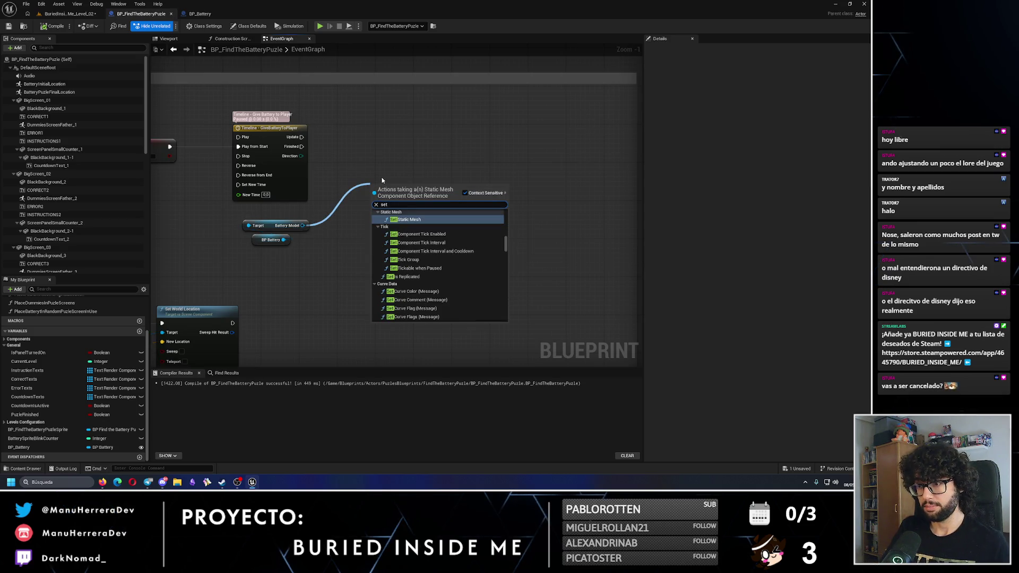
text( world location)
key(Return)
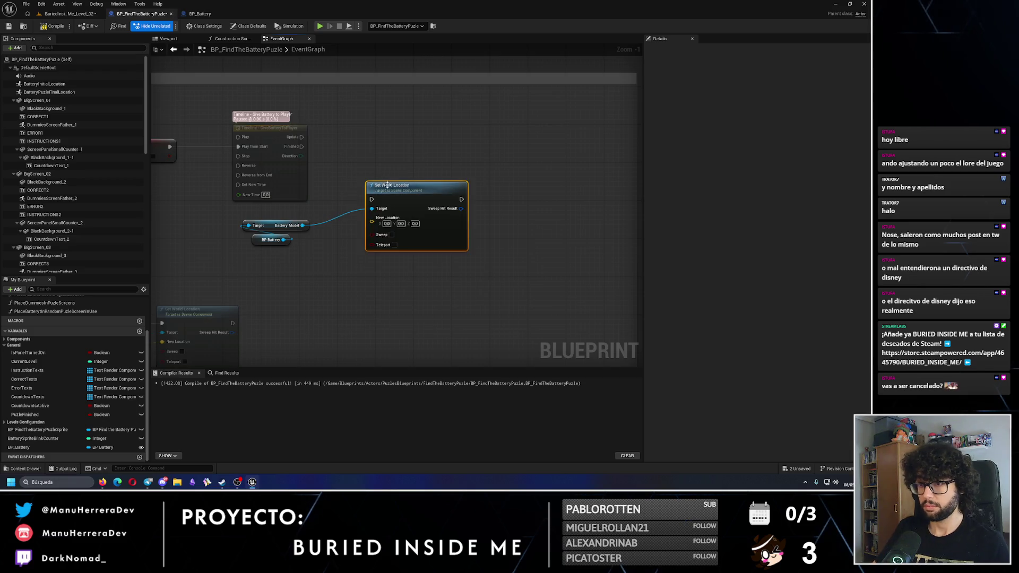
drag(388, 185, 447, 168)
double_click(265, 128)
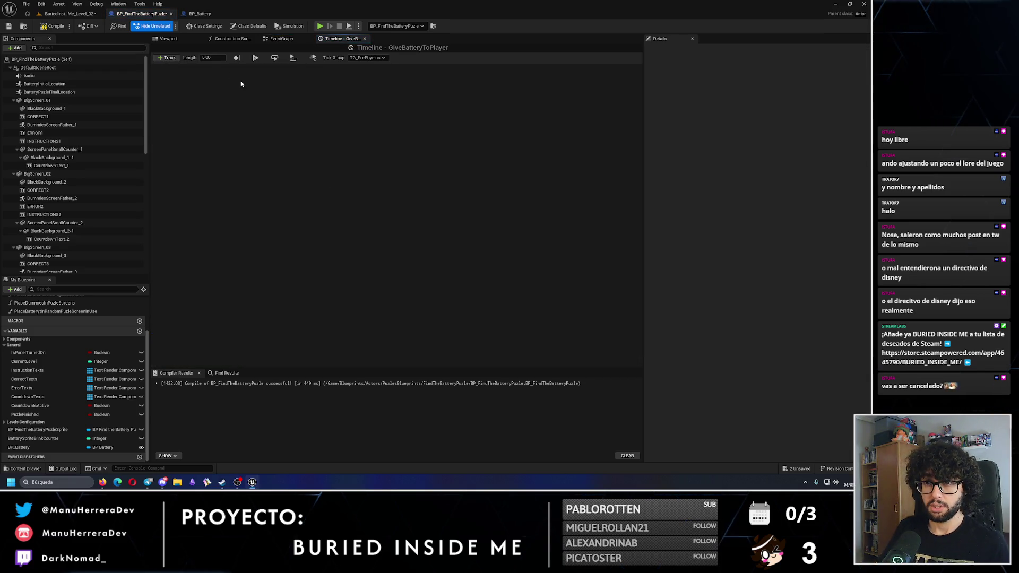
- Set the timeline length to 3 and add a float track
click(214, 56)
key(BackSpace)
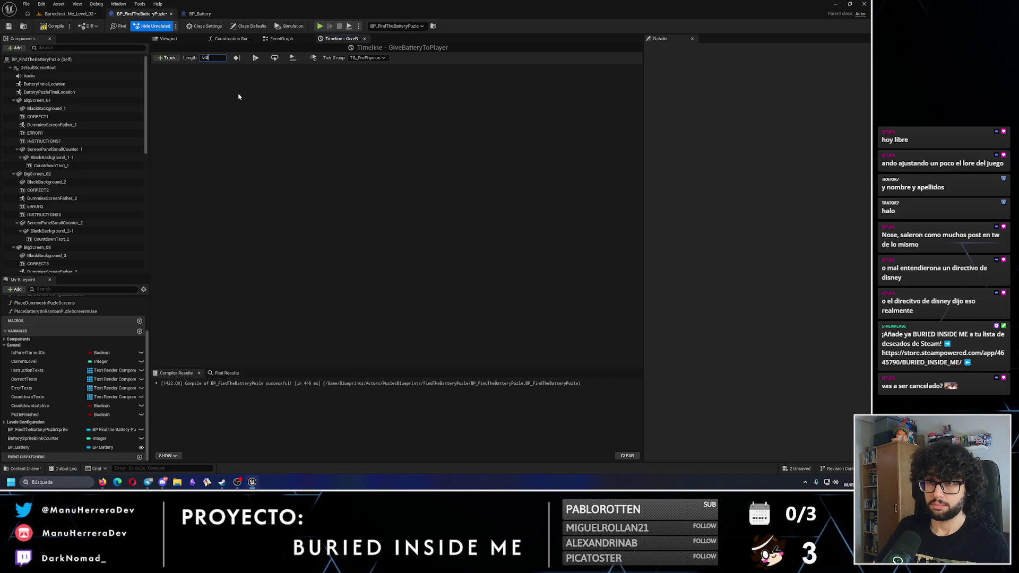
click(166, 57)
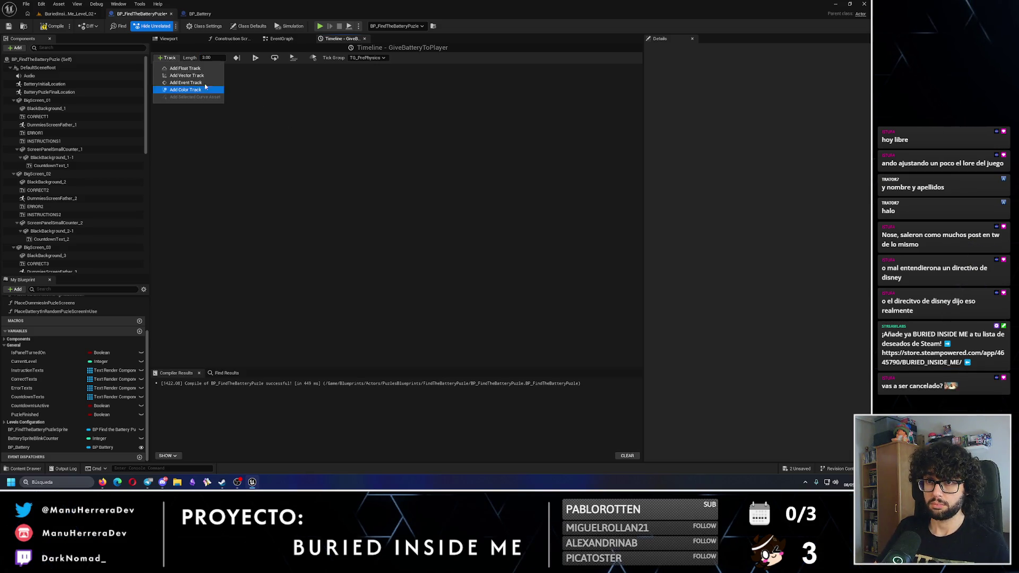
click(180, 68)
- Add a start key at 0 and an end key at 3 on the float curve
right_click(241, 123)
click(258, 139)
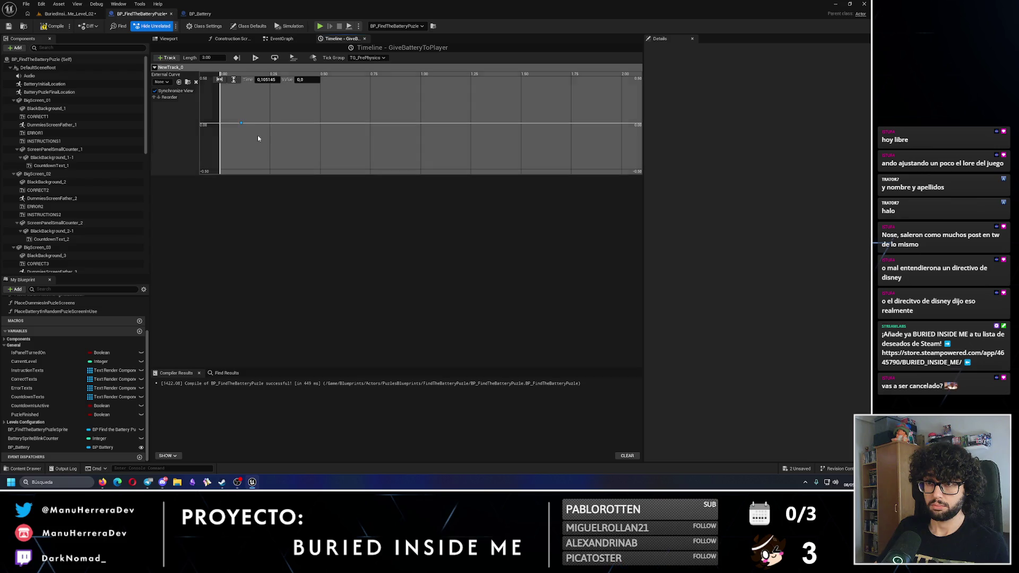
right_click(331, 125)
click(340, 131)
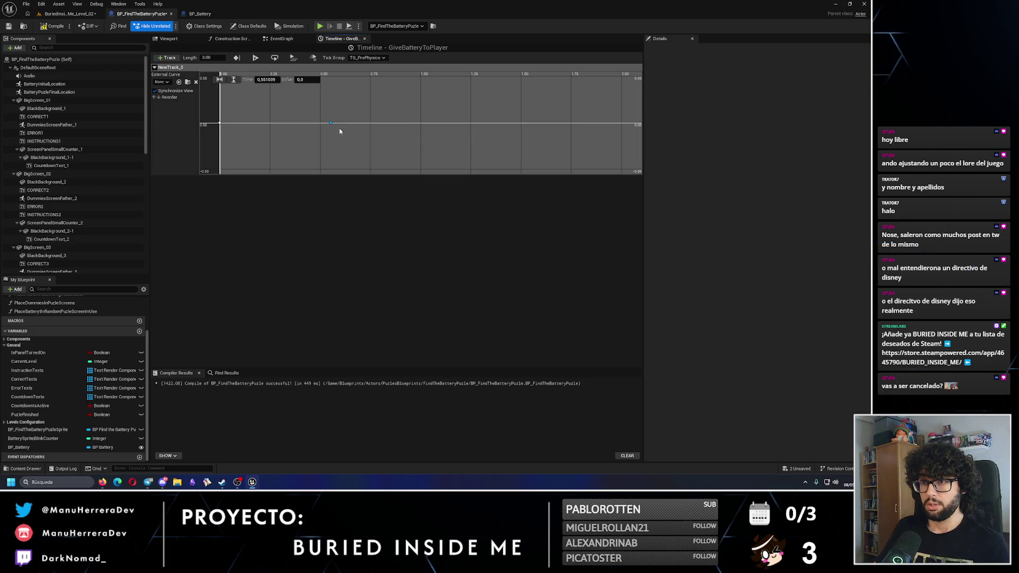
click(274, 79)
text(1)
key(Return)
click(308, 82)
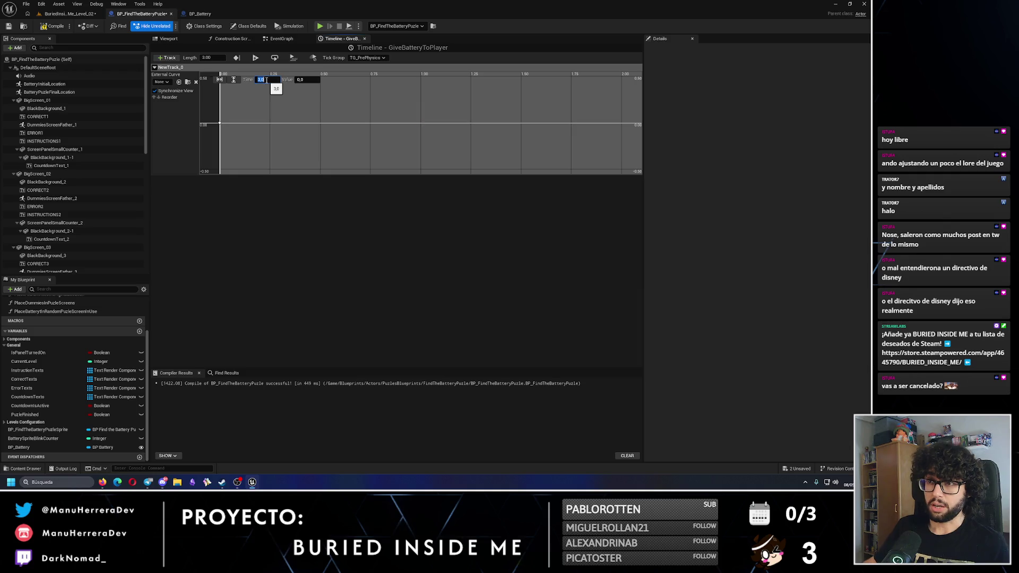
key(f)
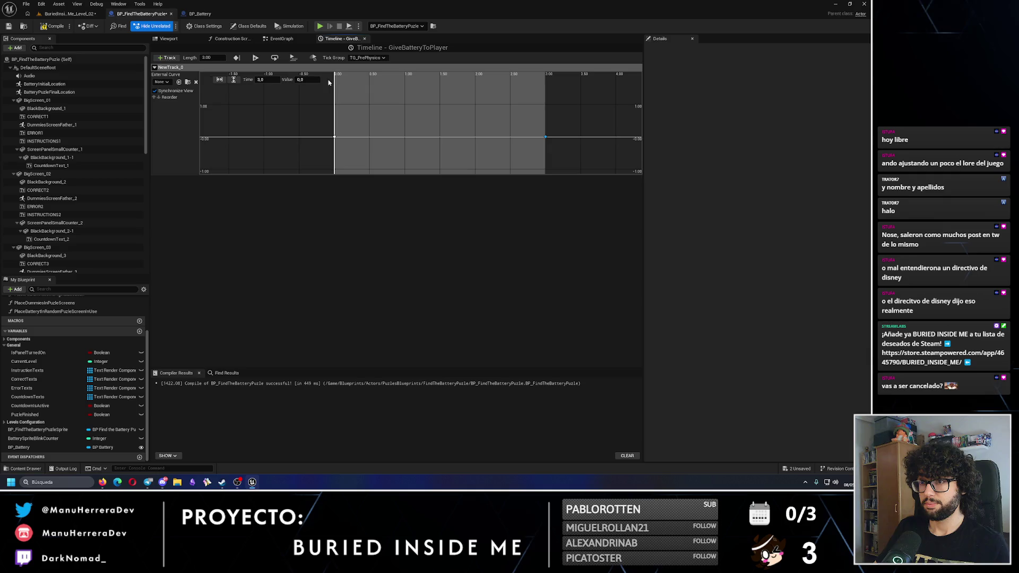
- Set the key at 3.00 to a value of 1
click(313, 80)
click(545, 137)
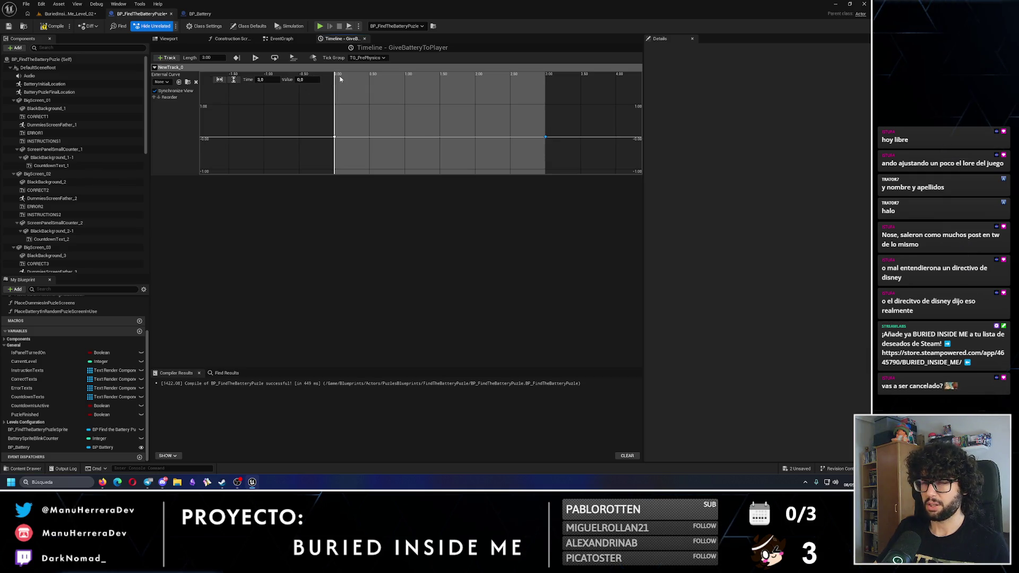
click(314, 80)
text(1)
key(Return)
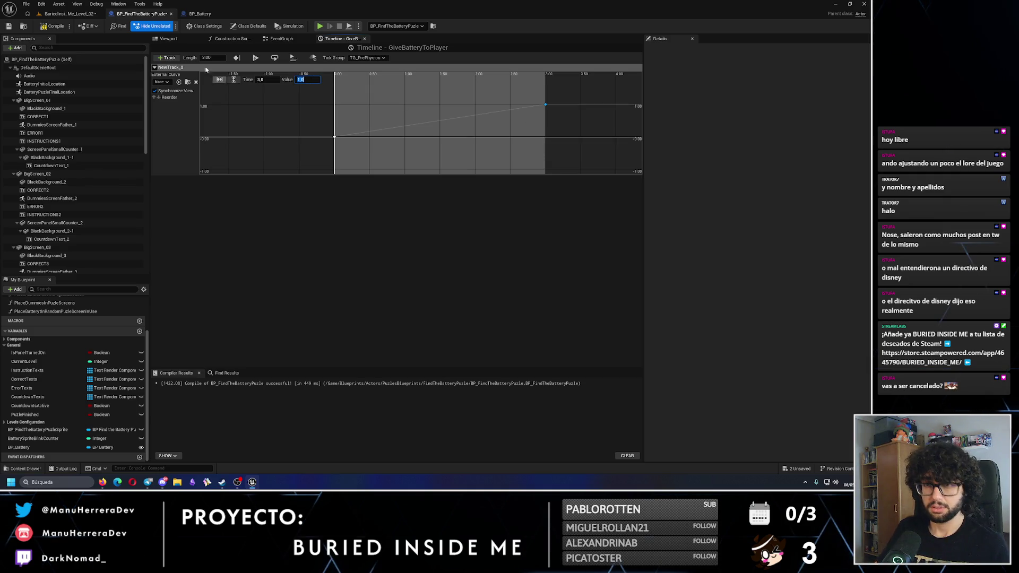
key(ctrl+s)
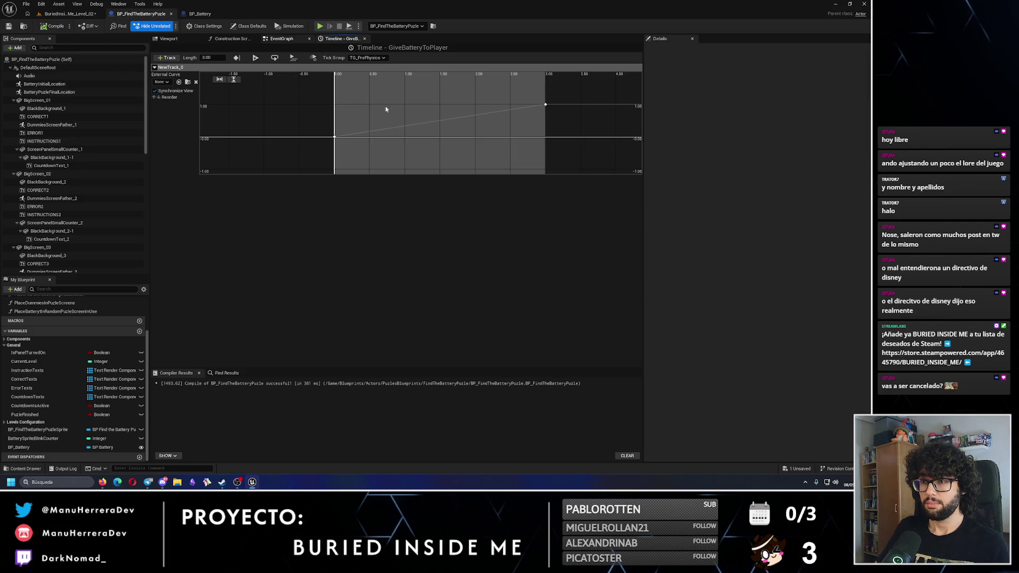
- Rename the float track to BatteryMovement
key(ctrl+Tab)
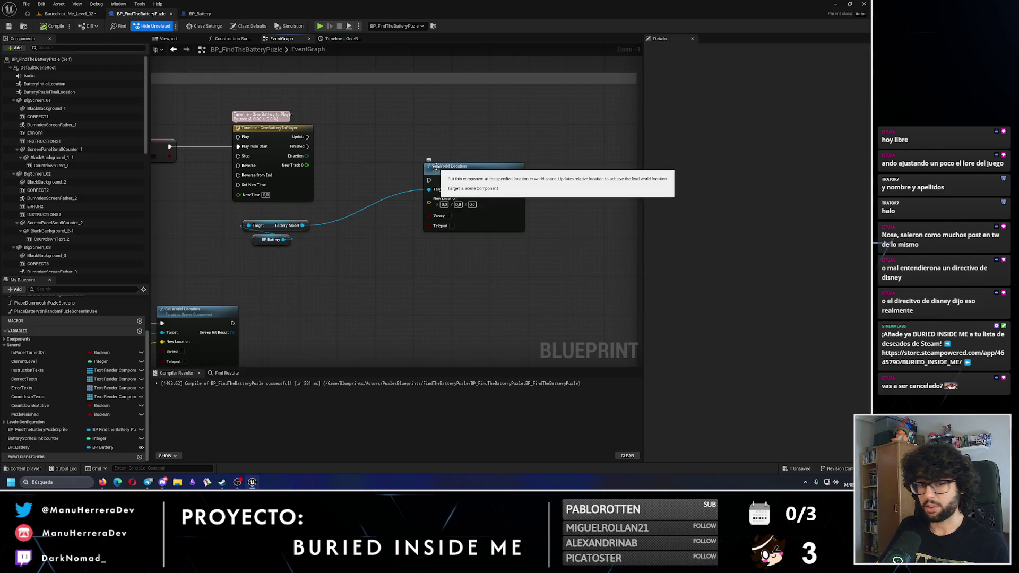
double_click(268, 128)
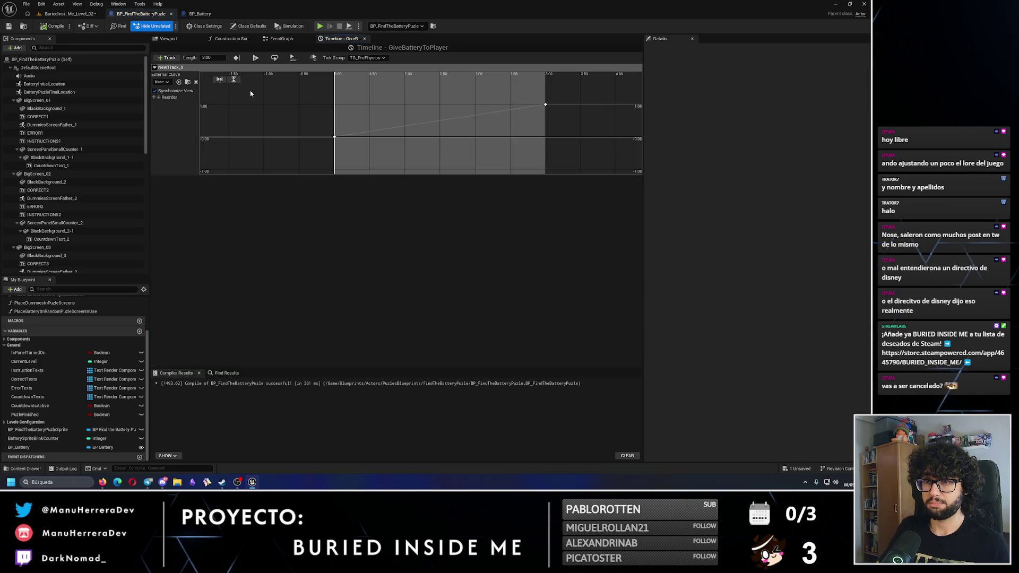
double_click(191, 67)
text(BatteryMovement)
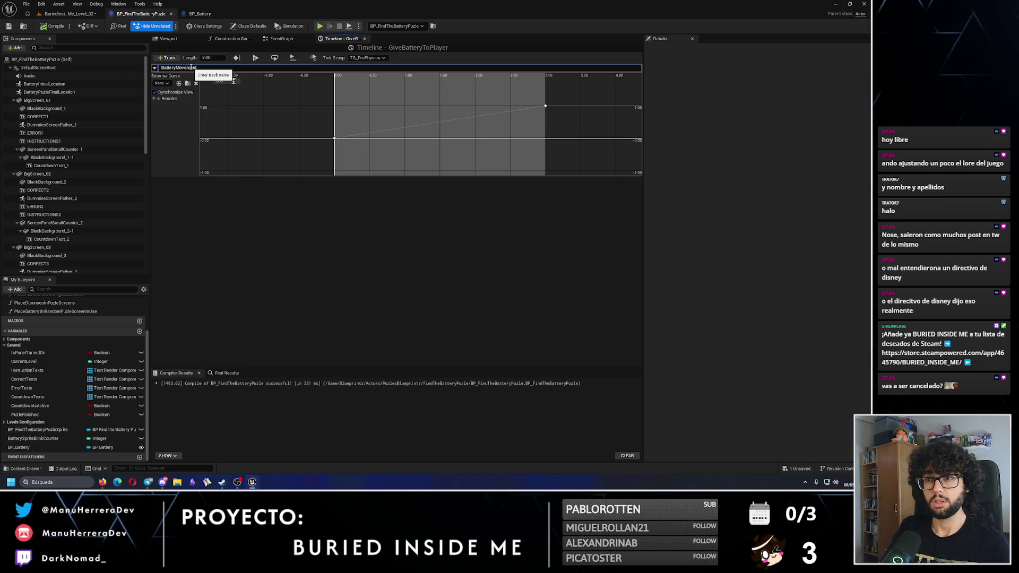
key(Return)
click(200, 13)
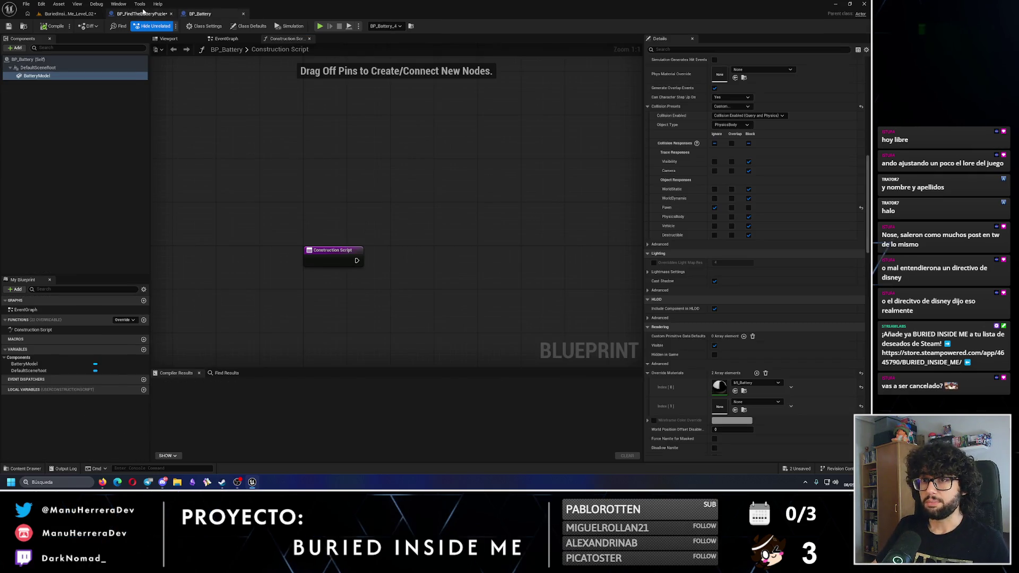
click(142, 13)
- Run Set World Location on each timeline Update and insert a Lerp node between them
key(ctrl+Tab)
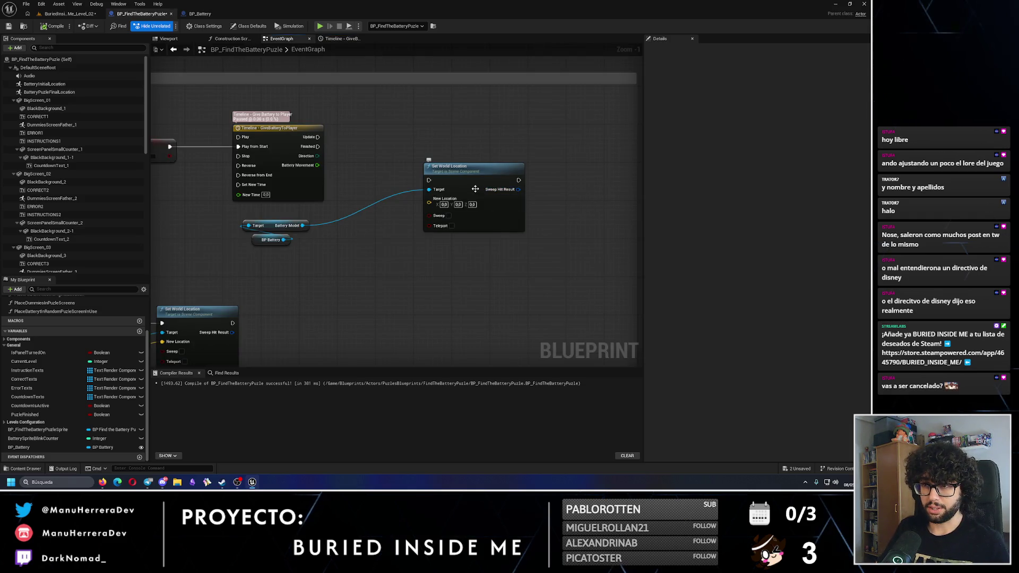
drag(467, 166, 453, 152)
drag(317, 137, 414, 165)
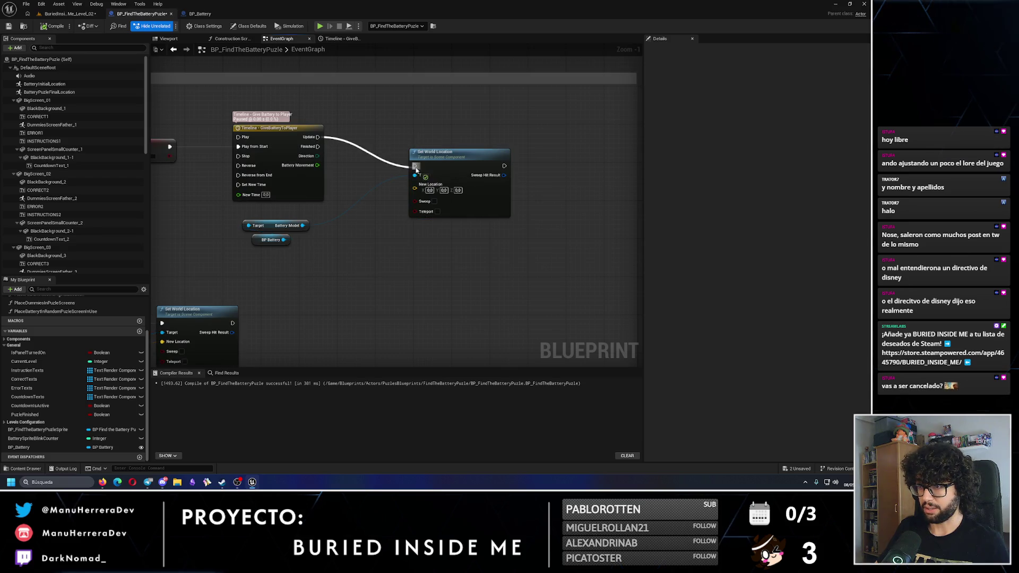
drag(318, 165, 345, 185)
text(lerp)
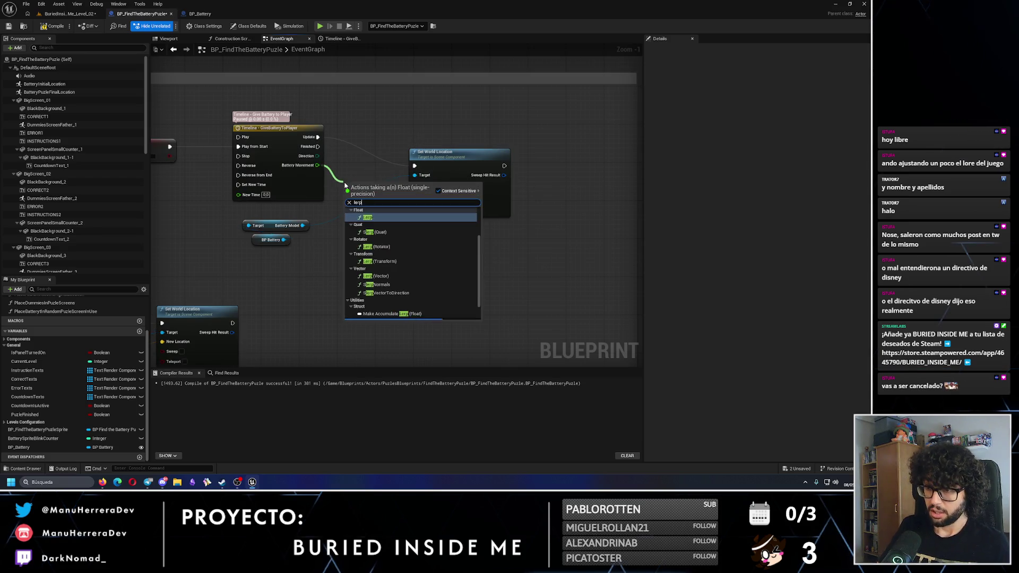
key(Return)
drag(466, 153, 523, 153)
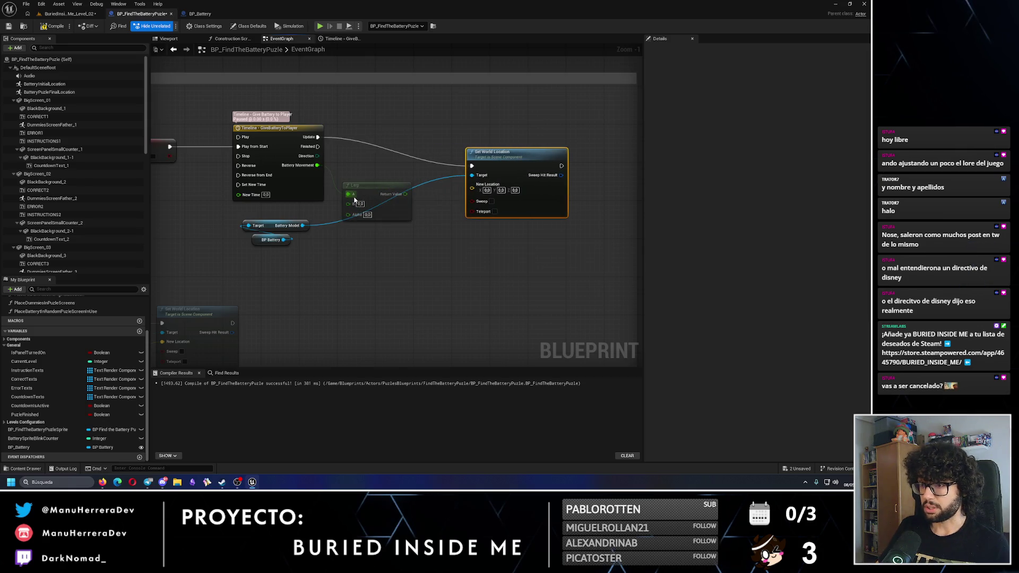
mouse_move(364, 188)
mouse_down()
mouse_move(382, 166)
mouse_move(363, 165)
mouse_up()
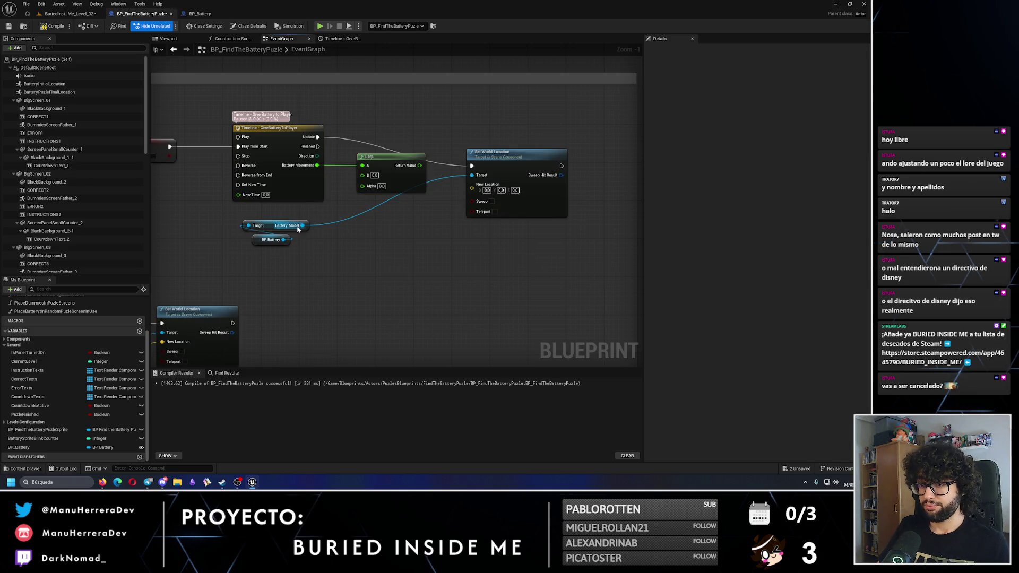
- Add a Get World Location node that reads the Battery Model
drag(302, 225, 337, 248)
text(get)
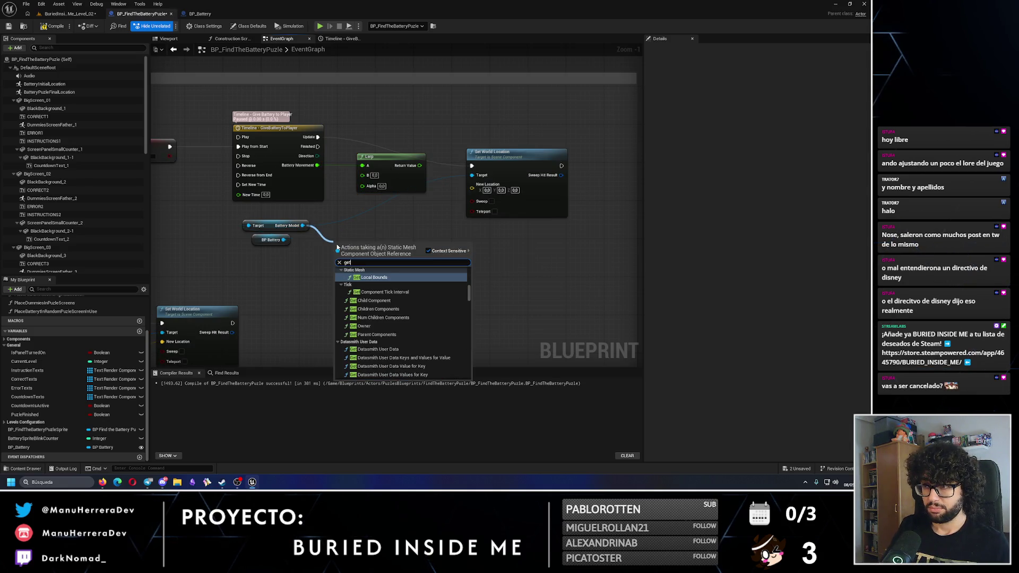
text( battery)
key(ctrl+a)
text(batte)
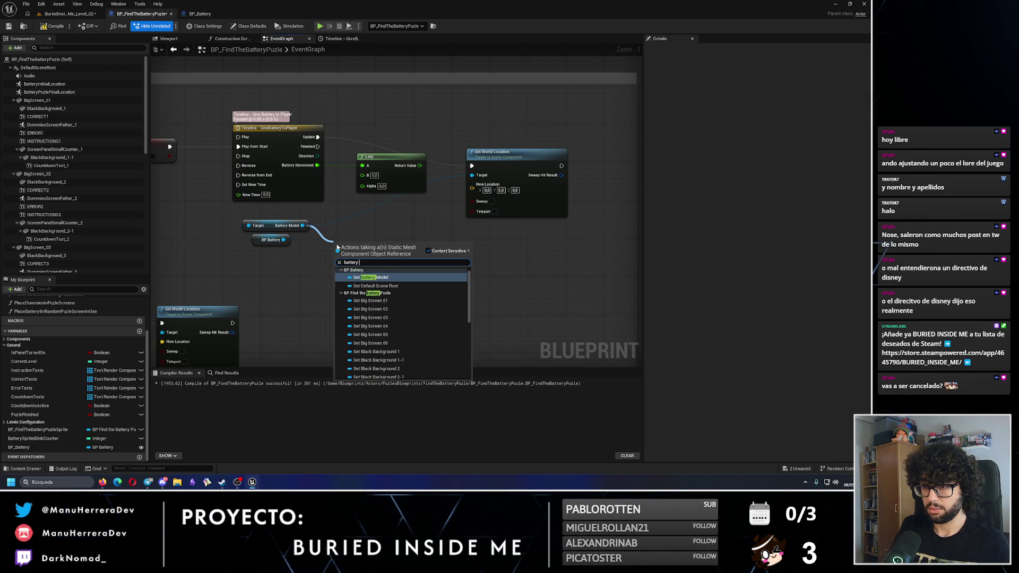
key(ctrl+a)
text(world locat)
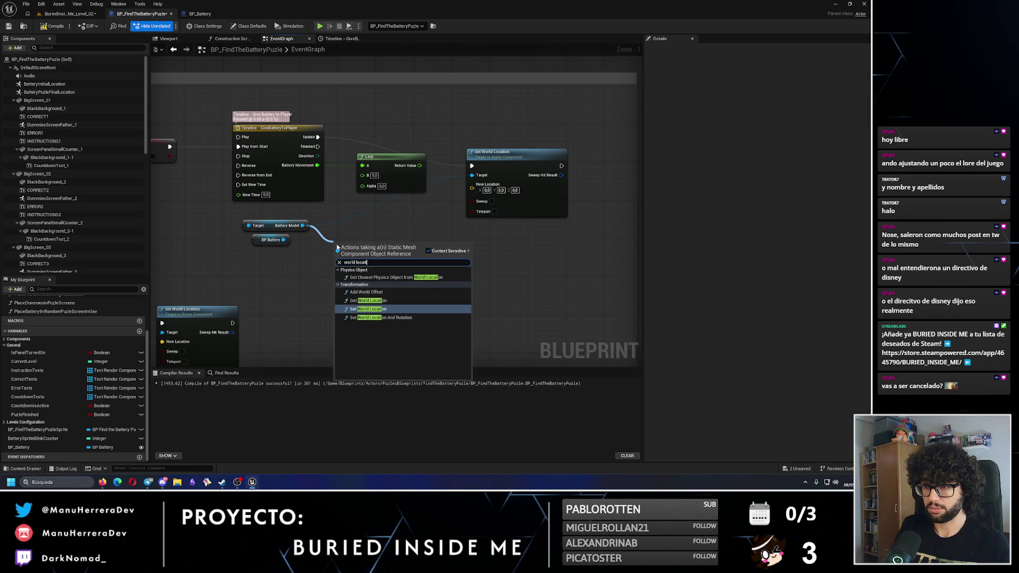
click(368, 300)
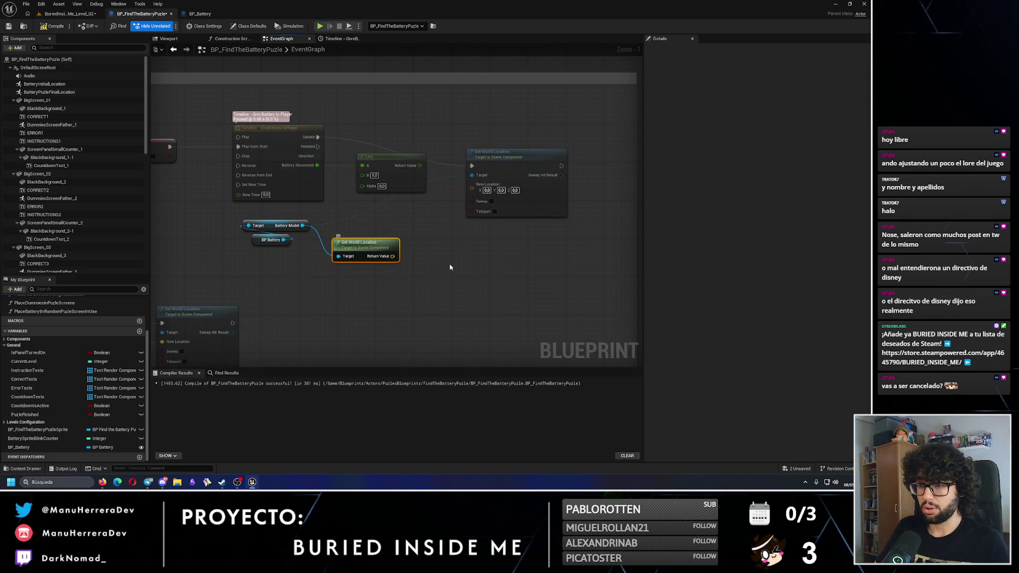
- Add a vector Lerp from the battery's world location into New Location, with Battery Movement as Alpha
drag(392, 256, 446, 253)
text(lerp)
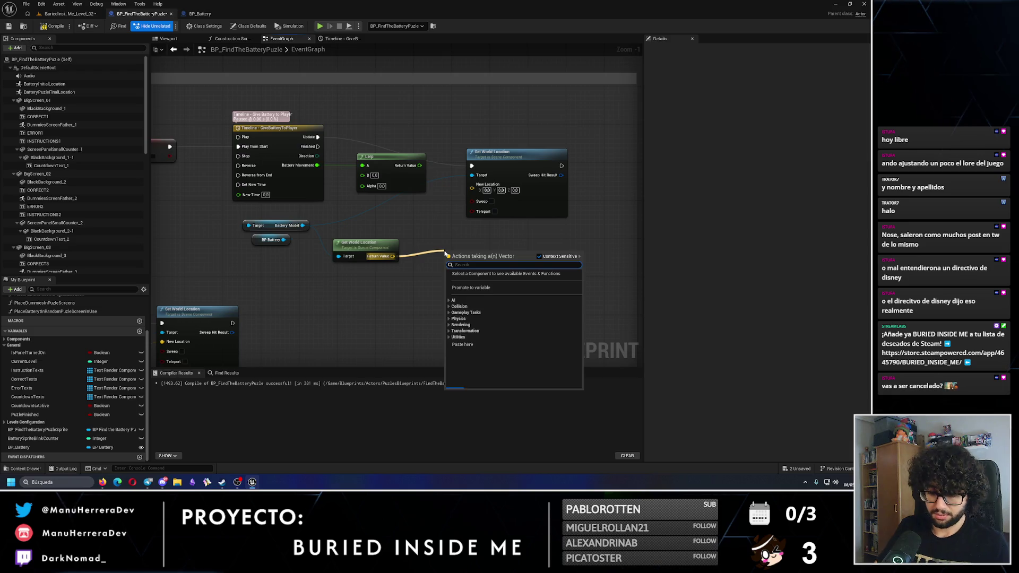
click(477, 286)
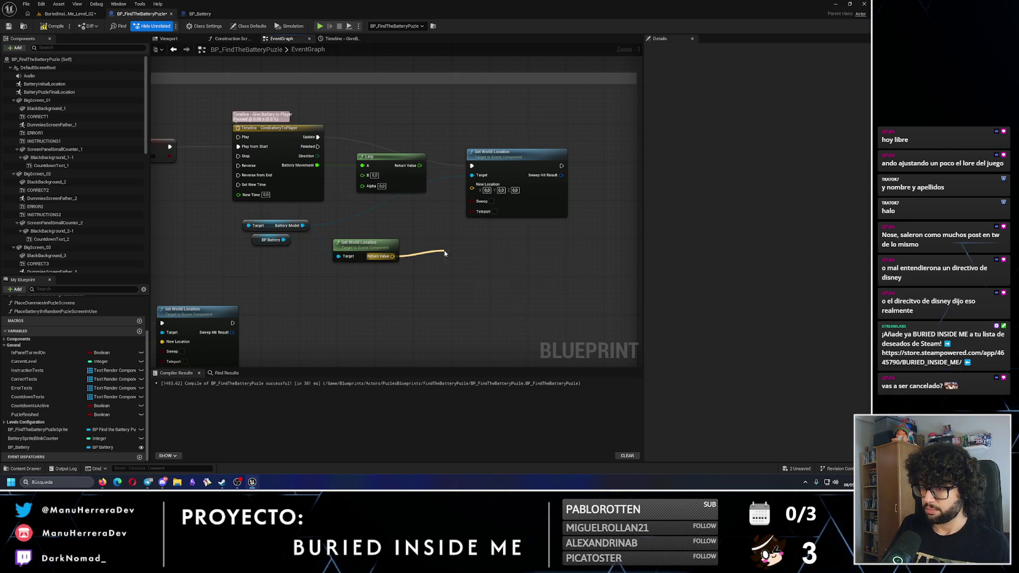
drag(454, 247, 368, 161)
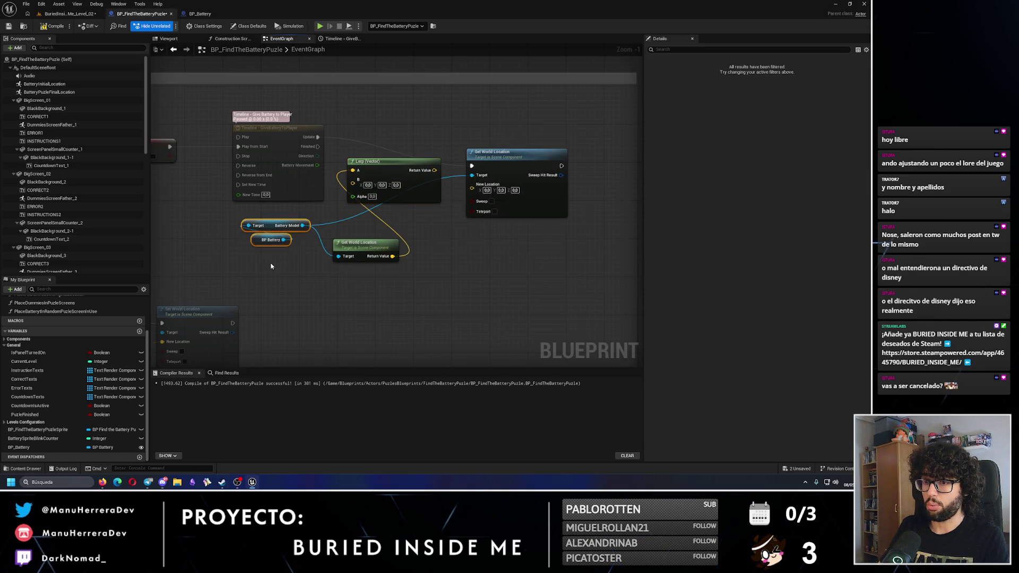
mouse_move(273, 266)
mouse_down()
mouse_move(239, 220)
mouse_move(255, 261)
mouse_up()
drag(433, 170, 471, 184)
drag(318, 165, 353, 195)
- Arrange the vector Lerp and Battery Model location nodes neatly below Set World Location
mouse_move(376, 162)
mouse_down()
mouse_move(469, 243)
mouse_move(452, 228)
mouse_move(459, 238)
mouse_move(450, 247)
mouse_up()
drag(236, 241, 311, 279)
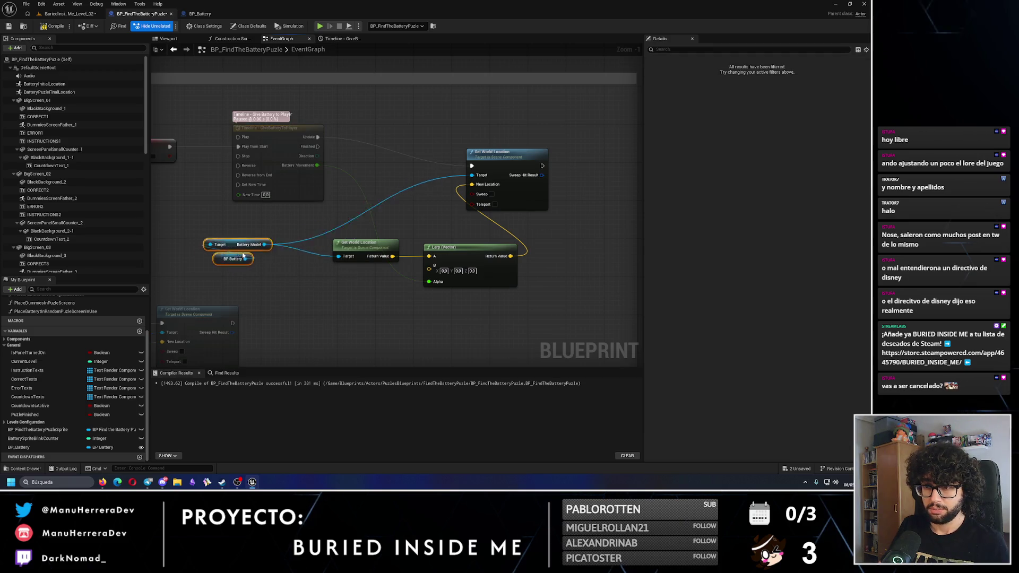
ctrl+click(345, 258)
drag(345, 258, 283, 244)
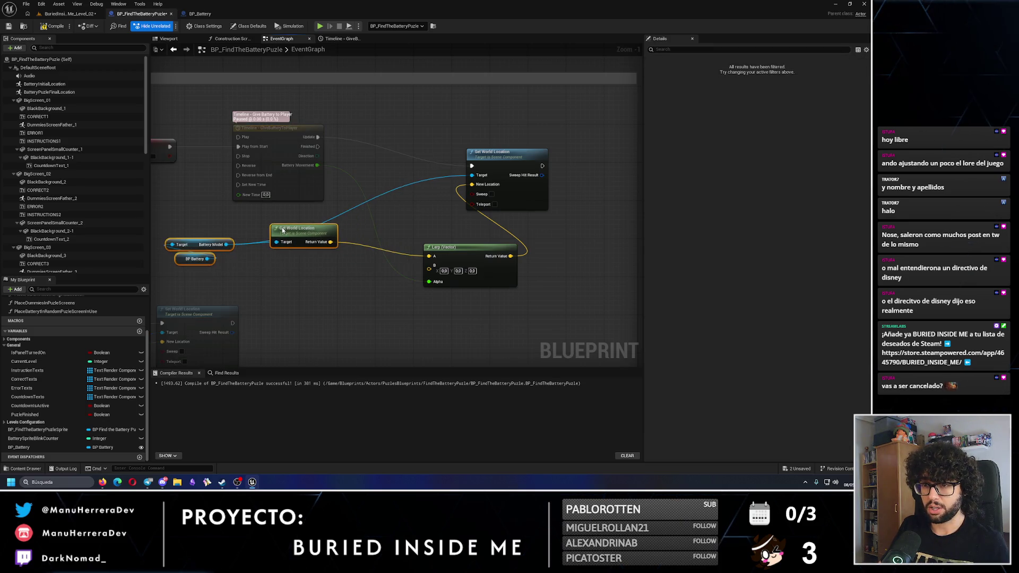
mouse_move(429, 268)
mouse_down()
mouse_move(420, 238)
mouse_move(396, 237)
mouse_up()
click(429, 246)
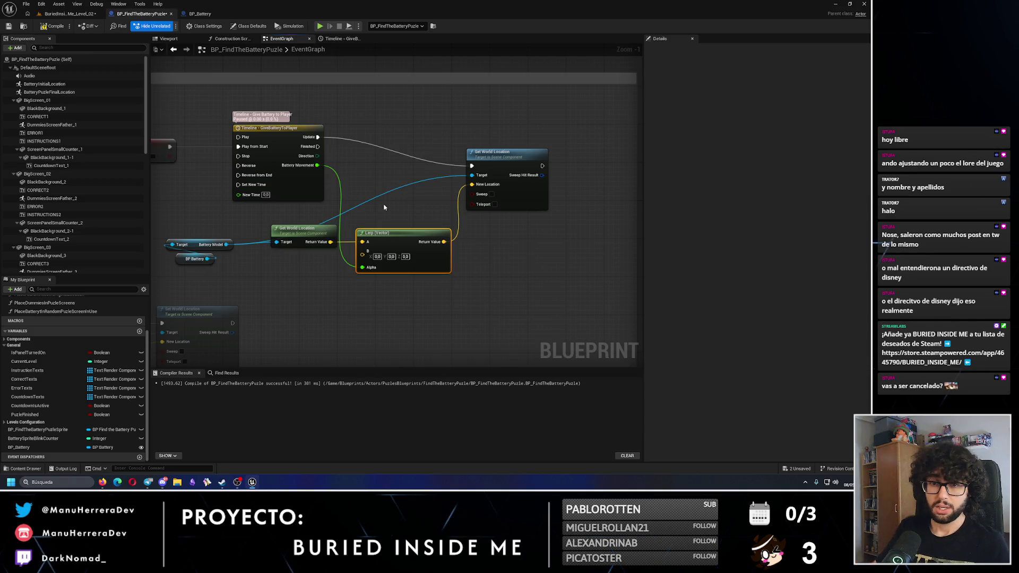
- Paste the Get World Location and Battery Initial Location nodes and wire them into Lerp B
scroll(470, 193, down, 6)
scroll(475, 209, up, 5)
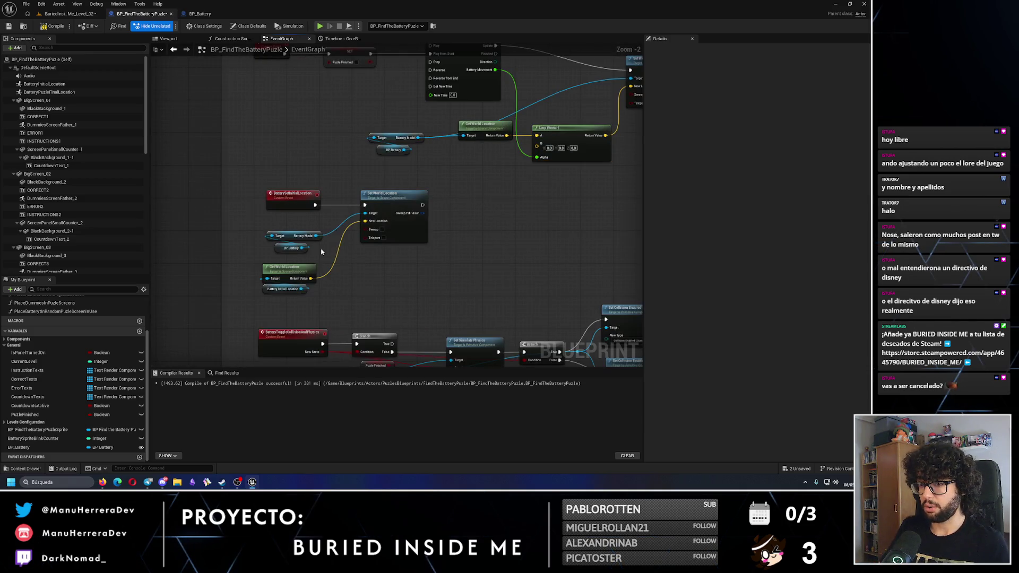
drag(332, 303, 268, 264)
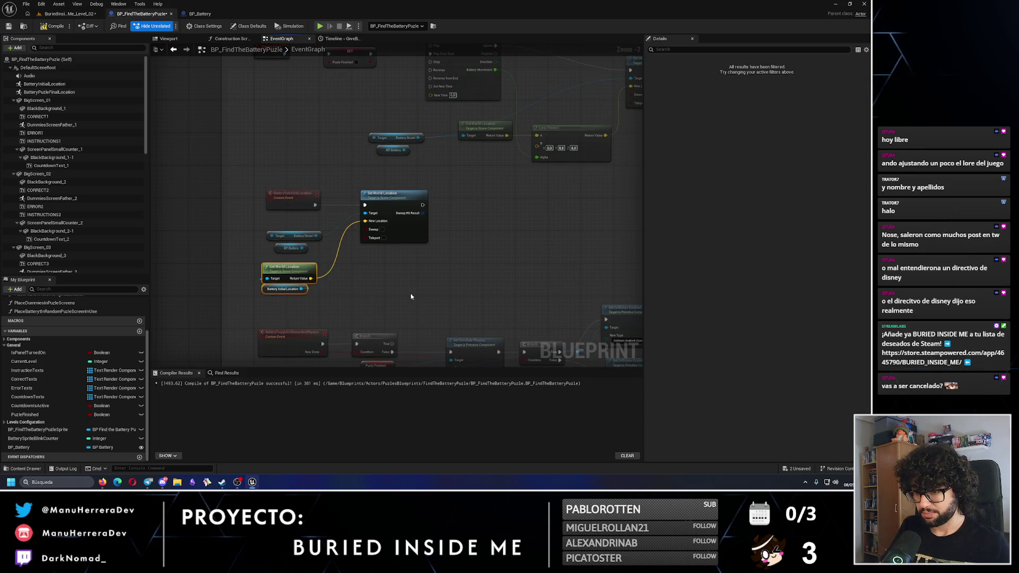
click(330, 256)
drag(330, 256, 320, 245)
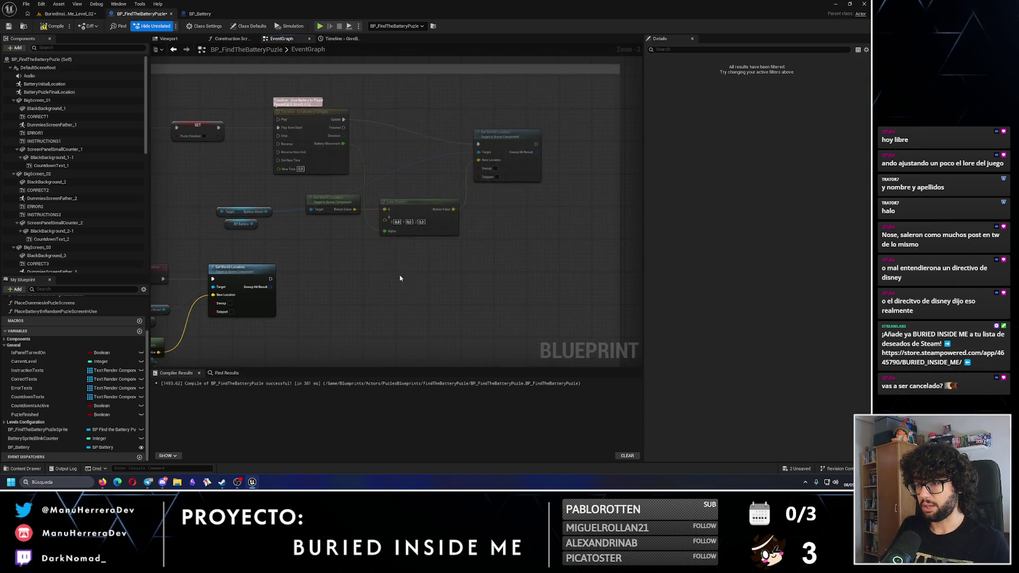
scroll(320, 244, up, 2)
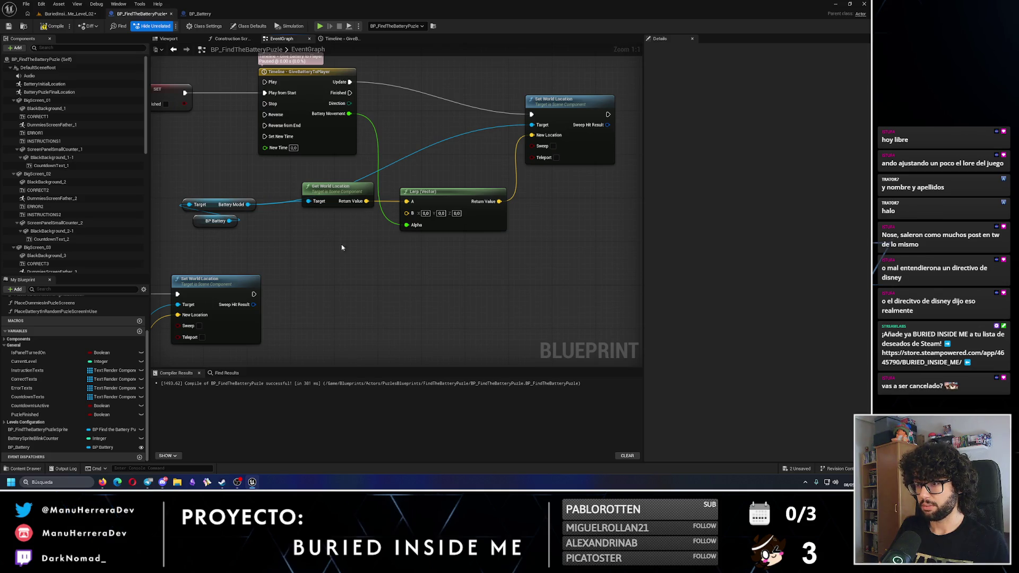
key(ctrl+v)
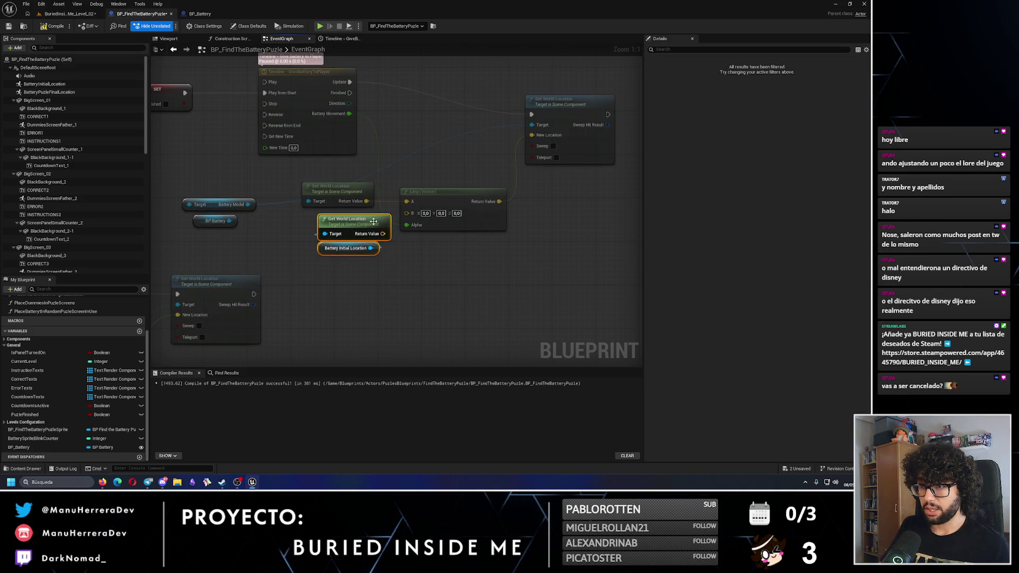
mouse_move(373, 221)
mouse_down()
mouse_move(357, 222)
mouse_move(406, 212)
mouse_up()
click(444, 289)
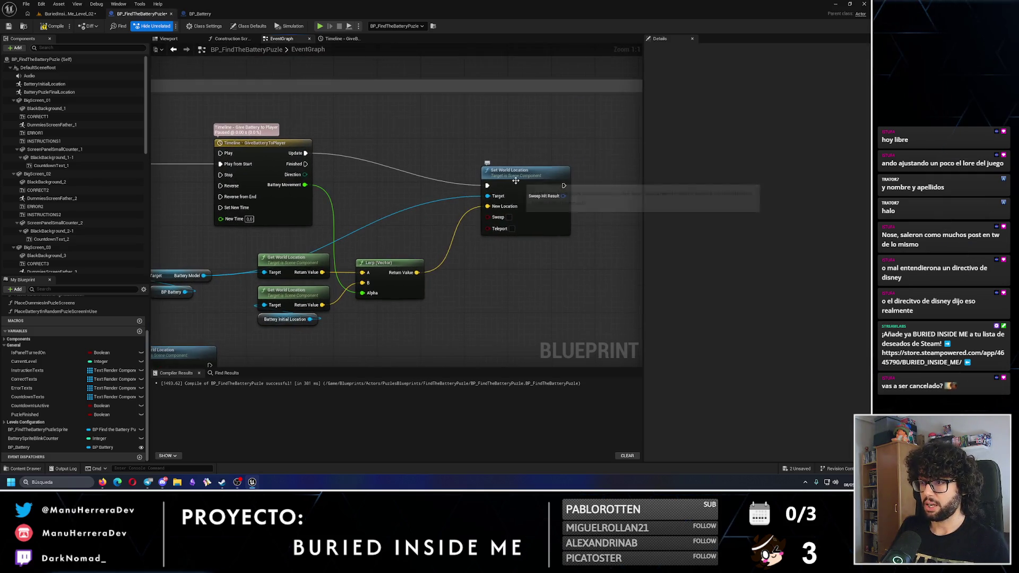
- Reposition Set World Location and start a connection from the timeline's Finished pin
drag(515, 182, 483, 154)
click(518, 228)
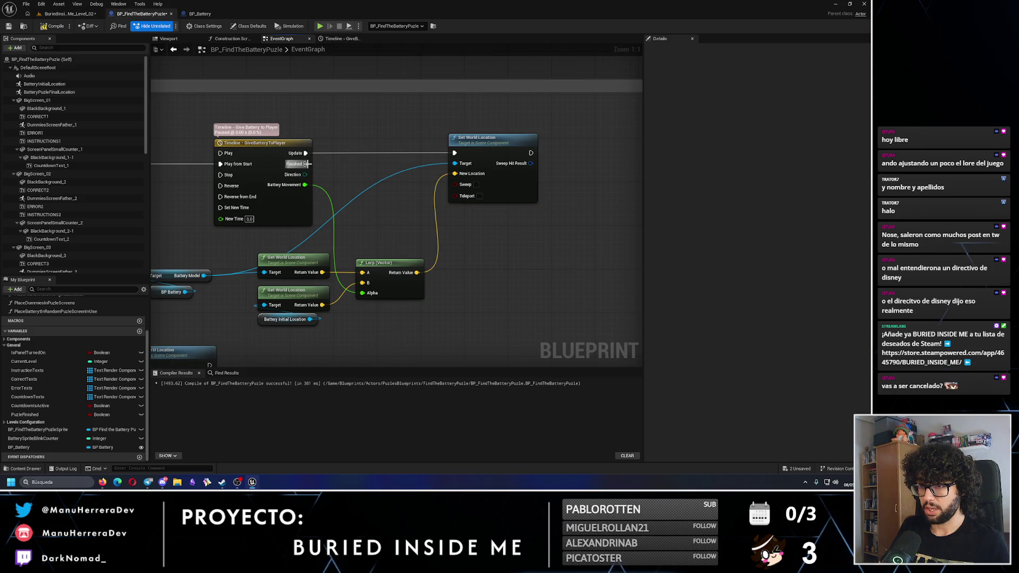
scroll(446, 263, down, 1)
scroll(445, 263, down, 3)
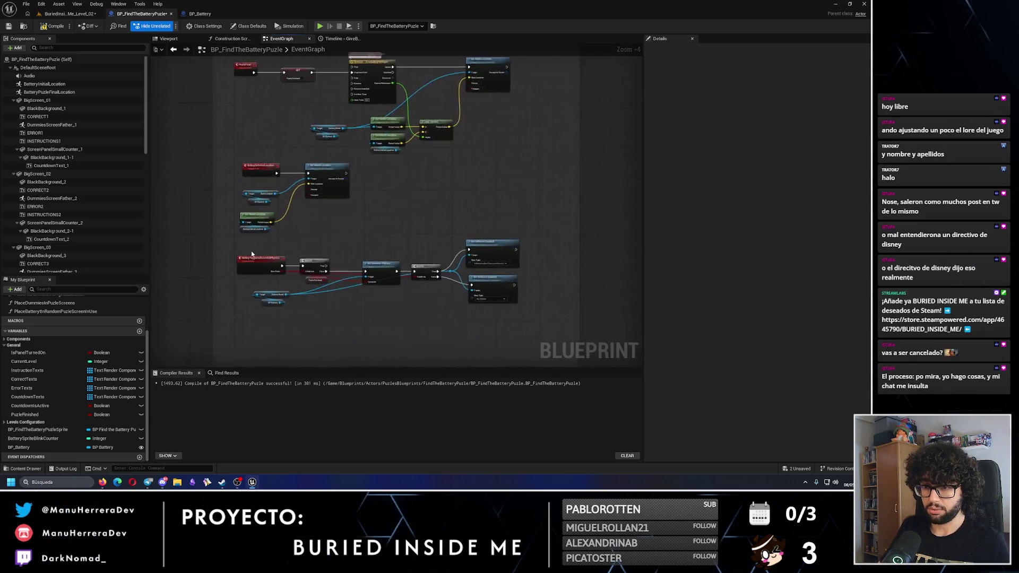
scroll(356, 238, up, 4)
scroll(486, 195, down, 3)
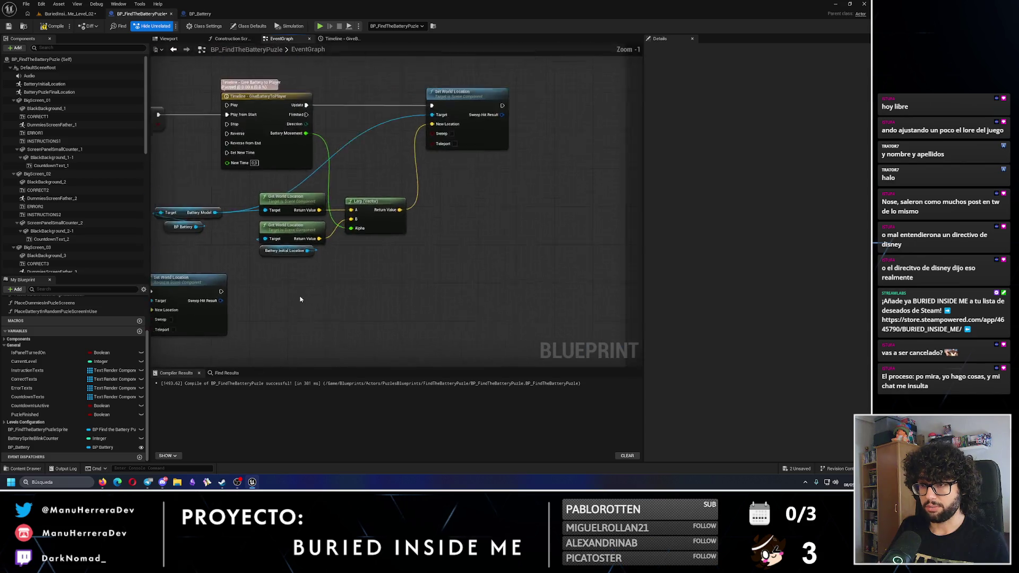
mouse_move(301, 156)
mouse_down()
mouse_move(374, 208)
mouse_move(435, 230)
mouse_up()
- Call Battery Toggle Collision and Physics from the timeline's Finished output
text(batteryto)
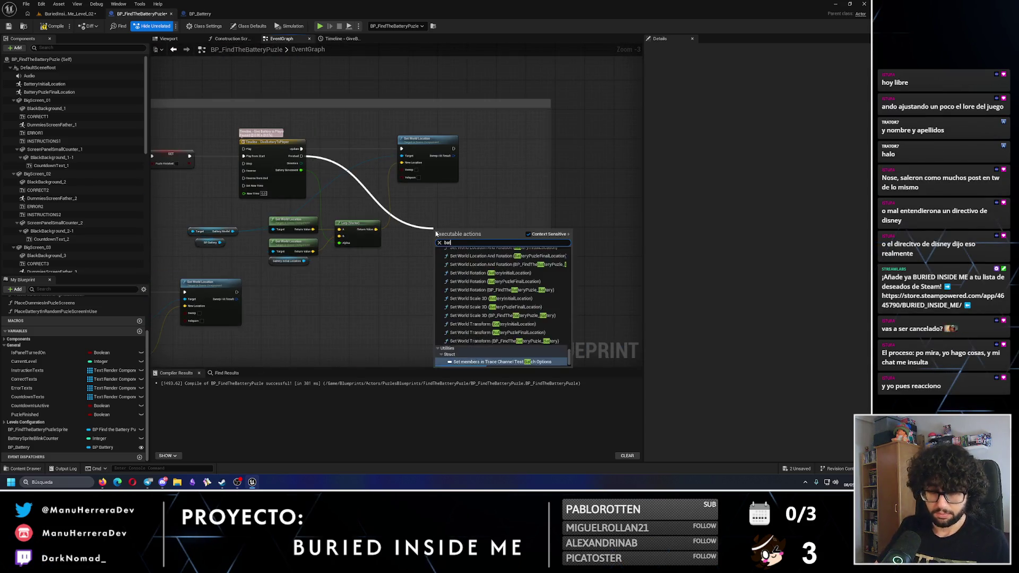
key(Return)
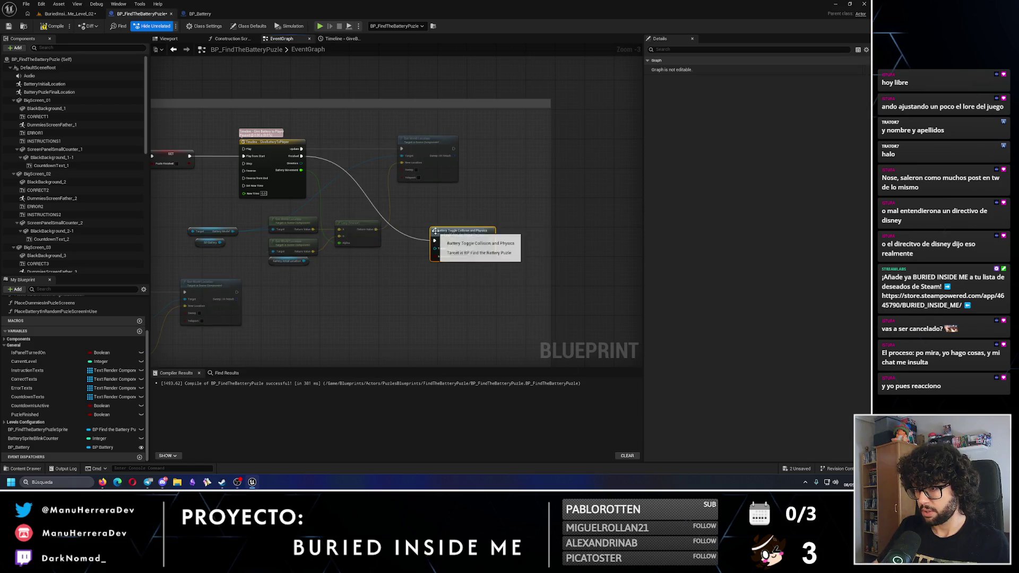
scroll(435, 233, up, 2)
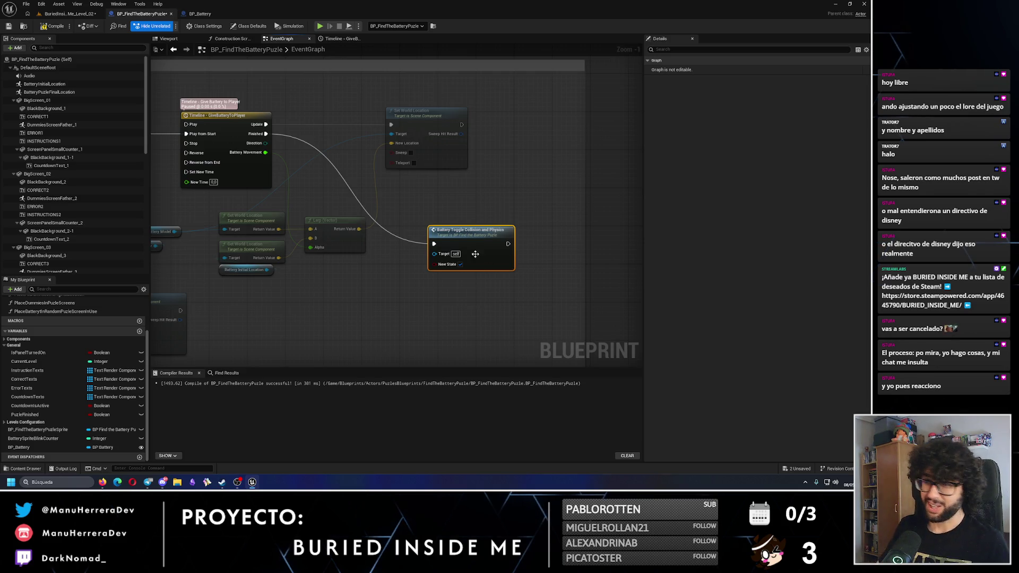
mouse_move(475, 254)
mouse_down()
mouse_move(467, 223)
mouse_move(430, 199)
mouse_move(420, 212)
mouse_up()
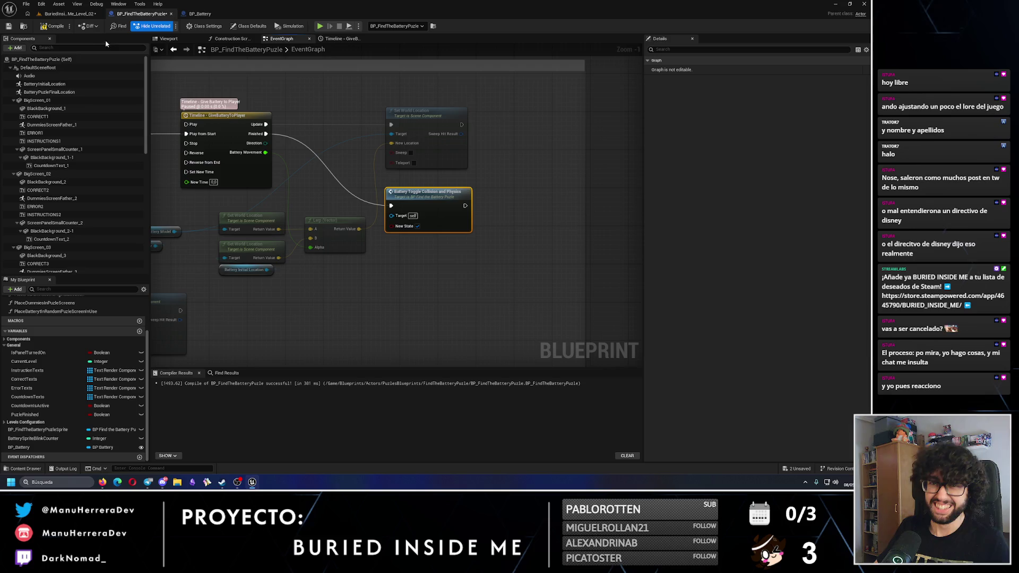
- Compile and save the blueprint, then return to the level editor
click(51, 27)
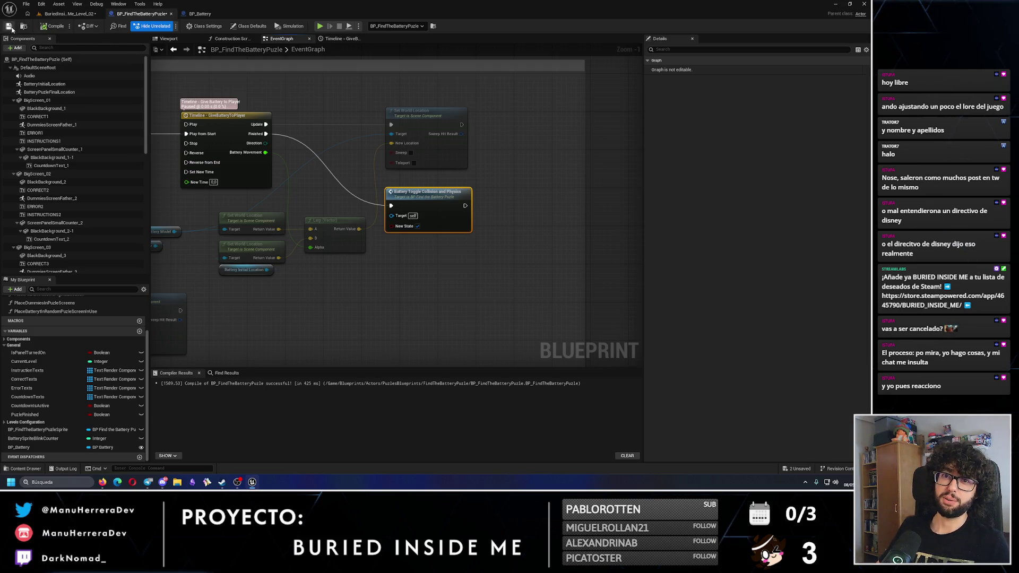
click(9, 26)
click(67, 13)
click(9, 26)
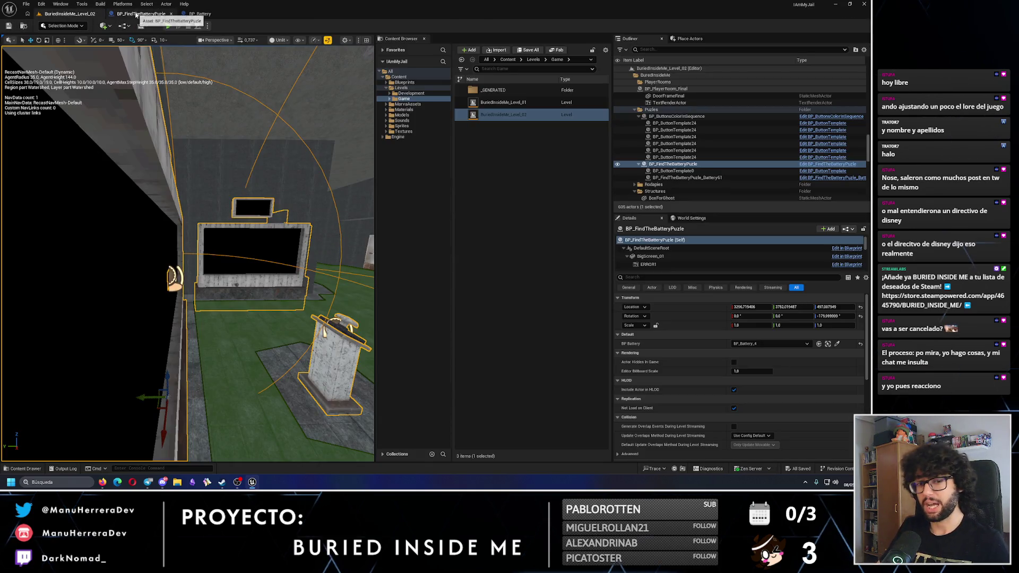
- Back in BP_FindTheBatteryPuzle, shift the lower node chain down and reposition the upper group
click(136, 14)
scroll(349, 256, down, 4)
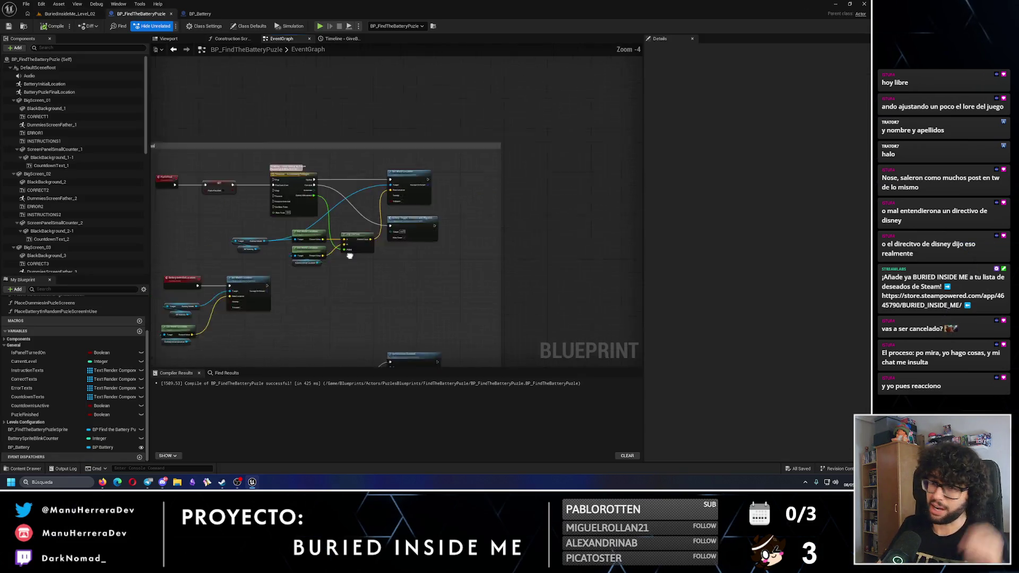
drag(349, 256, 355, 171)
drag(214, 215, 500, 291)
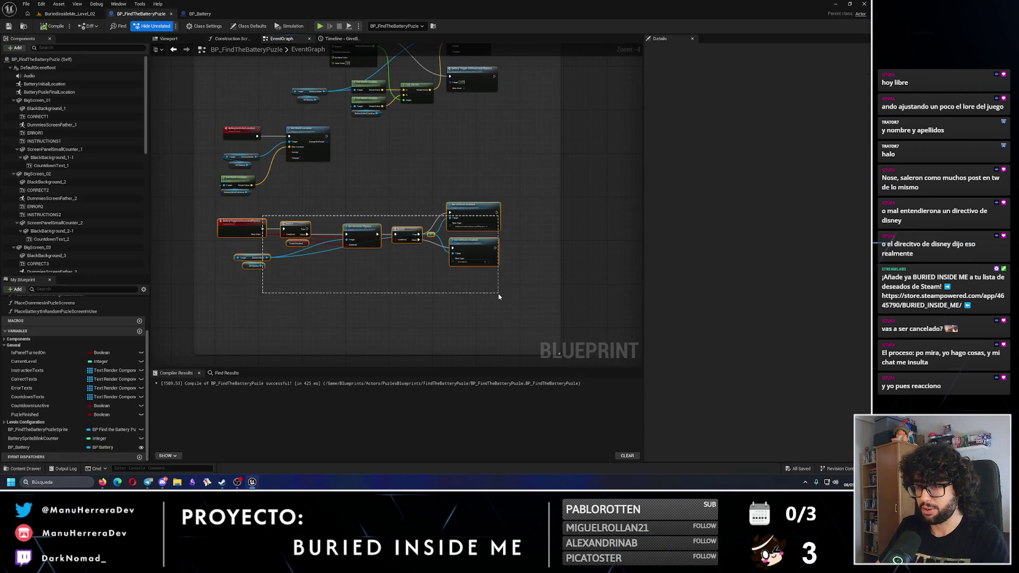
drag(439, 245, 440, 264)
scroll(314, 201, up, 2)
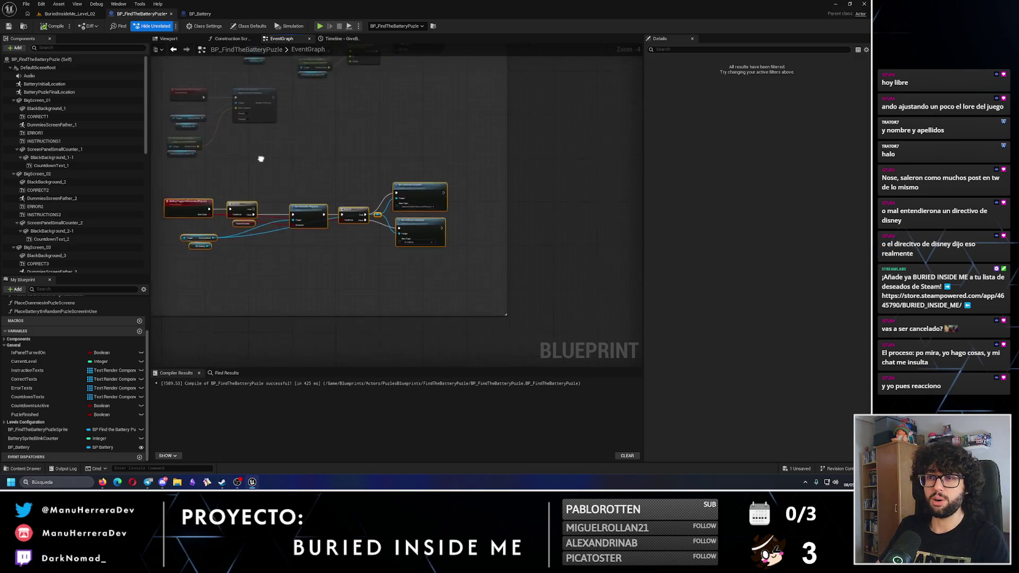
mouse_move(335, 198)
mouse_down()
mouse_move(251, 122)
mouse_move(250, 136)
mouse_up()
drag(425, 168, 461, 256)
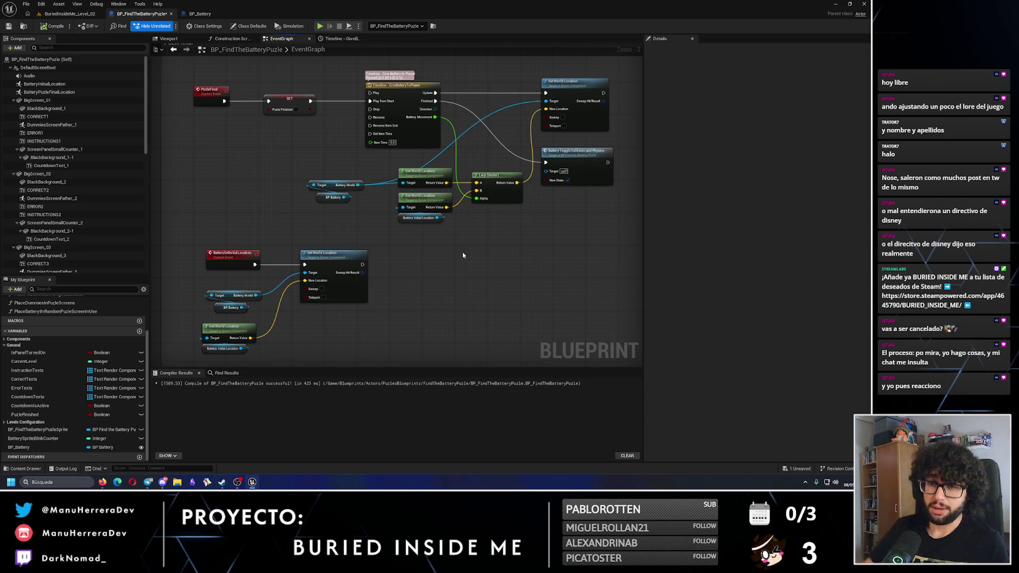
- Nudge the Get World Location node right and move the Puzle Finished node left
drag(463, 255, 550, 127)
mouse_move(412, 233)
mouse_down()
mouse_move(289, 117)
mouse_move(285, 131)
mouse_up()
click(359, 253)
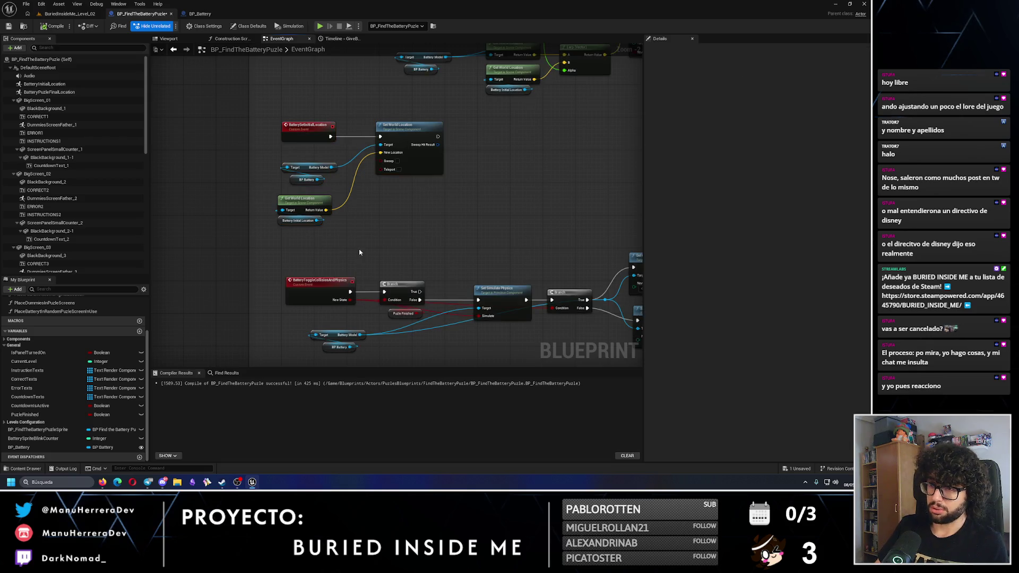
drag(283, 202, 286, 201)
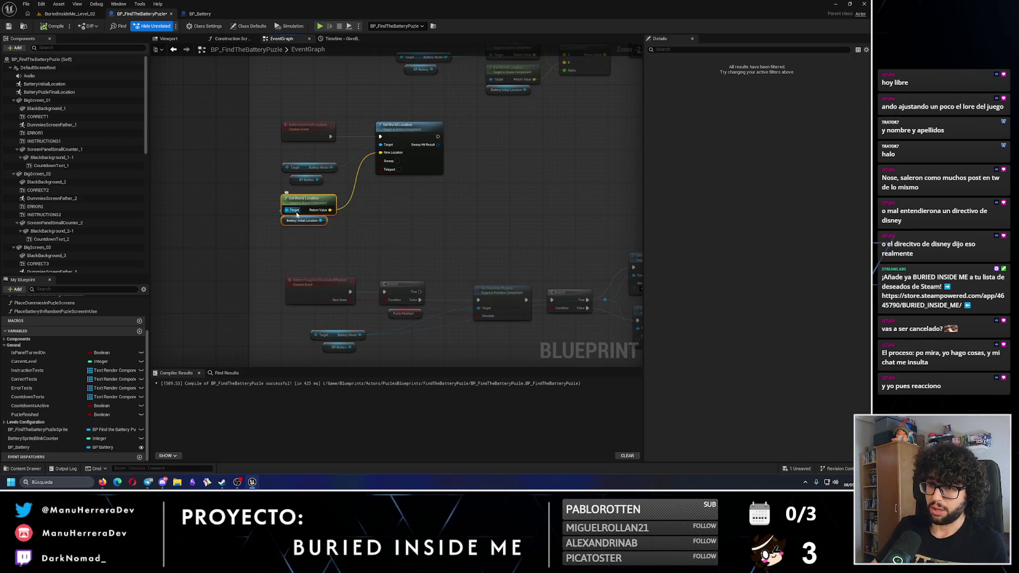
click(319, 285)
click(462, 255)
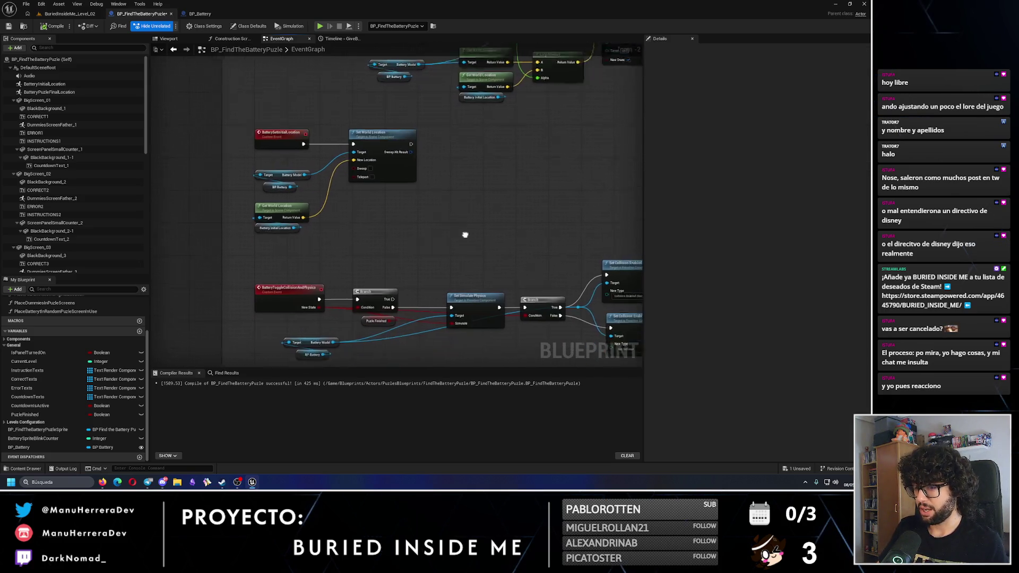
drag(375, 297, 316, 299)
click(437, 218)
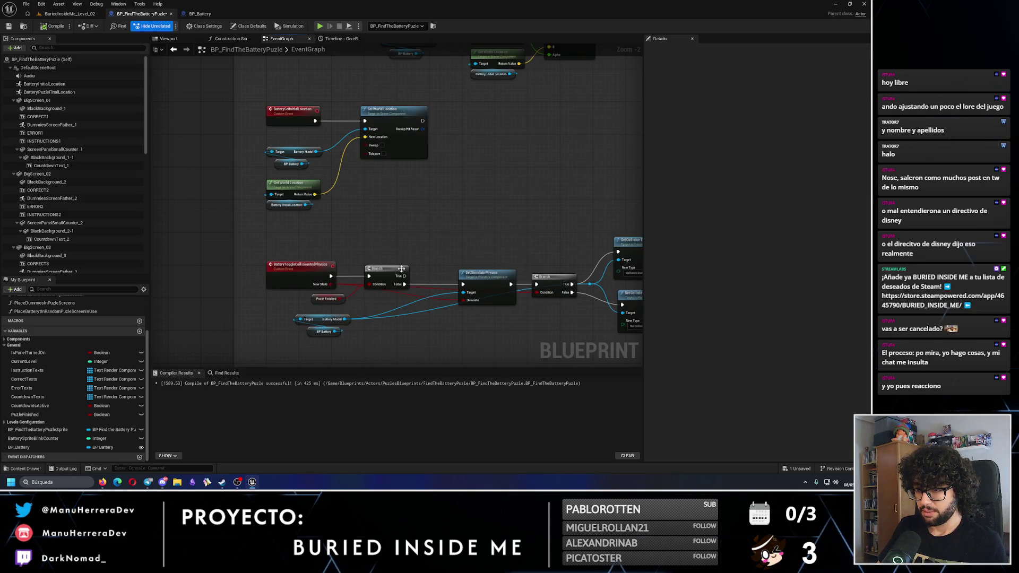
- Save and compile the Blueprint, then switch back to the level editor
click(9, 30)
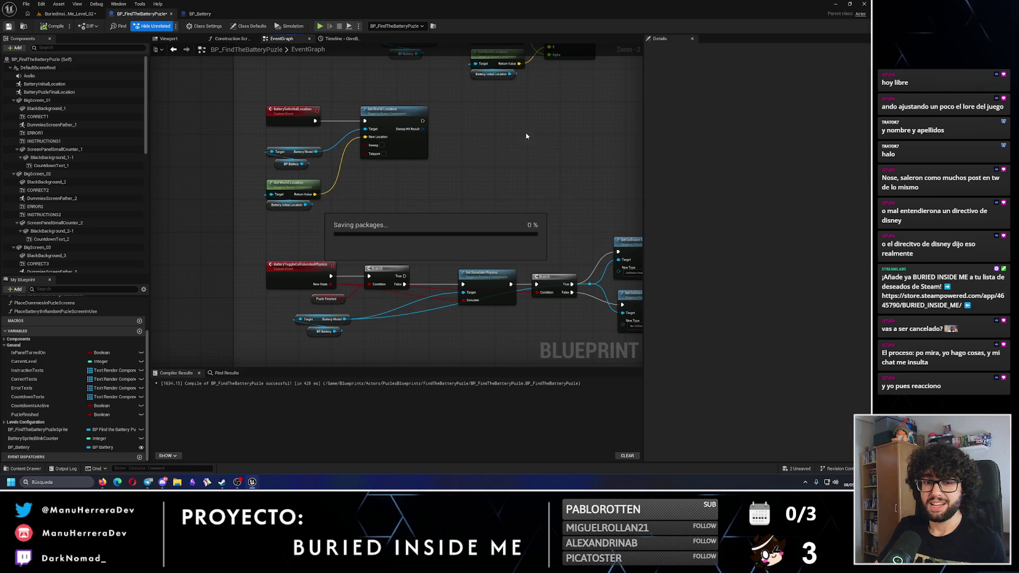
scroll(411, 300, down, 3)
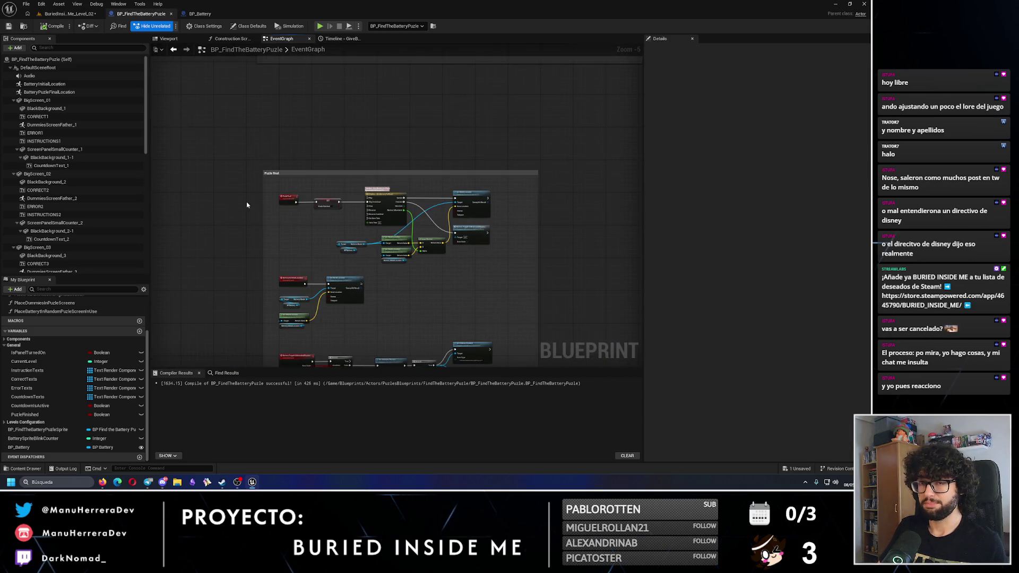
click(67, 14)
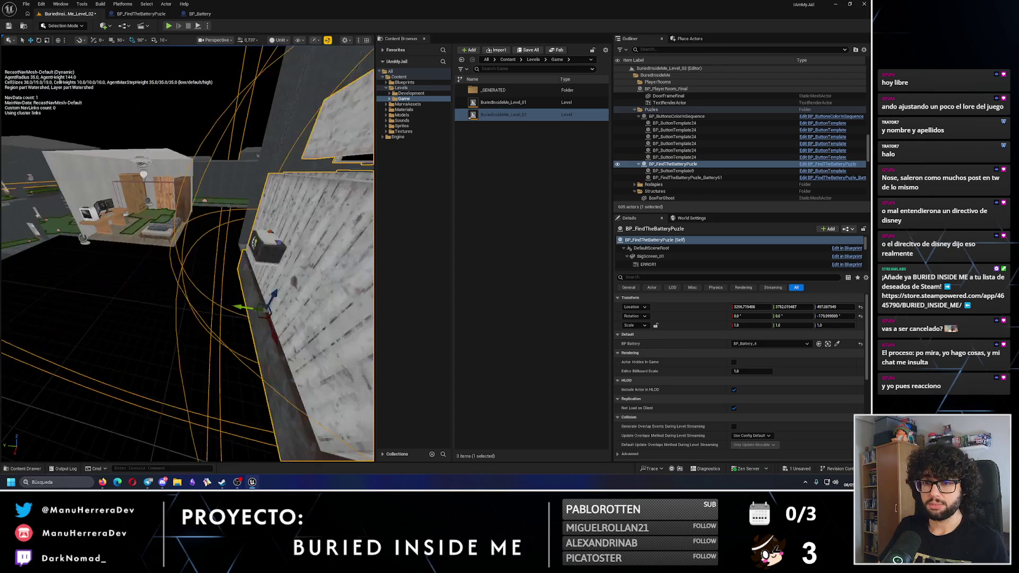
- Inspect BP_Battery_4's BatteryModel, frame the battery pedestal, and save all with Ctrl+S
click(302, 209)
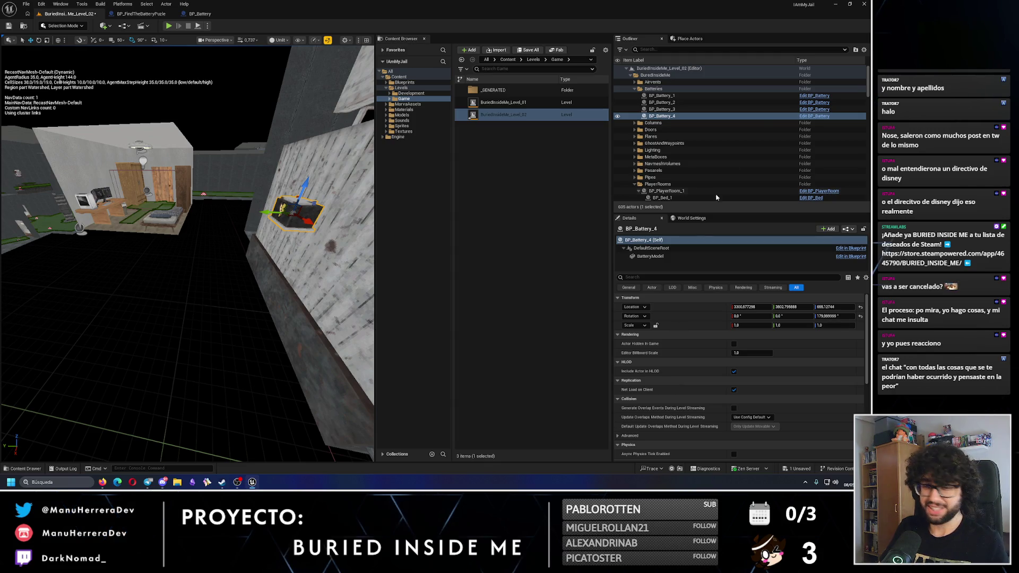
click(650, 256)
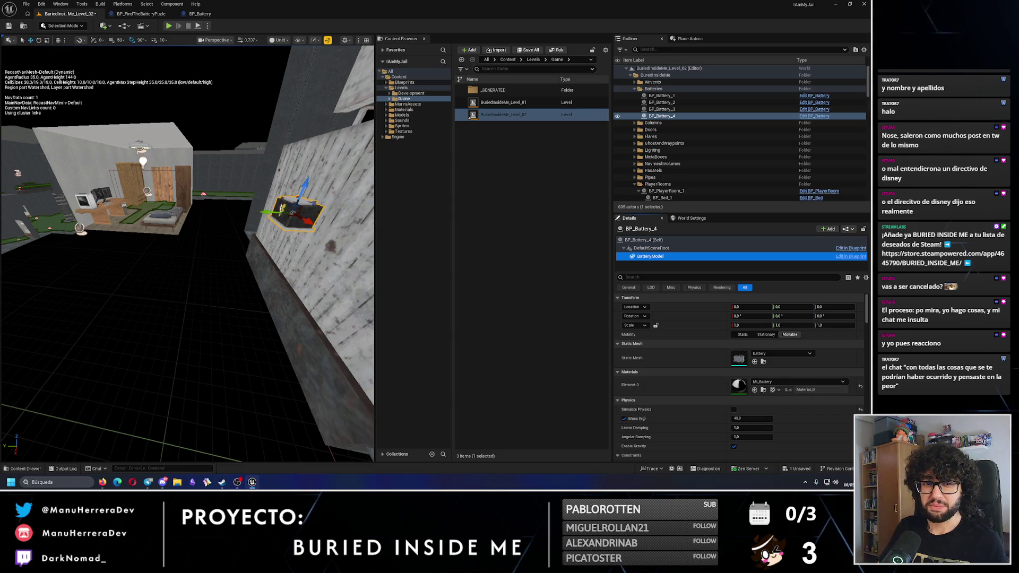
mouse_move(212, 239)
mouse_down()
mouse_move(170, 281)
mouse_move(169, 39)
mouse_up()
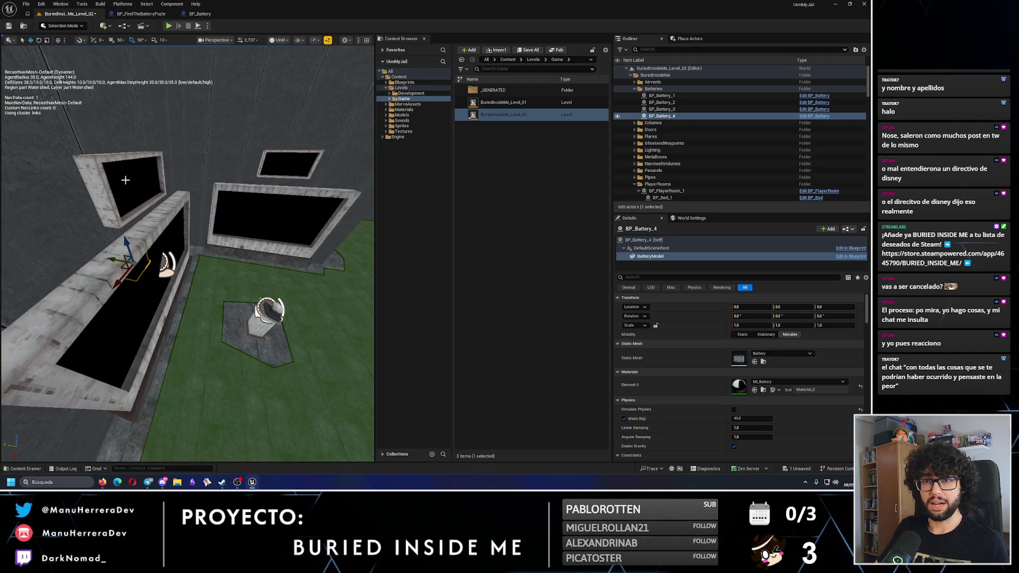
mouse_move(125, 180)
mouse_down()
mouse_move(143, 185)
mouse_move(171, 27)
mouse_up()
key(ctrl+s)
- Launch the level in a New Editor Window (PIE) preview
key(alt+p)
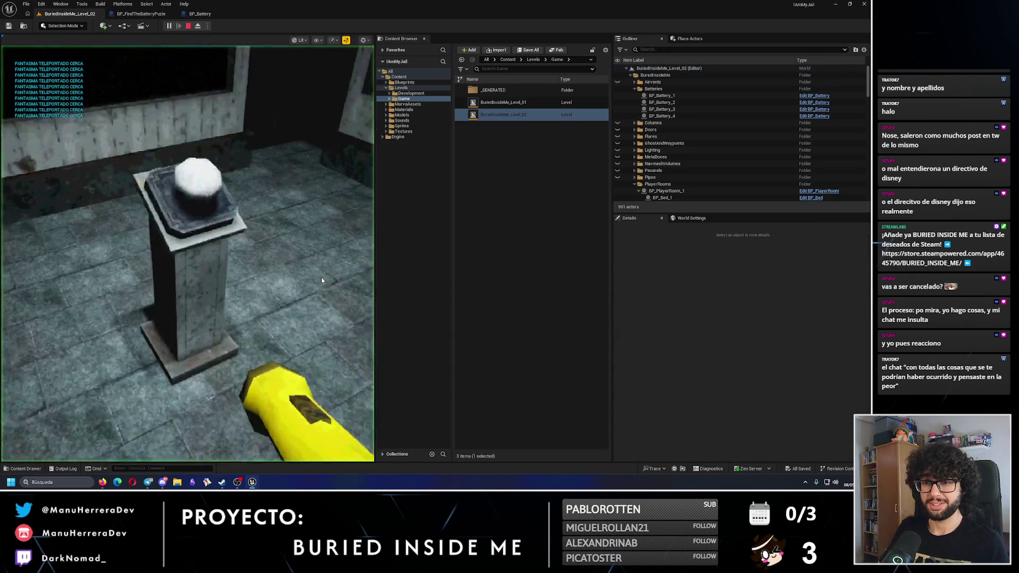
key(Escape)
click(208, 25)
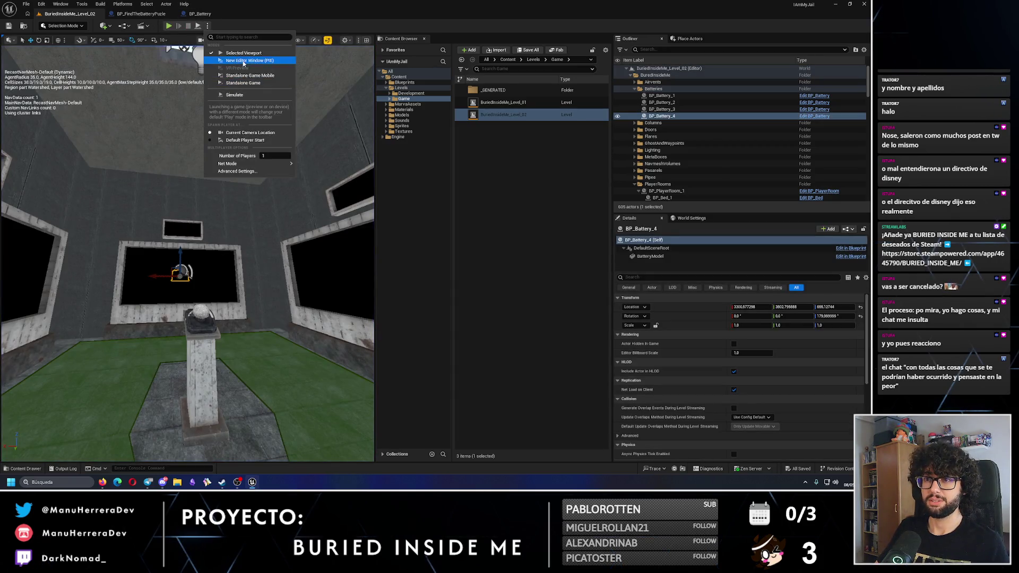
click(240, 61)
- Walk up to the pedestal and press its button to start the puzzle
key(w)
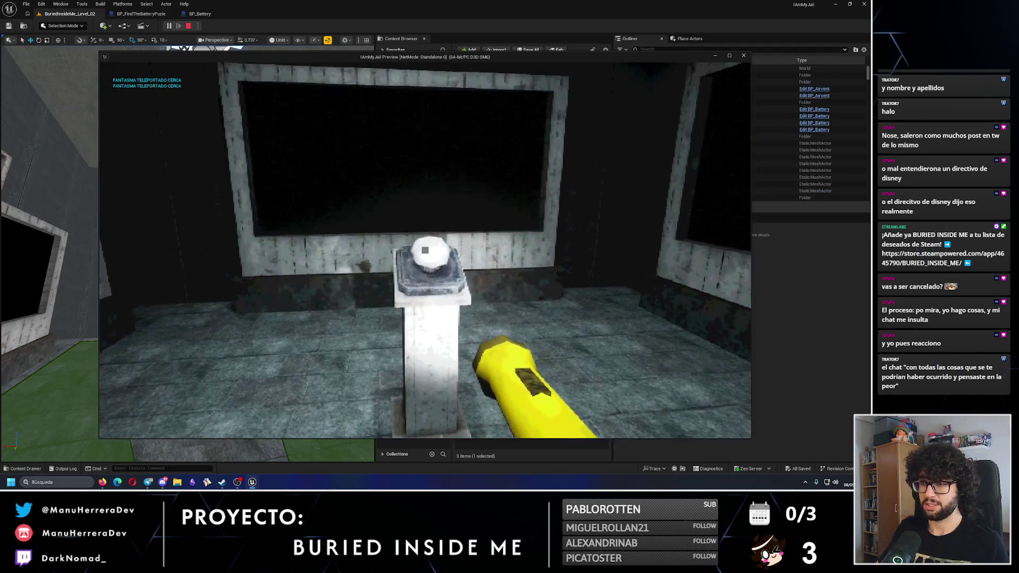
key(s)
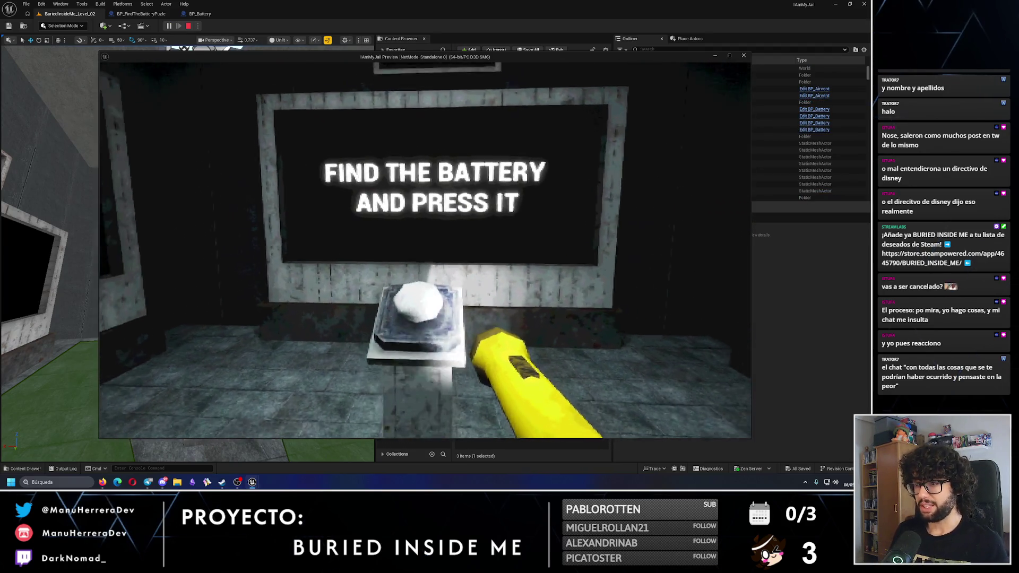
key(w)
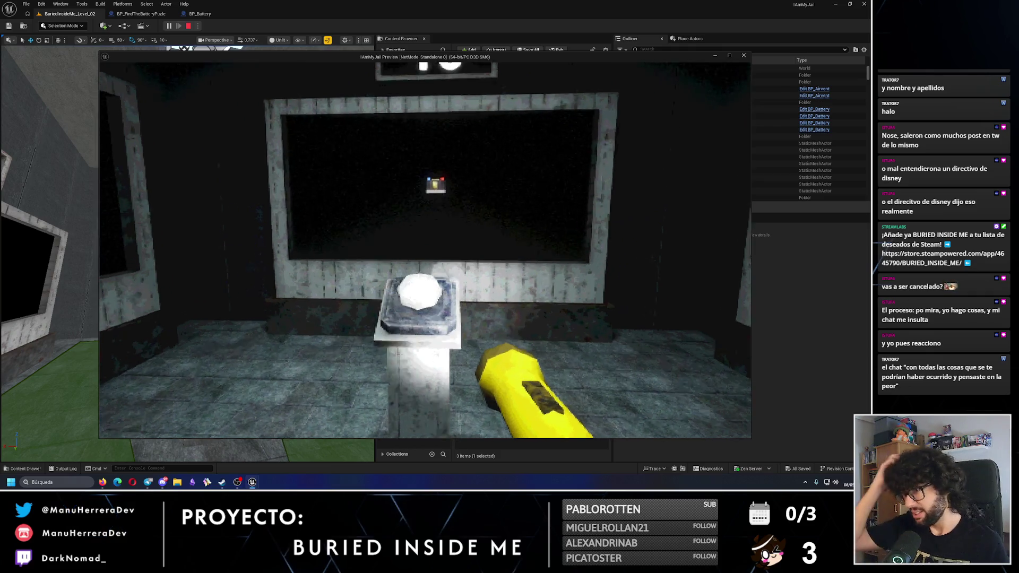
key(s)
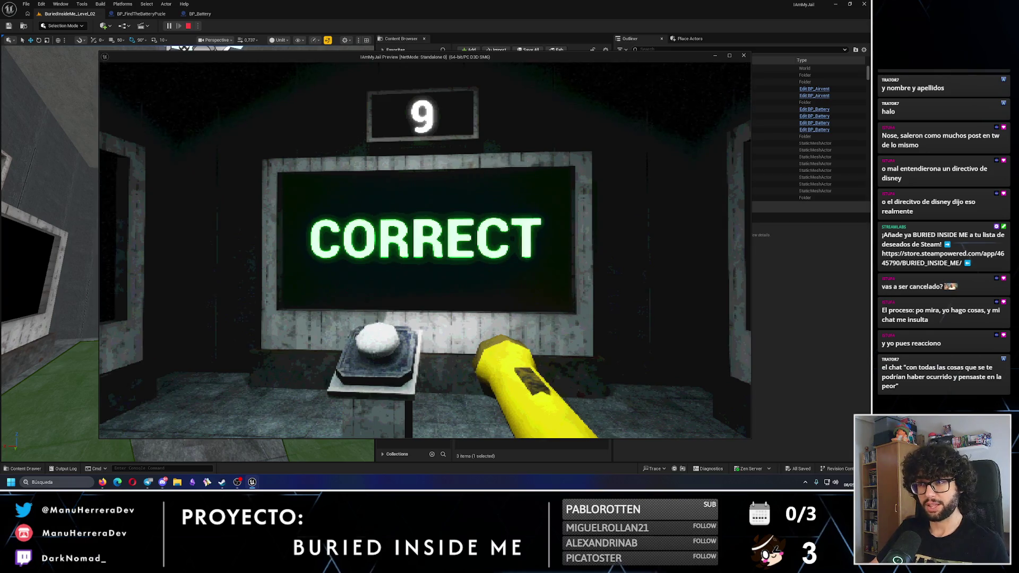
- Press E whenever the battery appears, scoring CORRECT as the counter drops to 7
key(w)
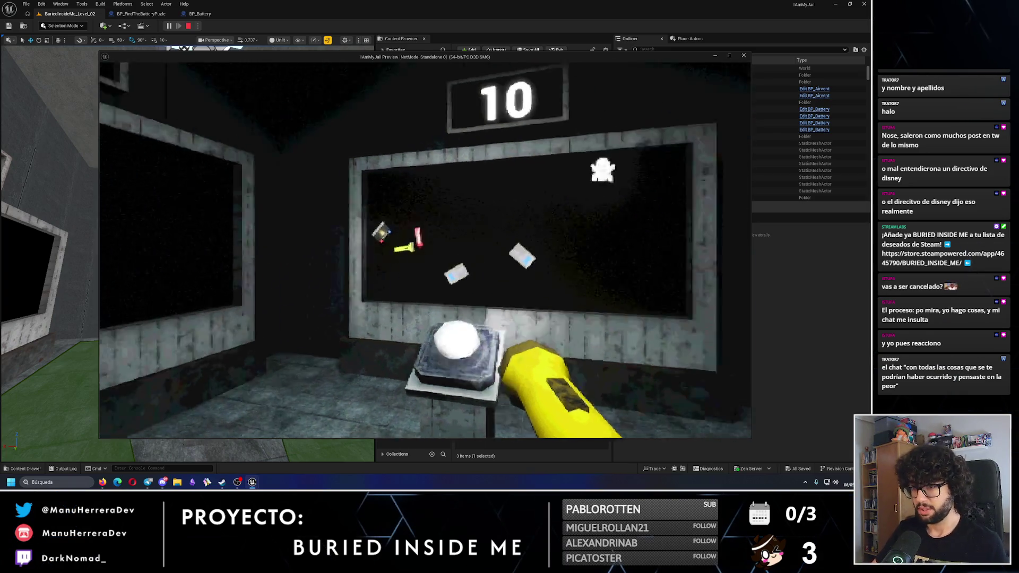
key(s)
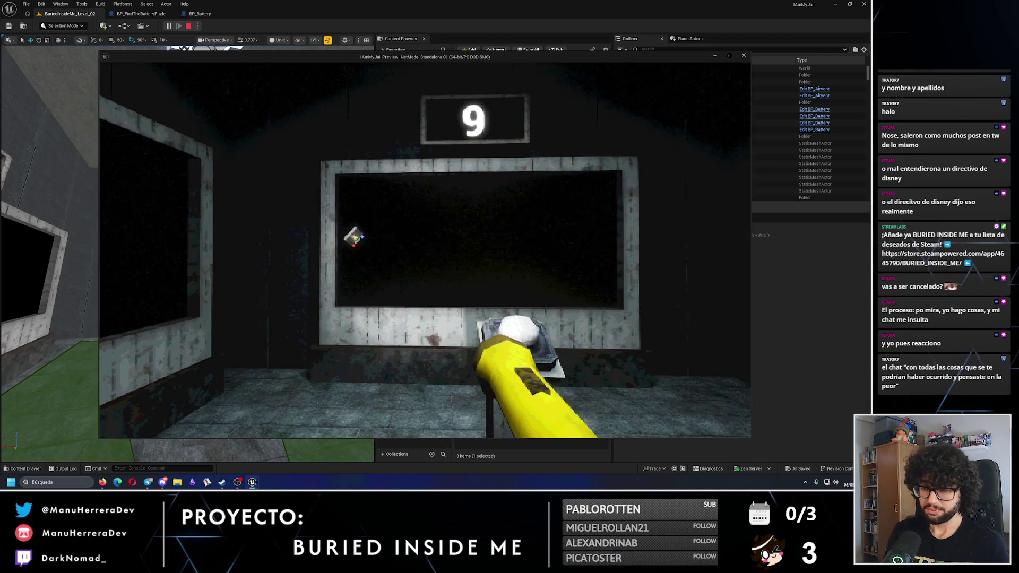
key(e)
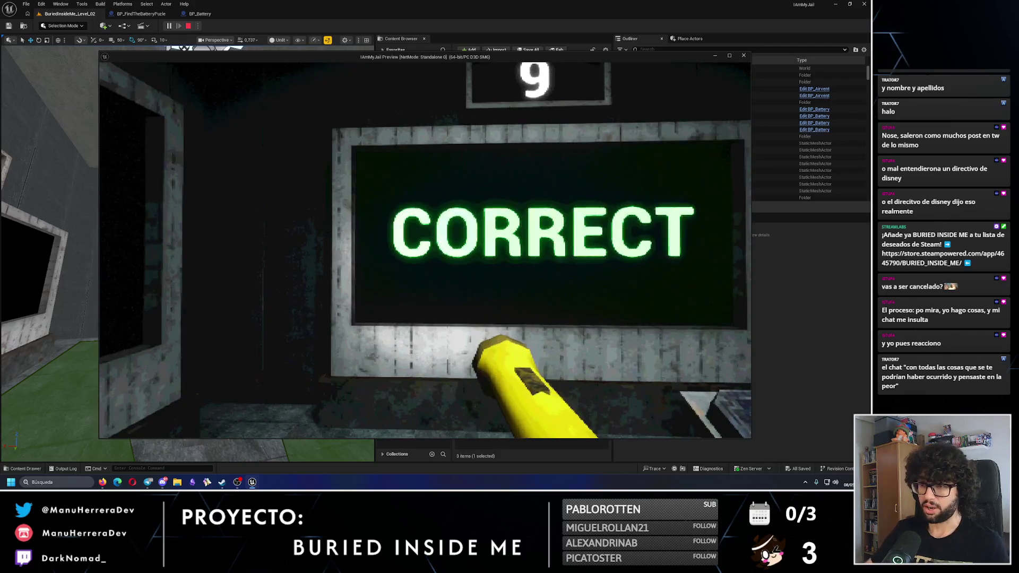
key(w)
key(s)
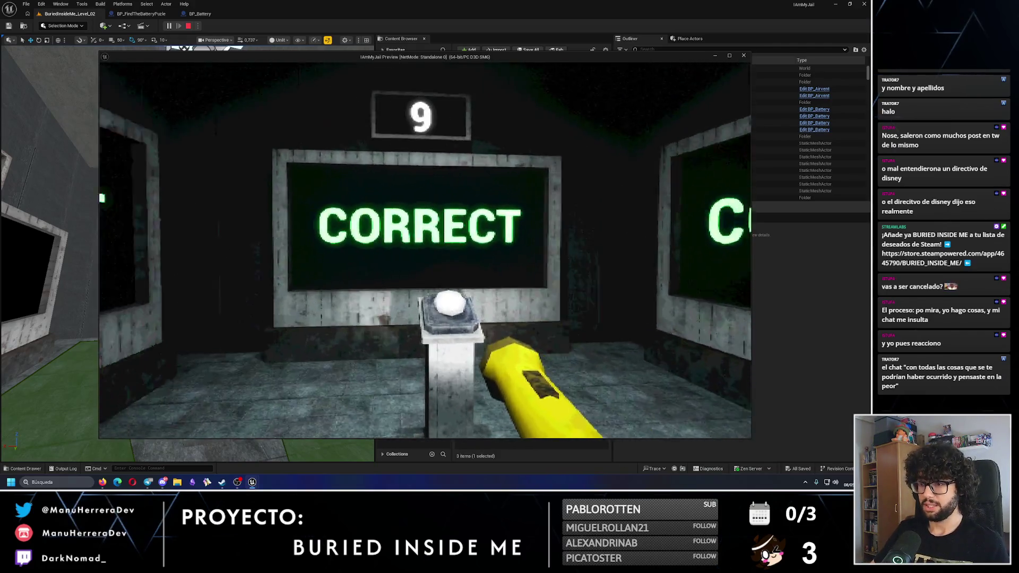
key(w)
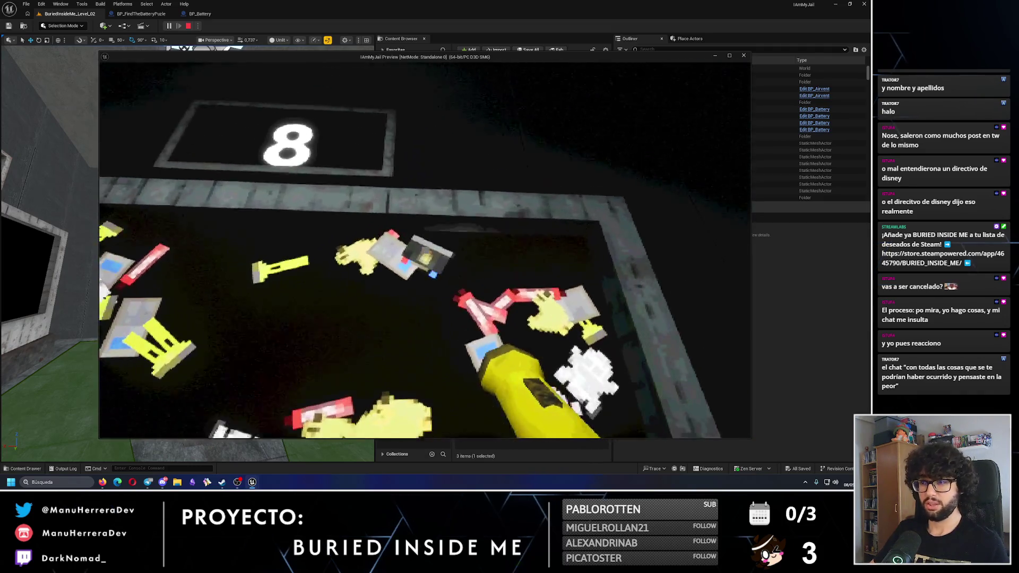
key(s)
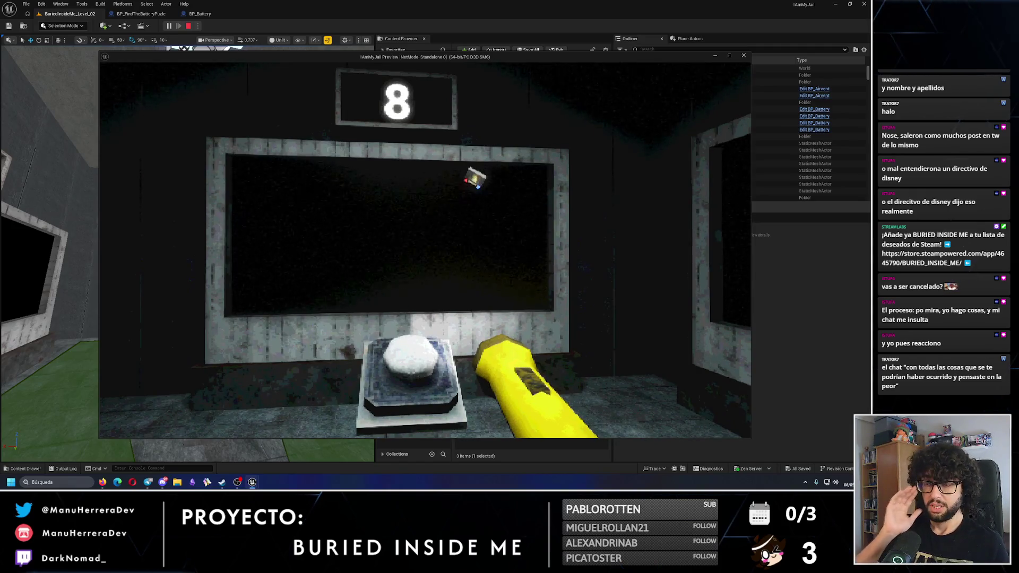
key(e)
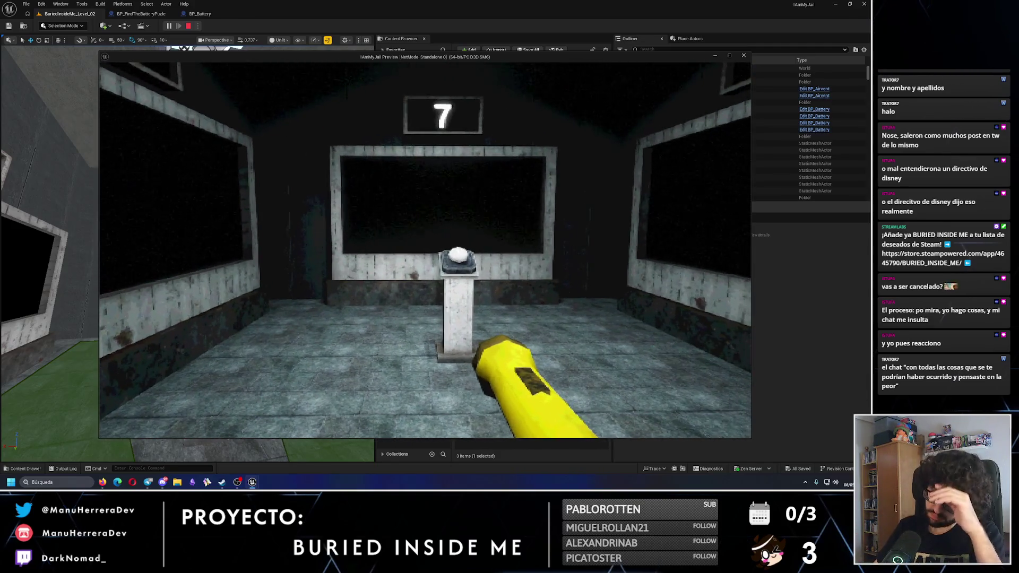
- Answer two more rounds with E, landing a CORRECT result at counter 6
key(e)
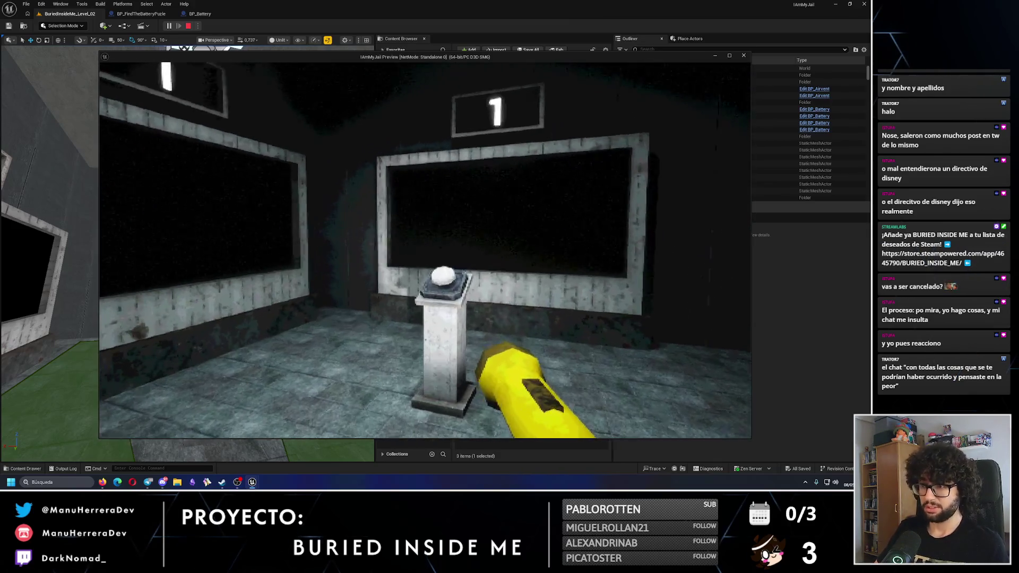
key(e)
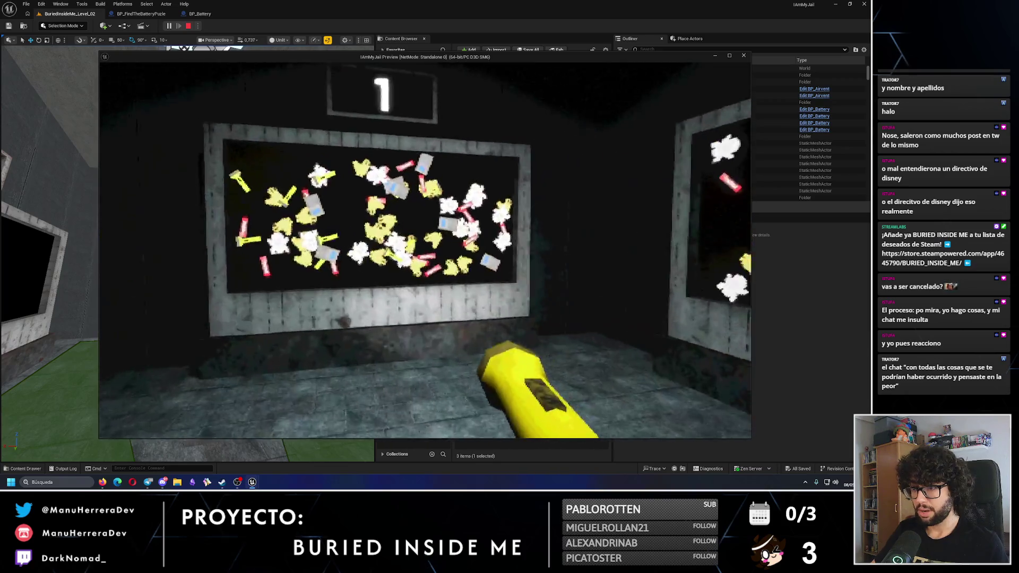
- Walk between the screens to find the battery board, then head back to the pedestal at counter 7
key(shift+w)
key(shift+w)
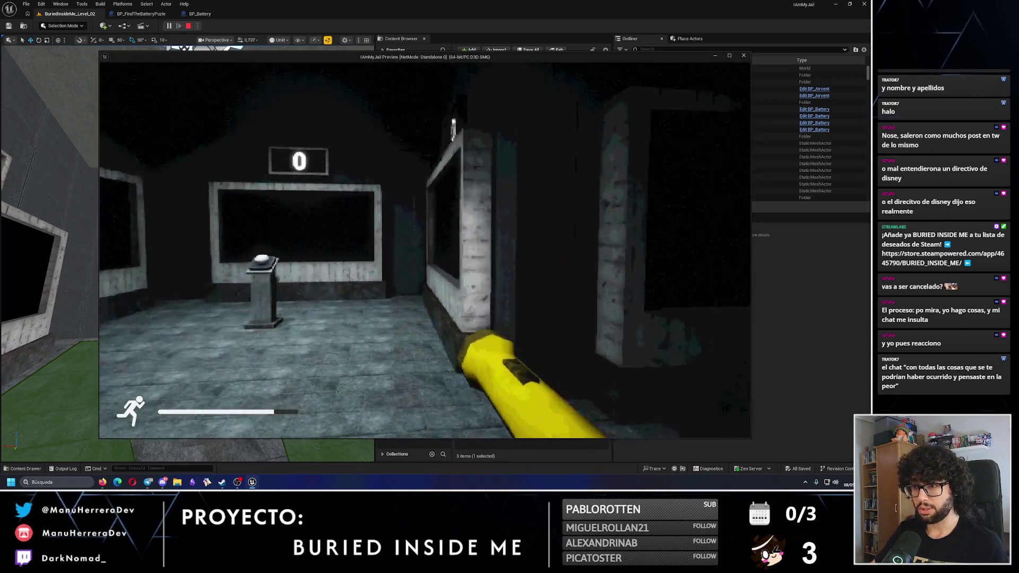
key(shift+w)
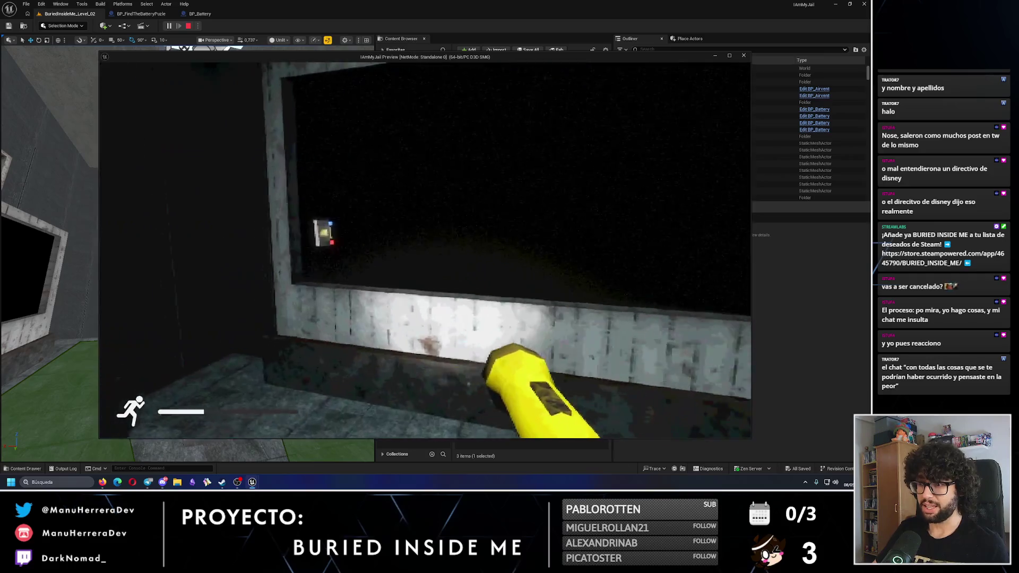
key(w)
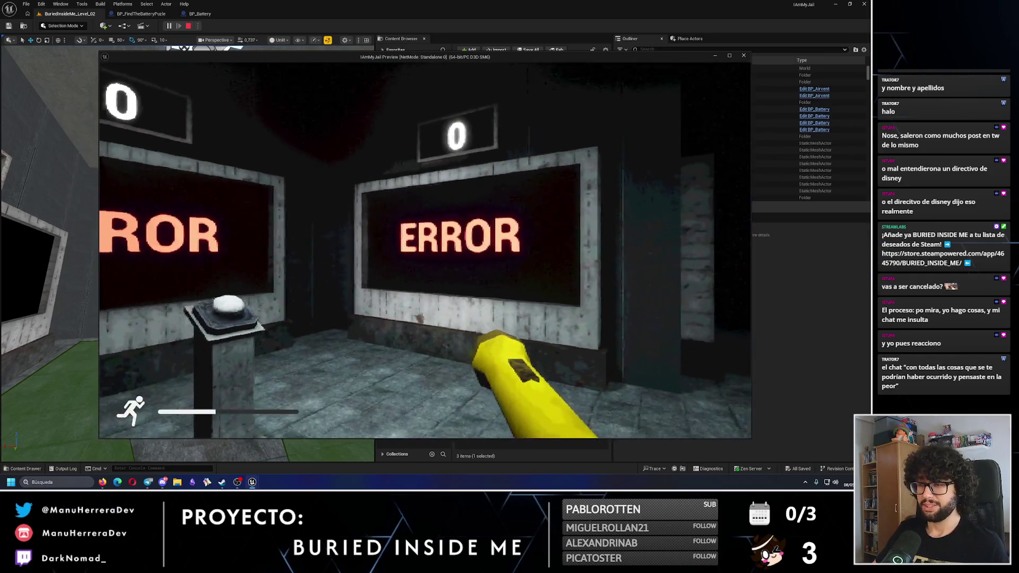
key(s)
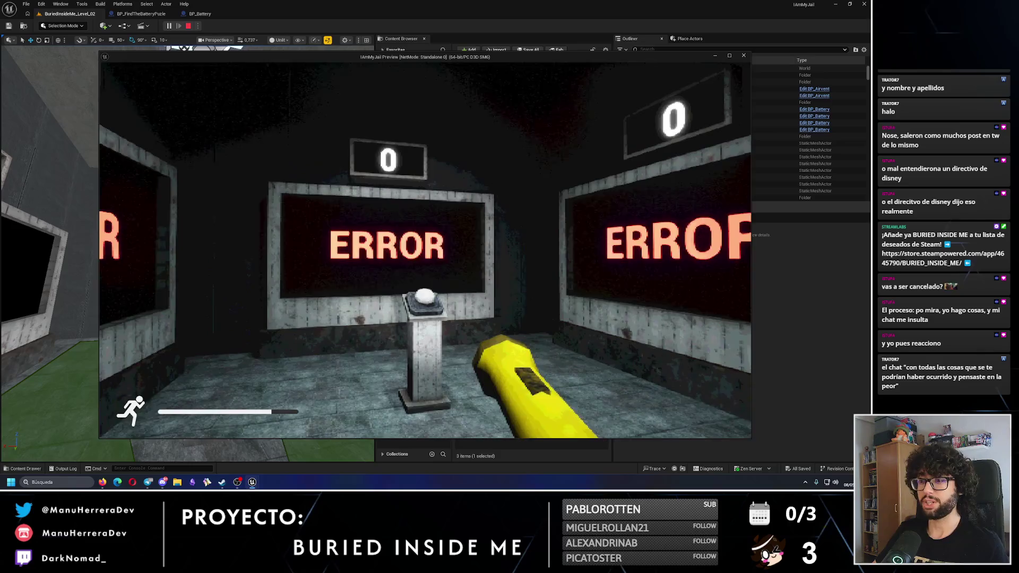
key(d)
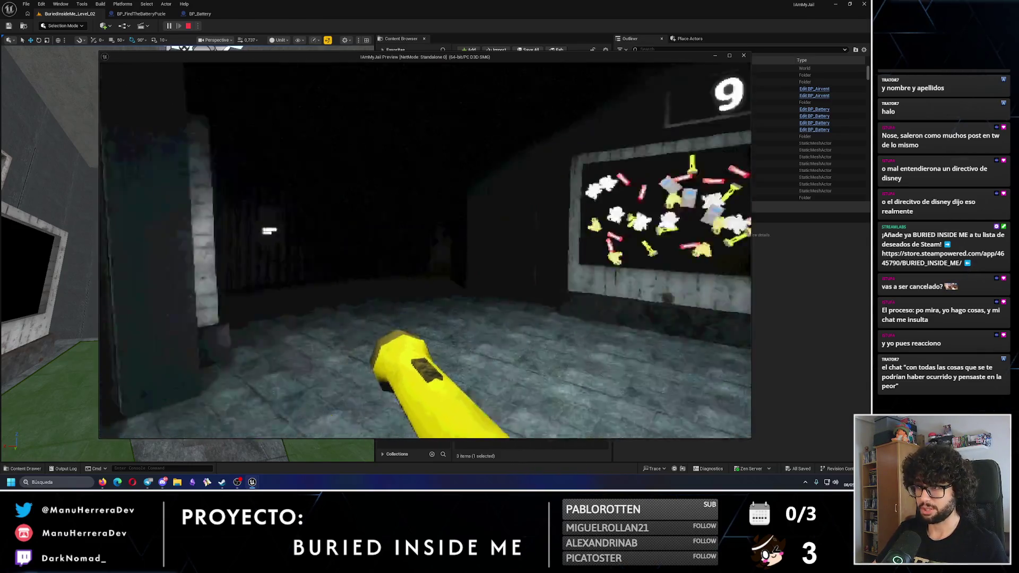
key(shift+w)
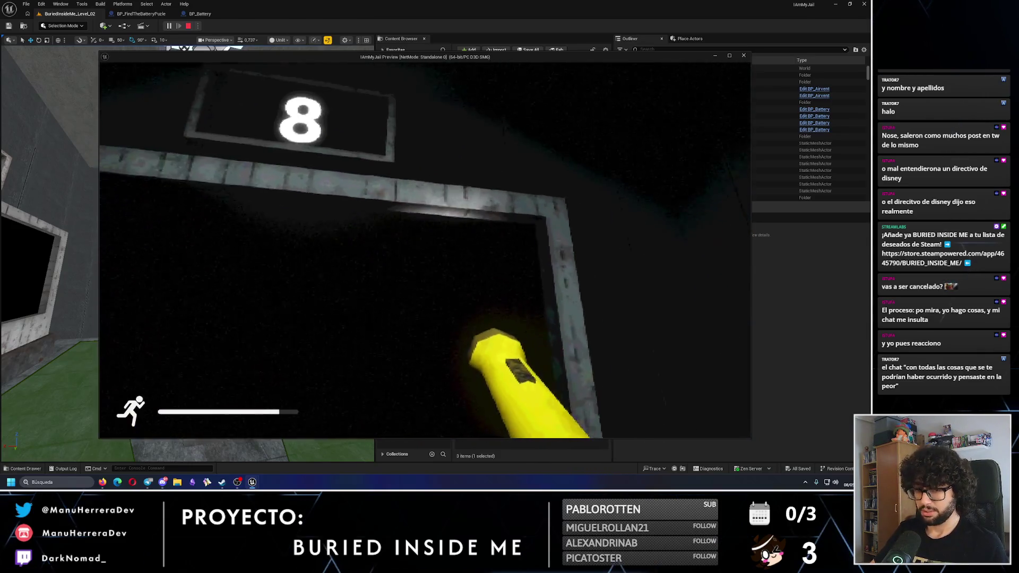
key(s)
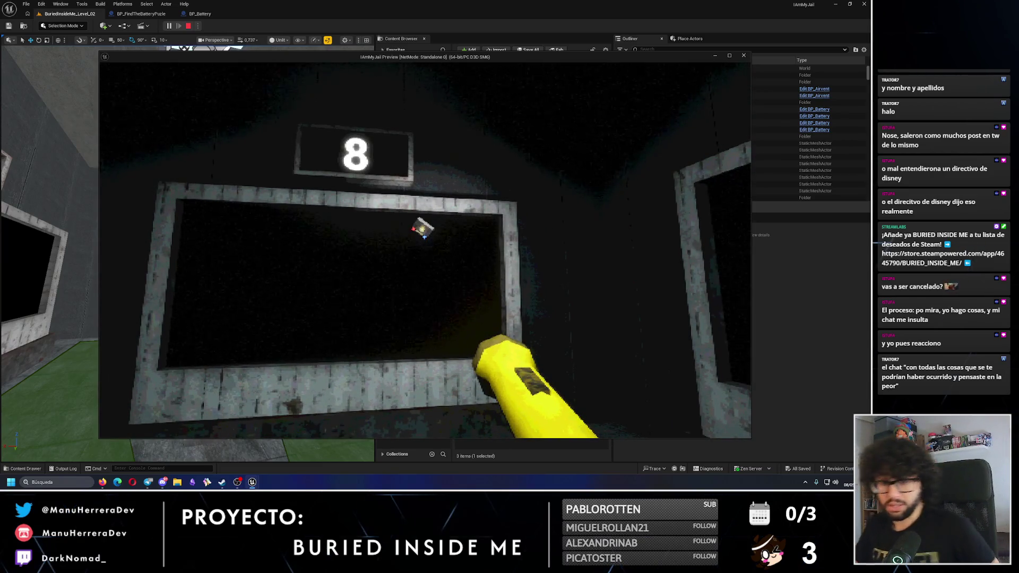
key(w)
key(s)
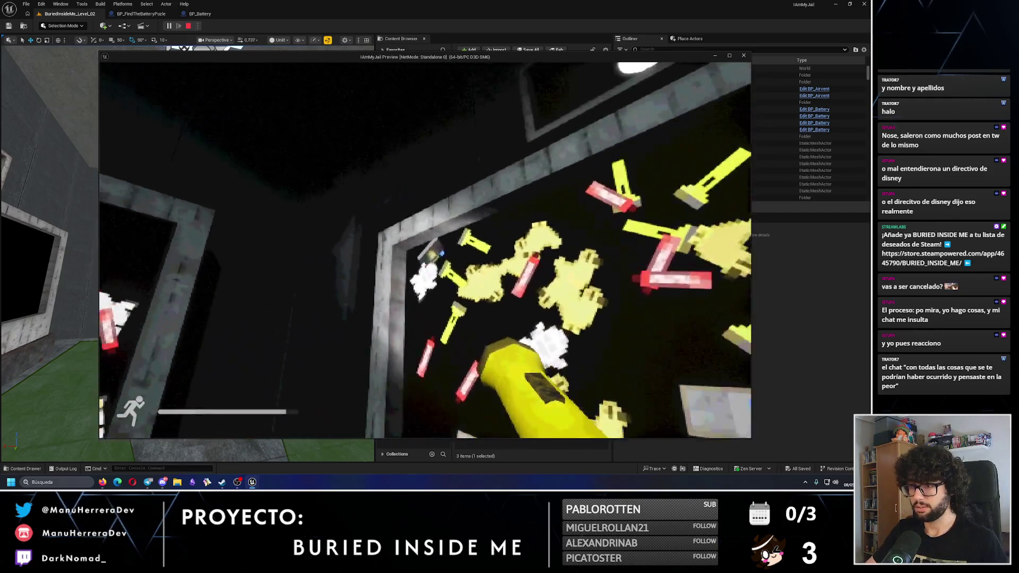
key(s)
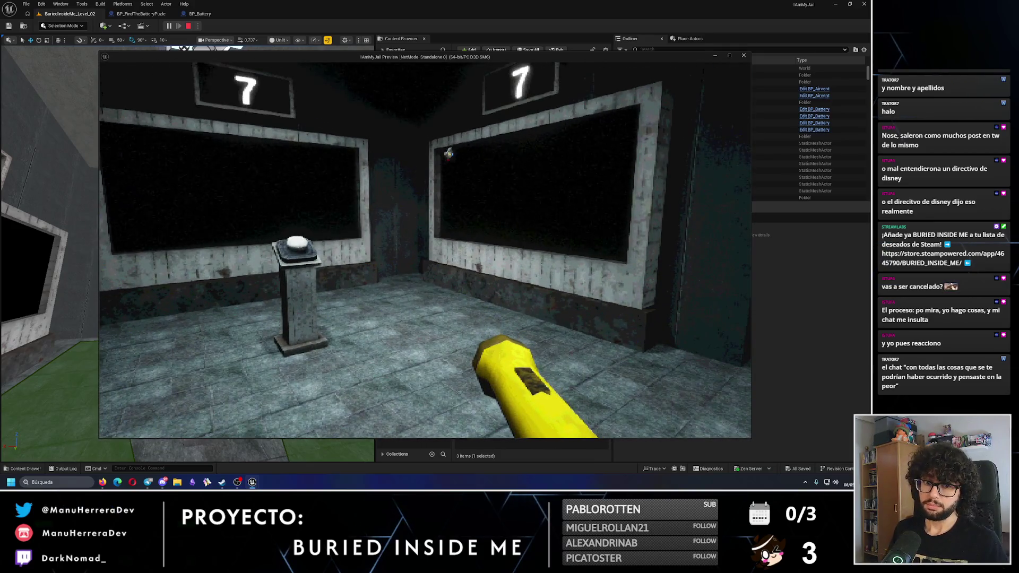
key(w)
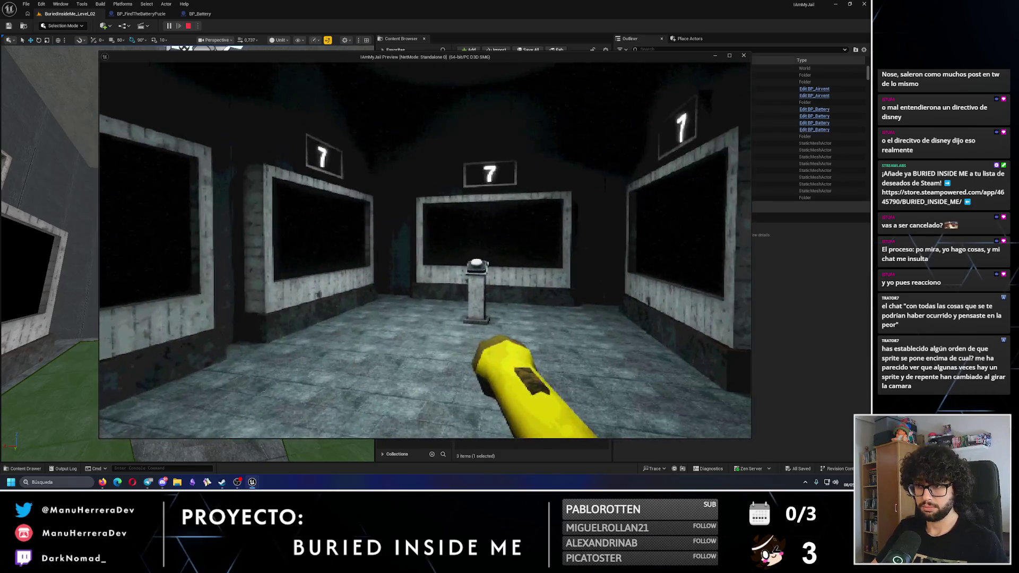
- Play the level until the countdown screen reaches 4 with another CORRECT, then stop the play test
key(e)
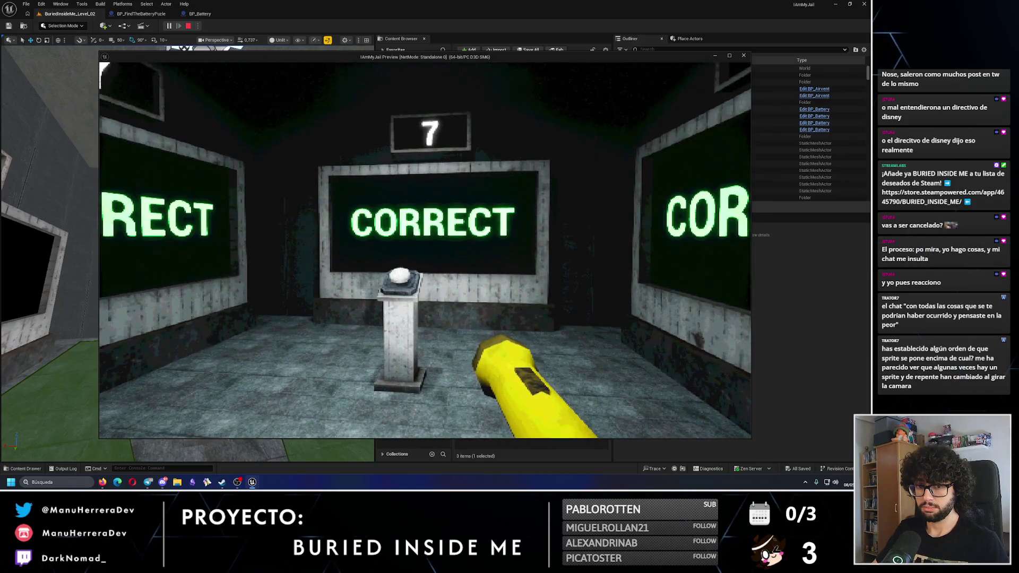
key(w)
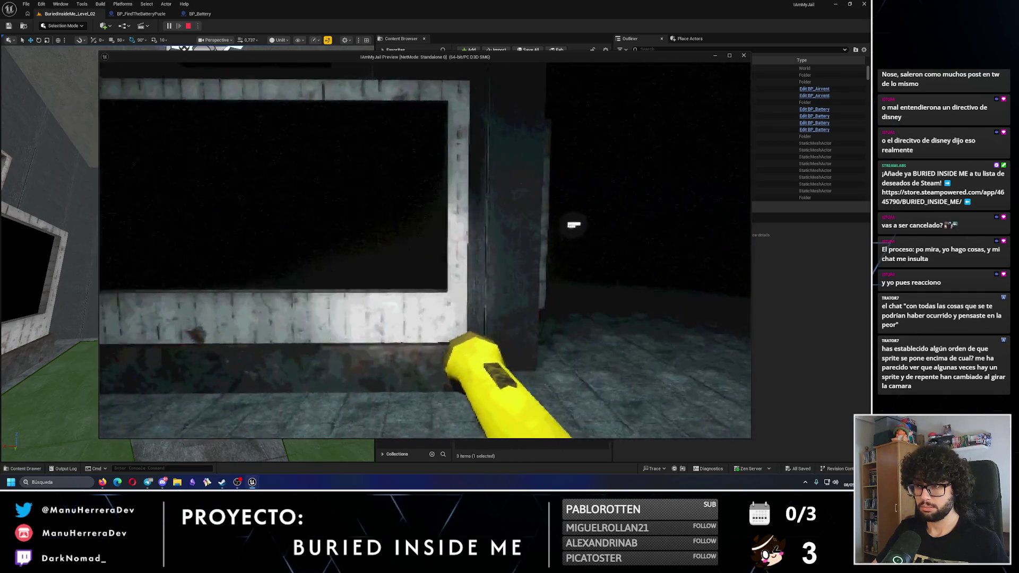
key(shift+w)
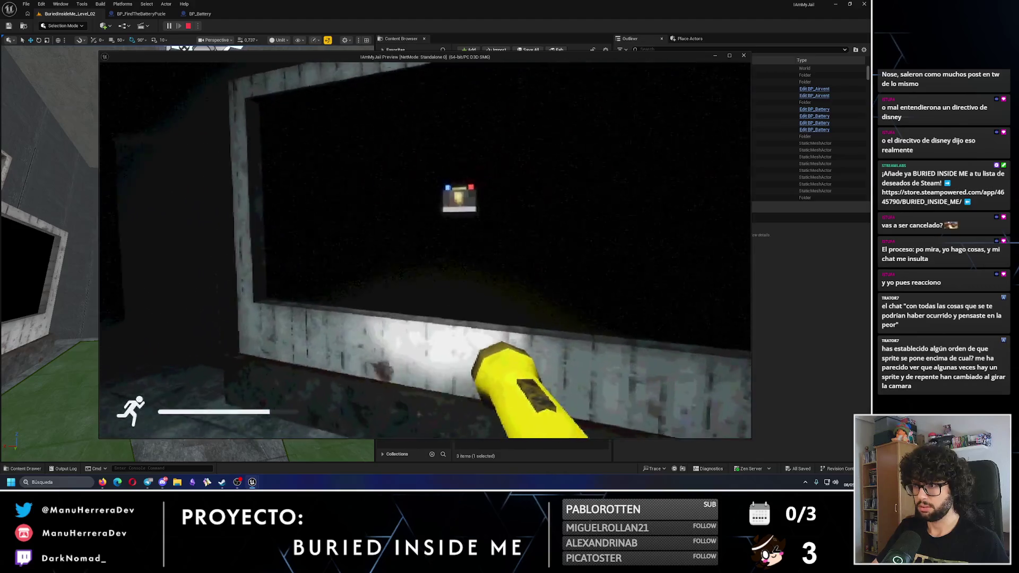
key(w)
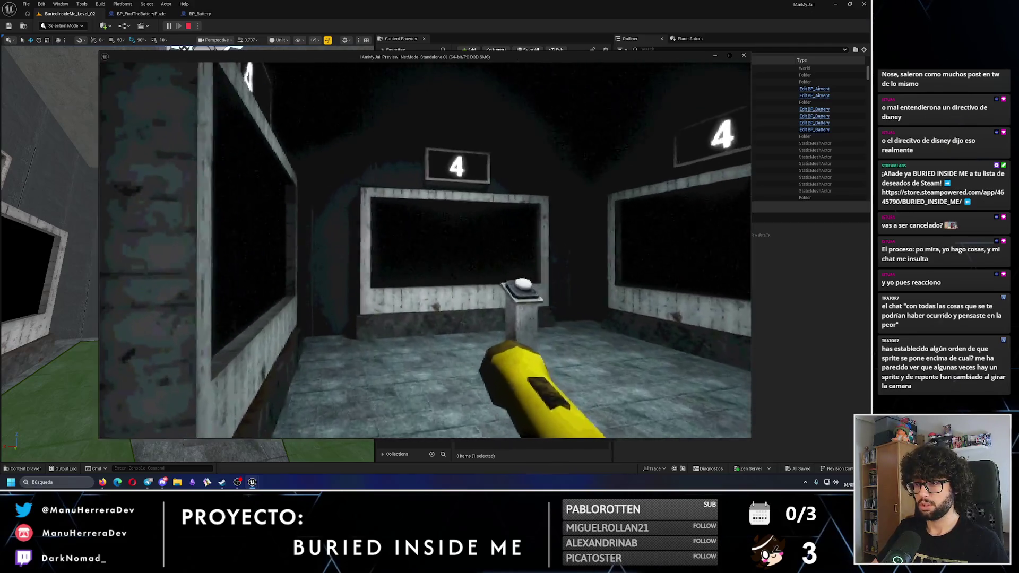
key(e)
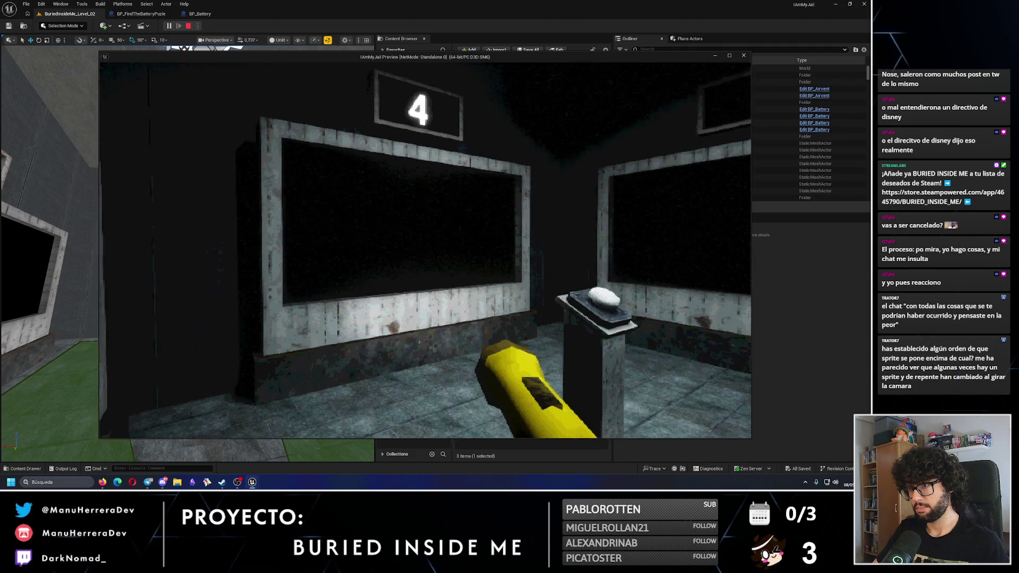
key(w)
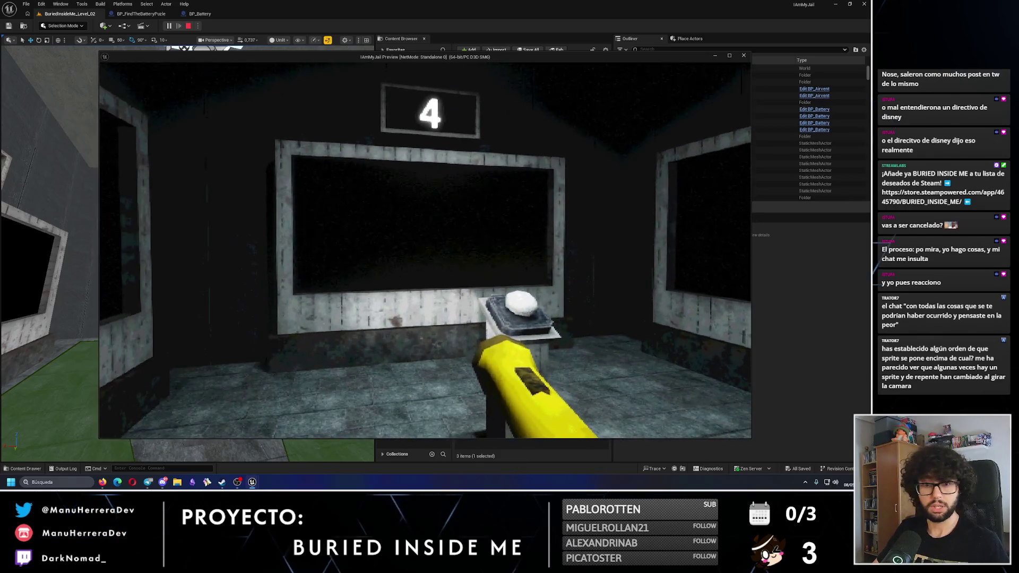
key(Escape)
- In BP_FindTheBatteryPuzle's graph, align Dummies Screen Father 1 with Make Array and pan to Set Relative Location
click(141, 14)
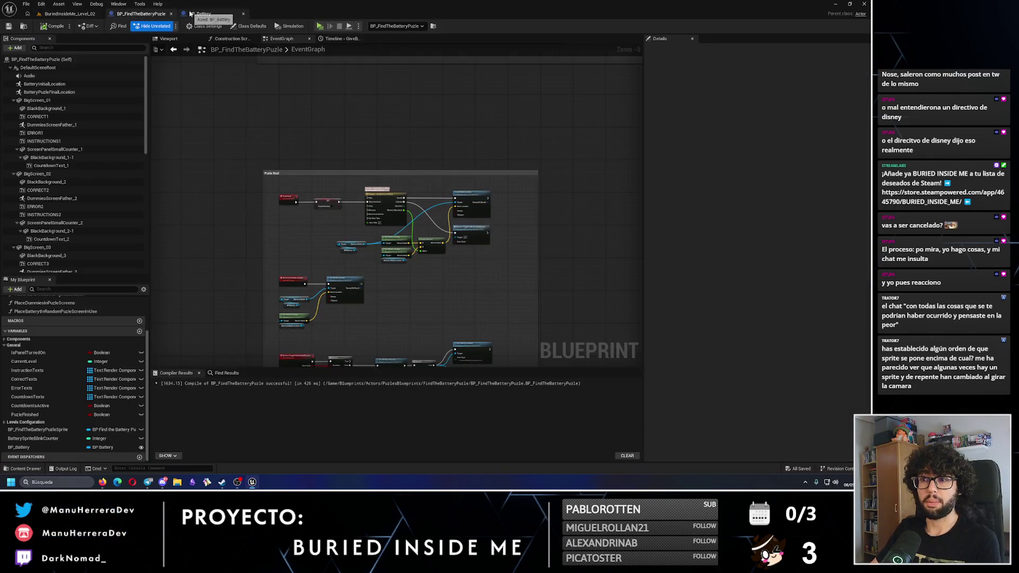
scroll(419, 207, down, 4)
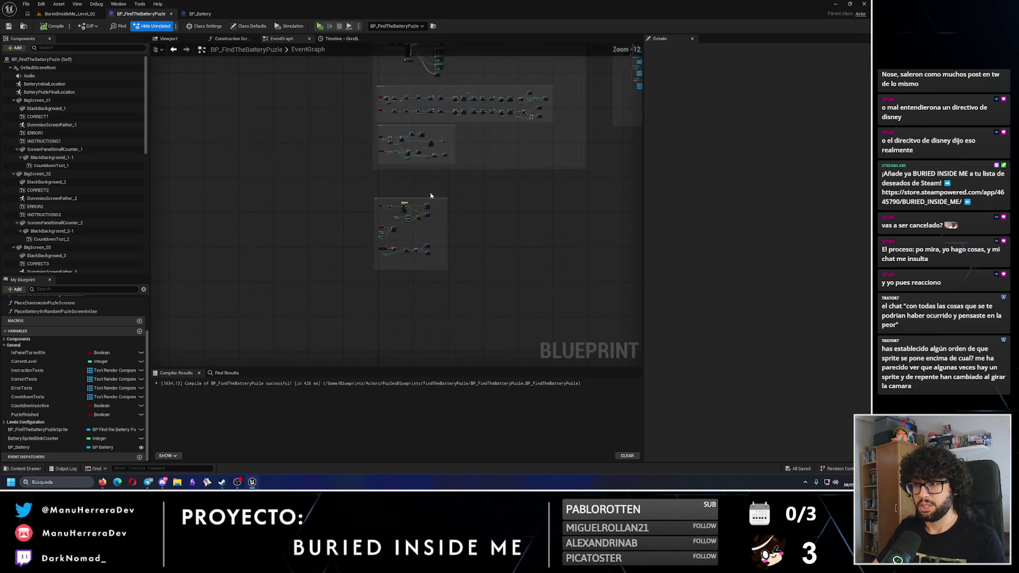
scroll(530, 214, up, 4)
scroll(523, 212, up, 5)
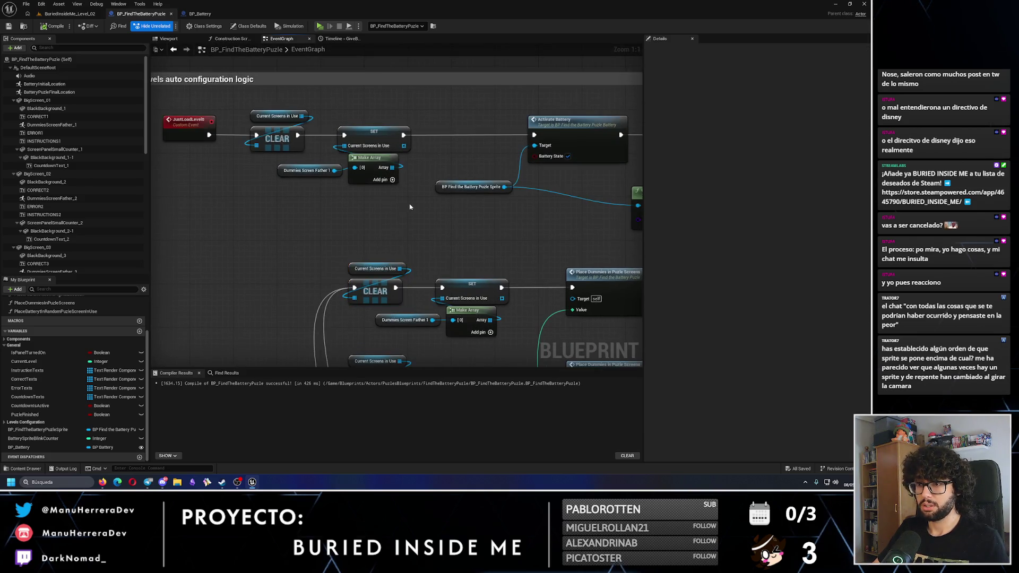
drag(405, 207, 261, 132)
click(337, 240)
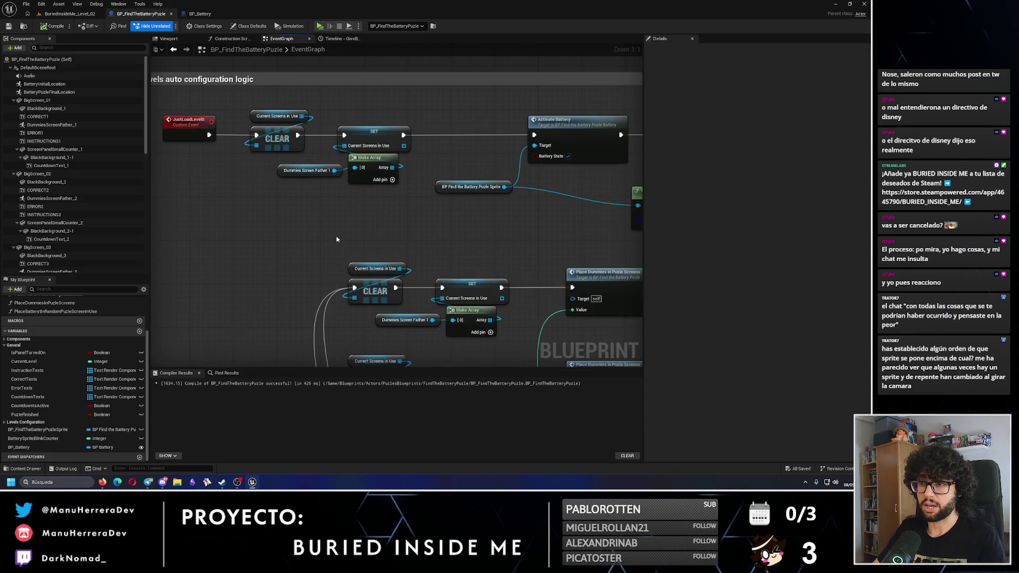
key(q)
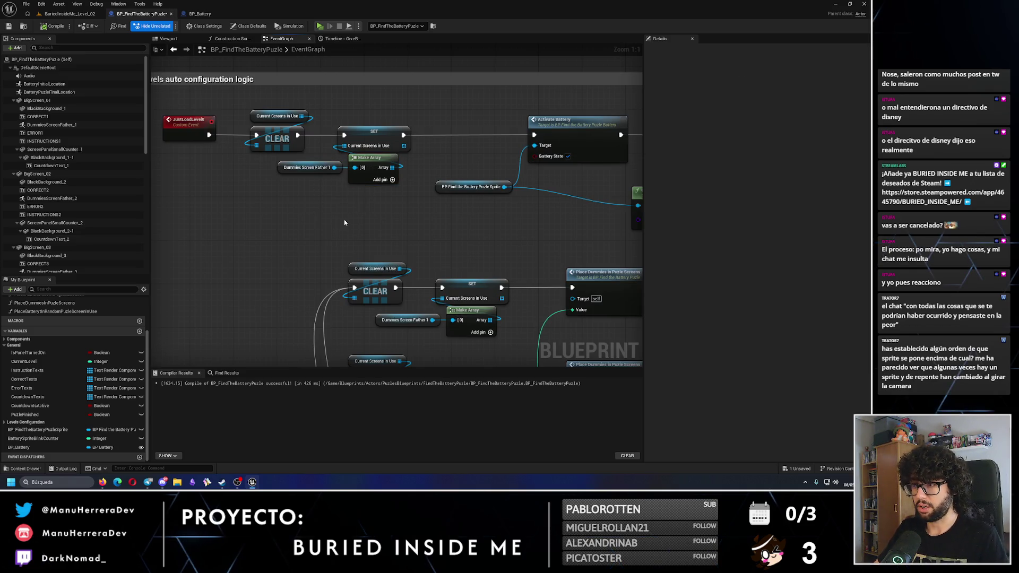
mouse_move(345, 223)
mouse_down()
mouse_move(229, 211)
mouse_move(331, 214)
mouse_up()
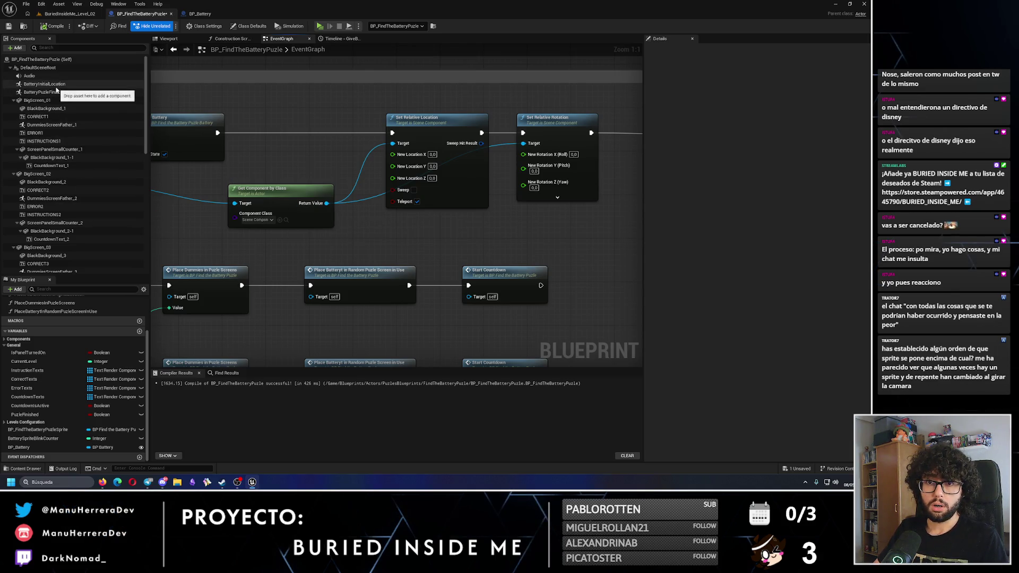
- Select the BP_FindTheBatteryPuzle_Battery component under DefaultSceneRoot to show its transform in Details
scroll(66, 251, down, 10)
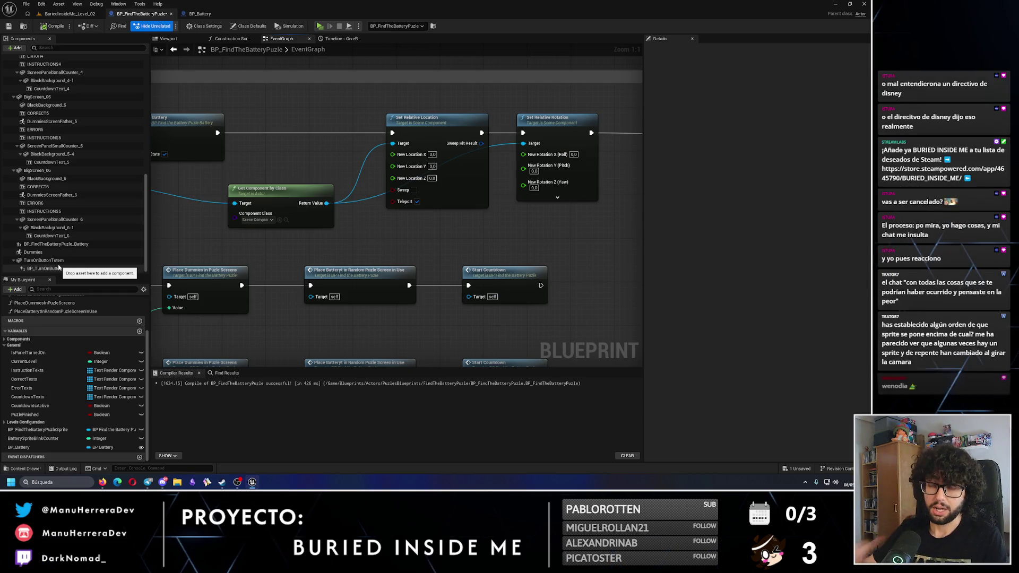
mouse_move(59, 267)
mouse_down()
mouse_move(60, 217)
mouse_move(146, 219)
mouse_up()
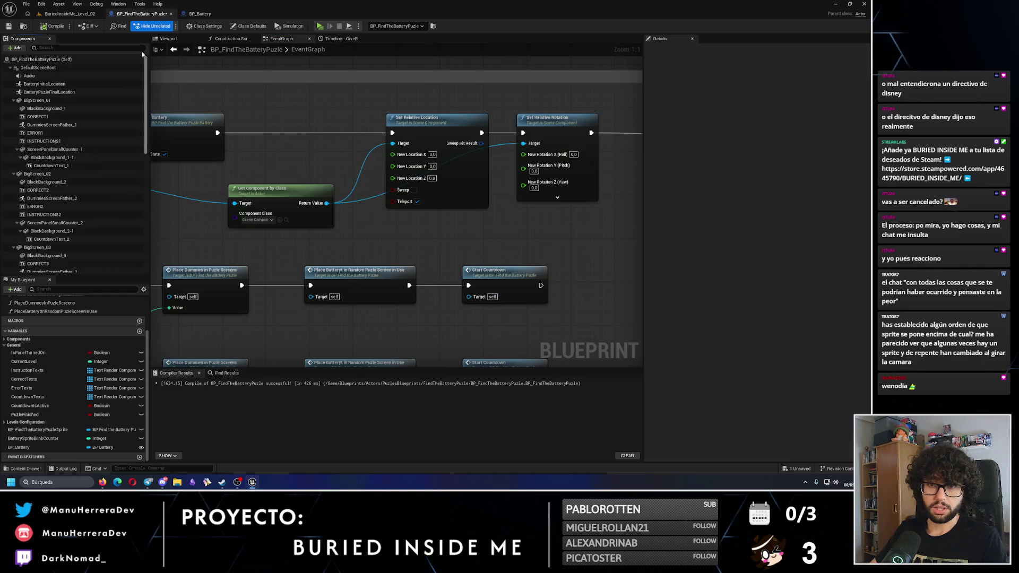
click(9, 68)
click(9, 68)
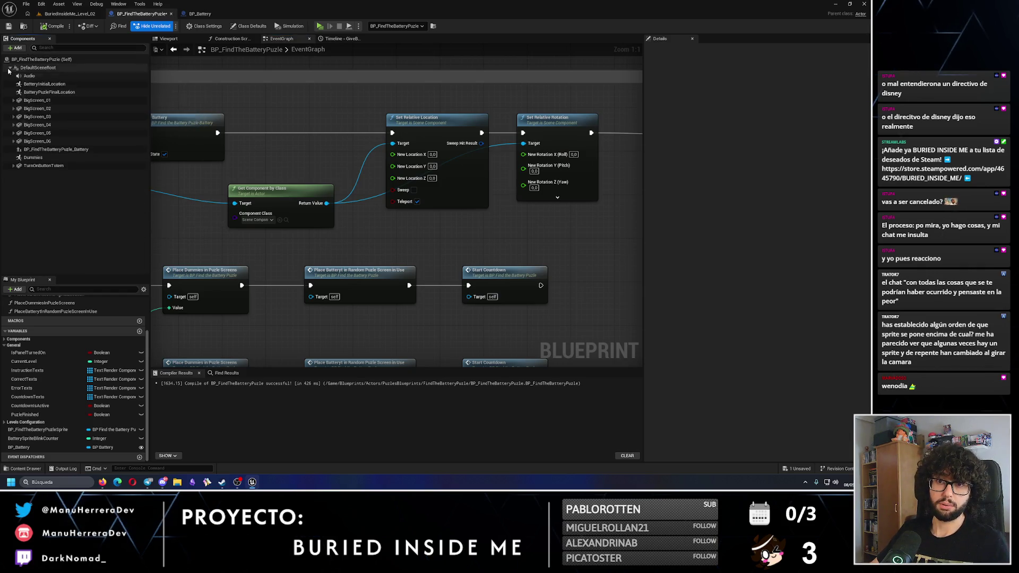
click(86, 150)
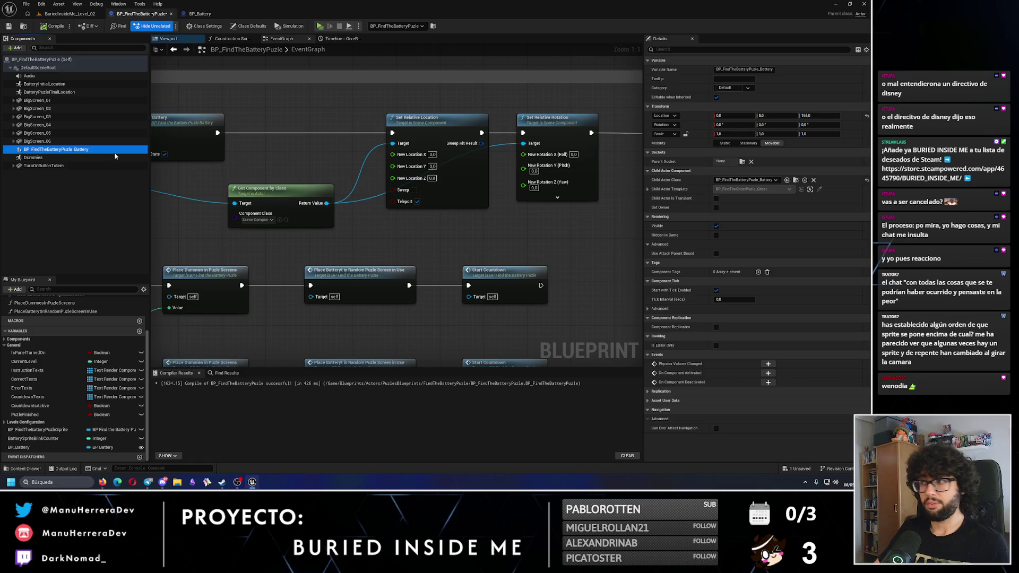
click(168, 39)
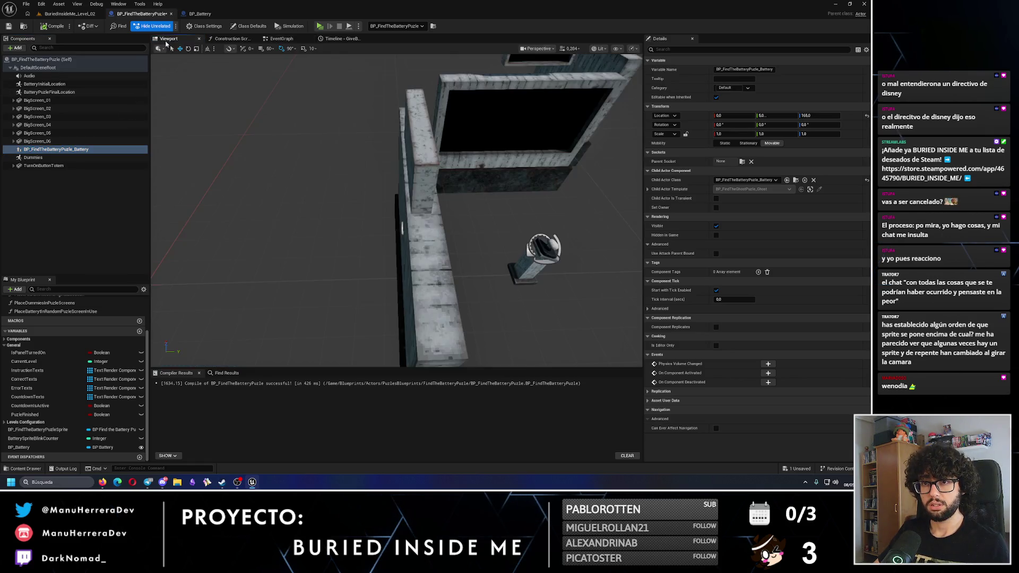
key(f)
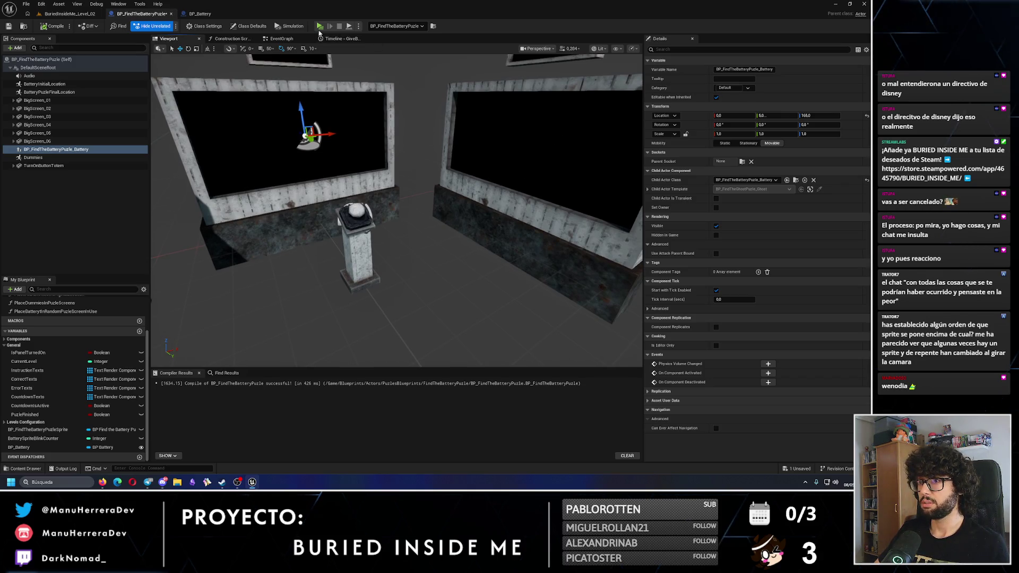
click(291, 43)
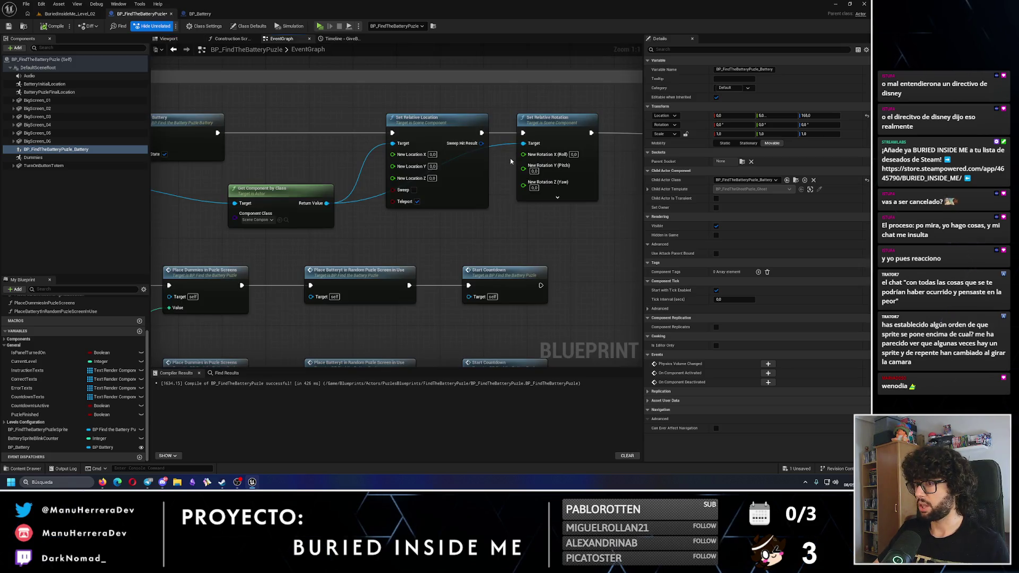
- Start entering a new New Location Z on Set Relative Location, then compile and save the blueprint
key(Tab)
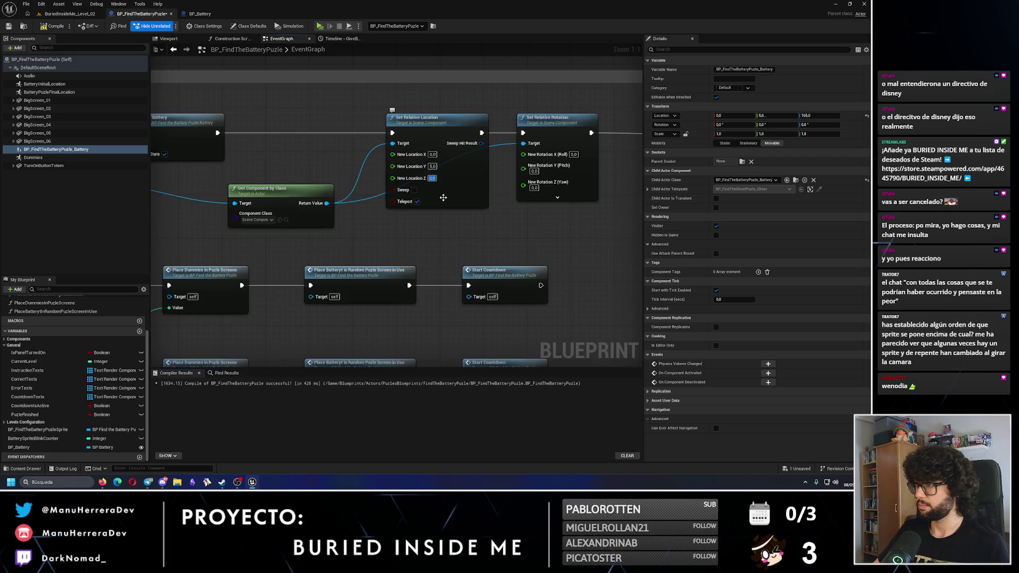
text(165)
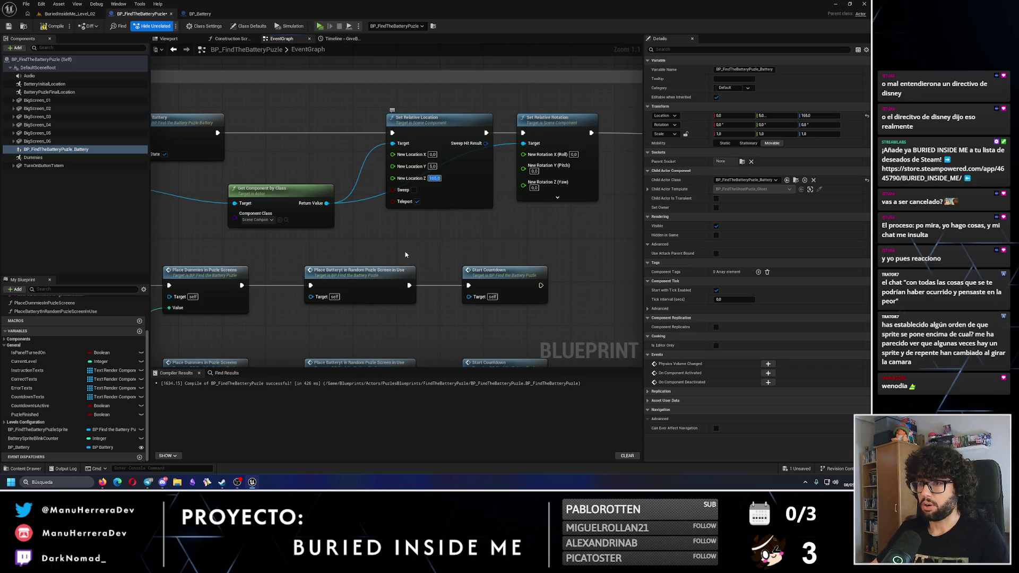
mouse_move(443, 197)
mouse_down()
mouse_move(368, 214)
mouse_move(478, 233)
mouse_up()
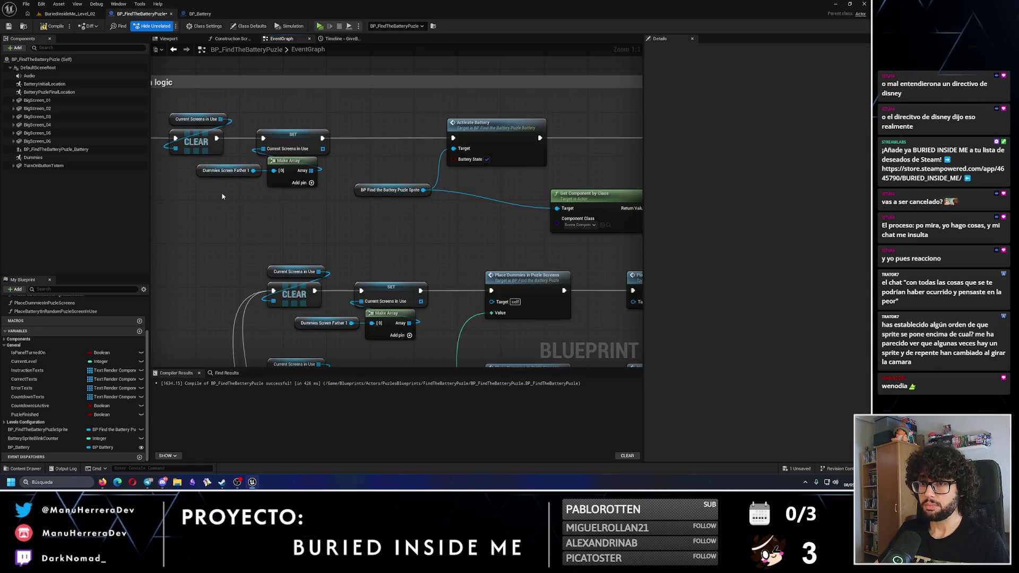
drag(223, 191, 363, 221)
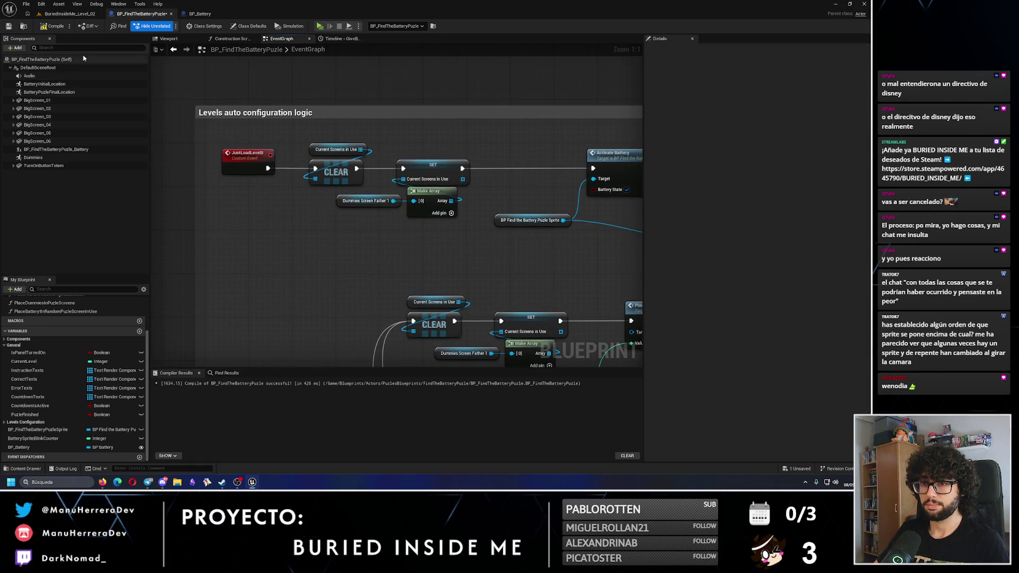
click(11, 27)
click(325, 181)
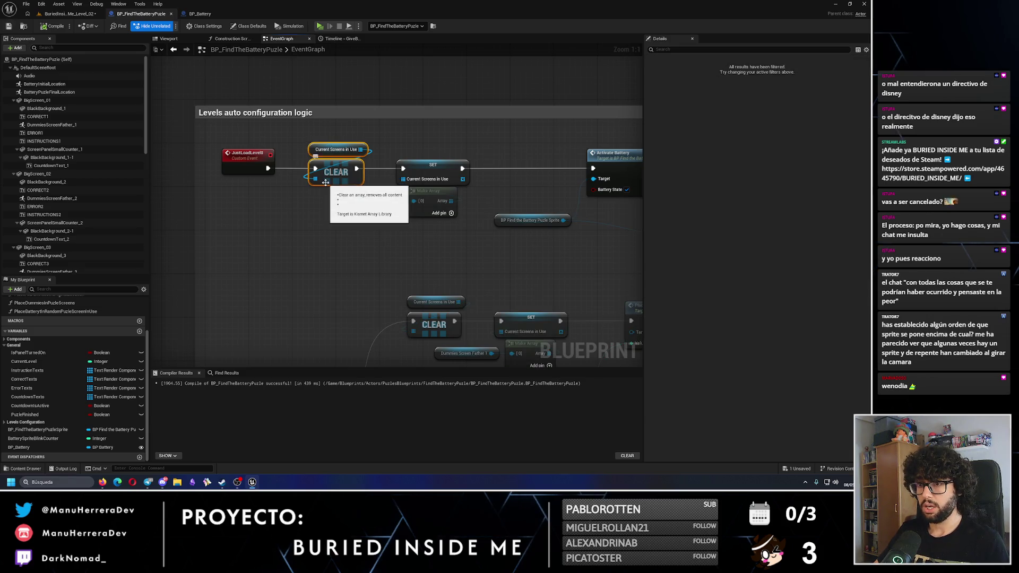
- Commit 165,0 as the battery sprite's relative location Z and recentre the view on the sprite node
click(247, 157)
drag(392, 189, 290, 184)
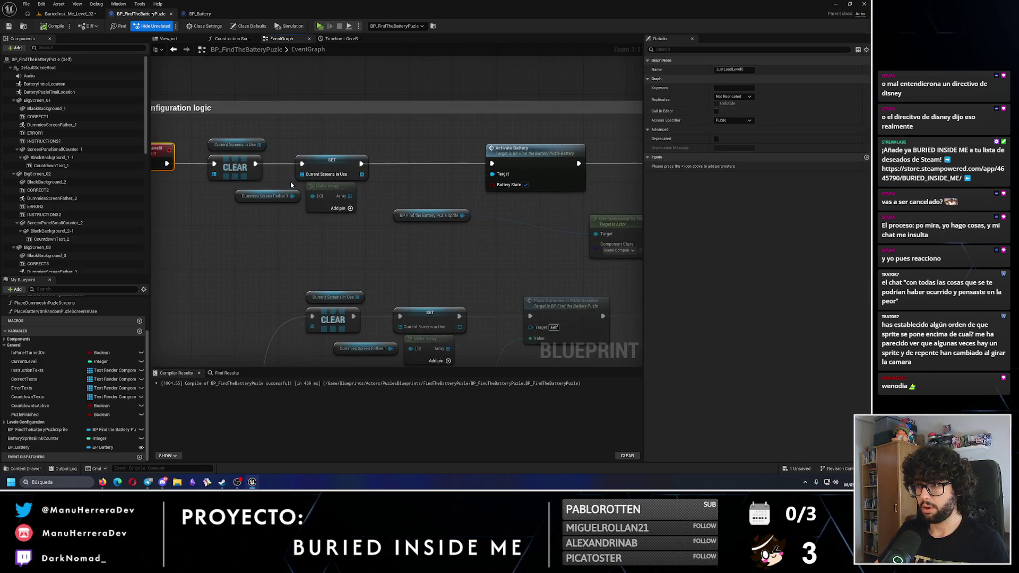
click(427, 215)
drag(544, 251, 269, 243)
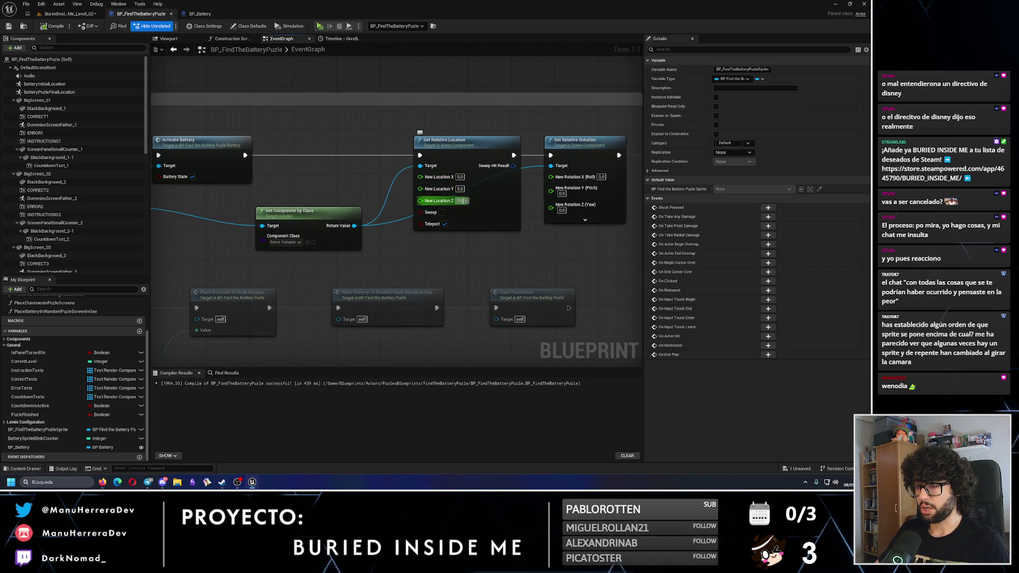
key(Return)
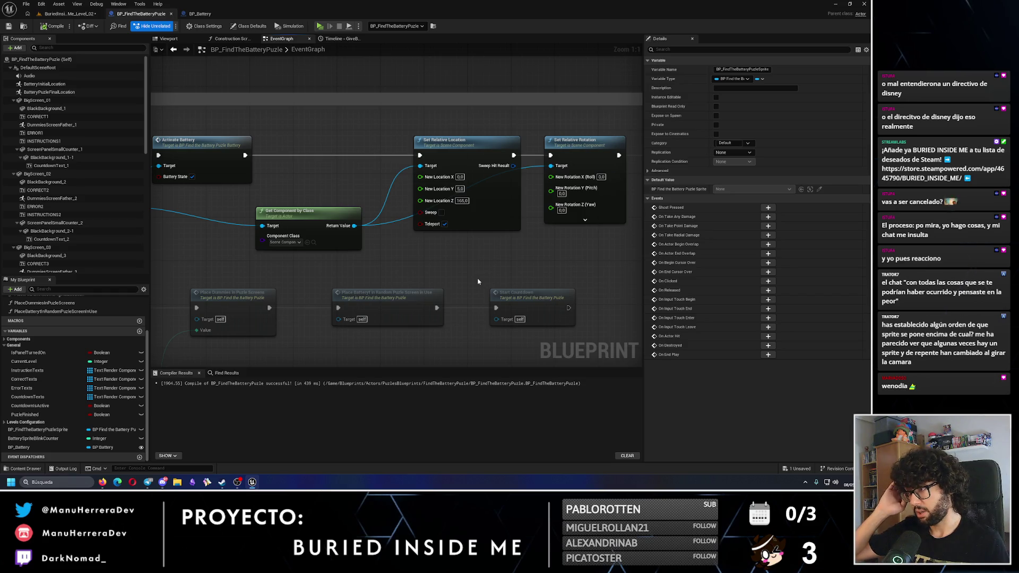
key(Home)
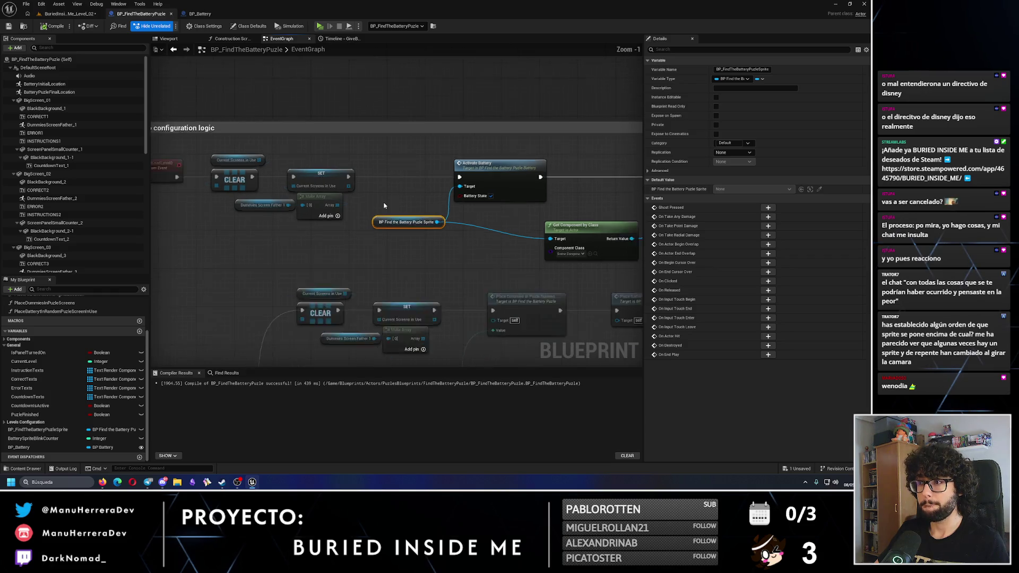
scroll(398, 212, down, 2)
click(415, 220)
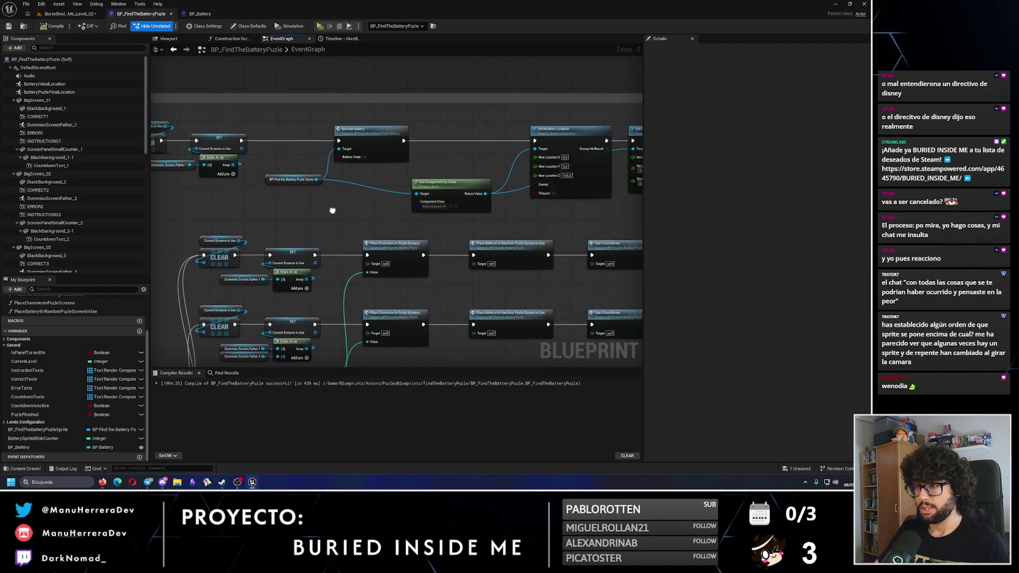
- Review how Attach Component To Component is used in the battery random placement function
double_click(371, 194)
scroll(371, 195, up, 2)
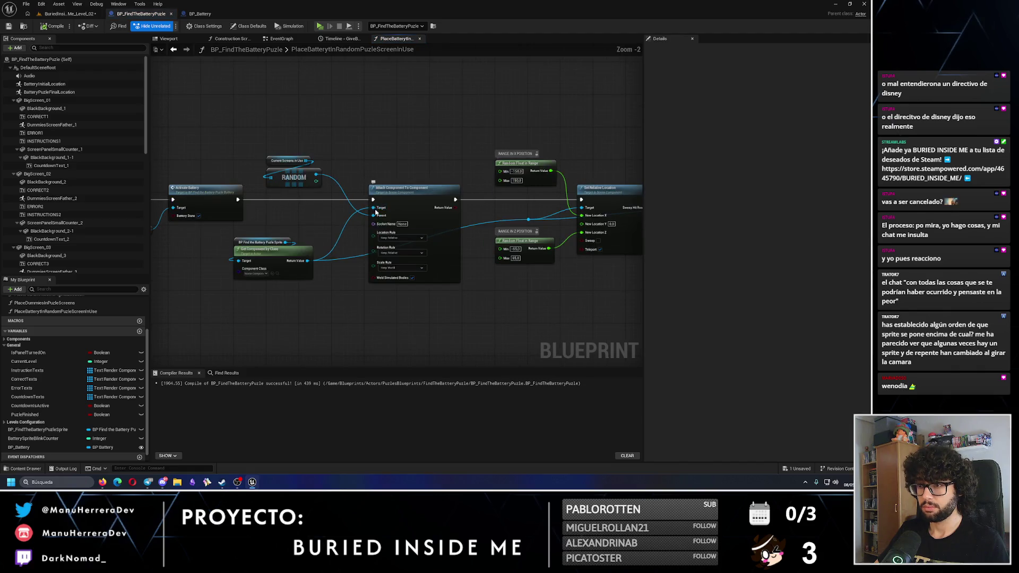
click(423, 216)
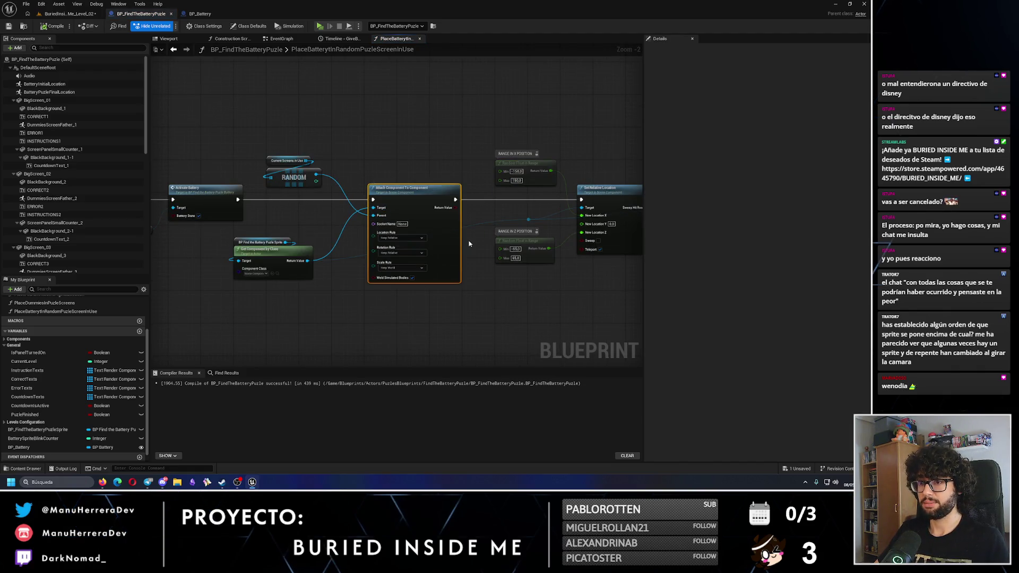
drag(495, 229, 453, 218)
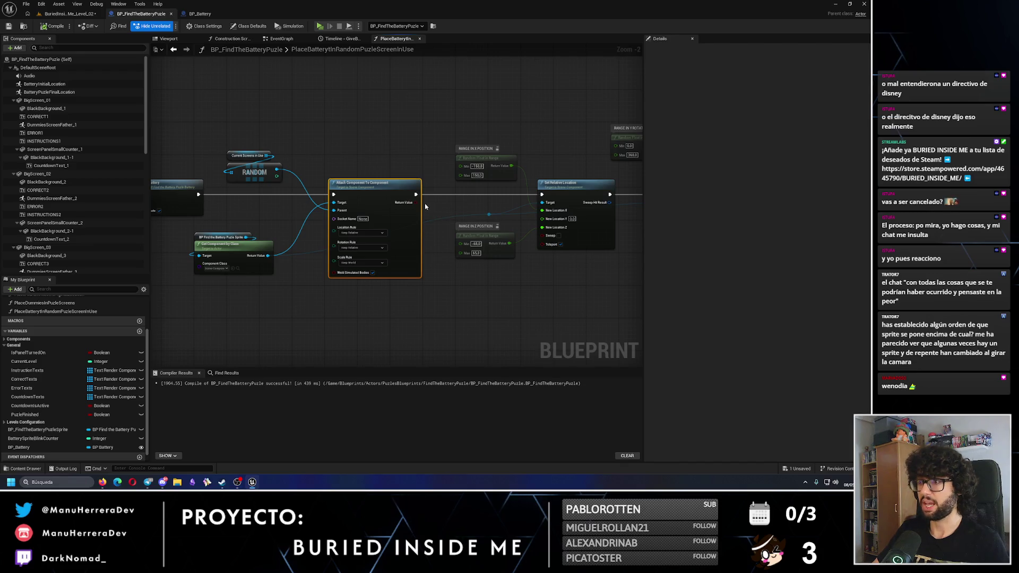
- Back in the event graph, add an Attach Component To Component node after Activate Battery and space out the following nodes
click(282, 39)
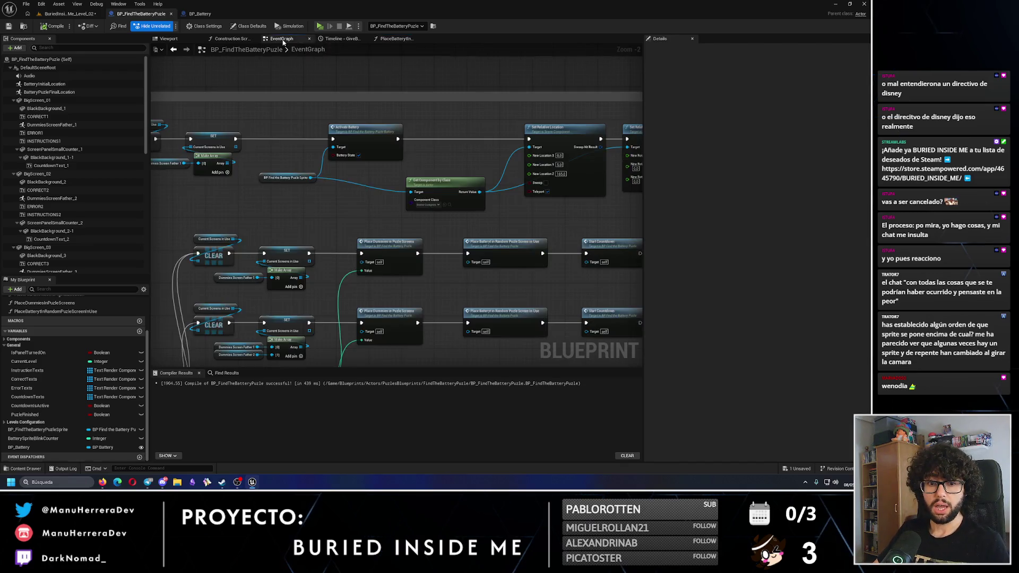
drag(446, 102, 325, 145)
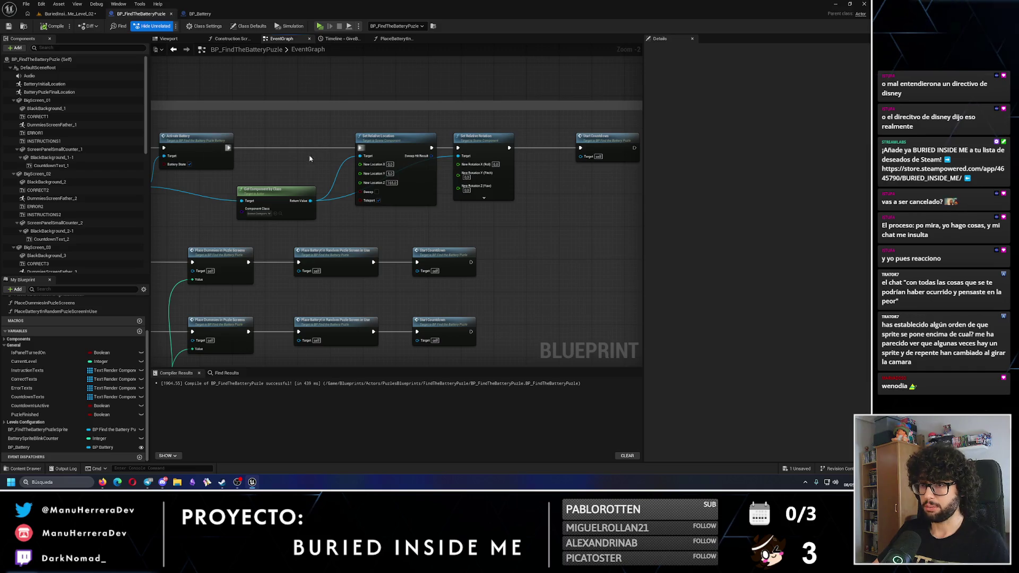
right_click(316, 157)
text(attach)
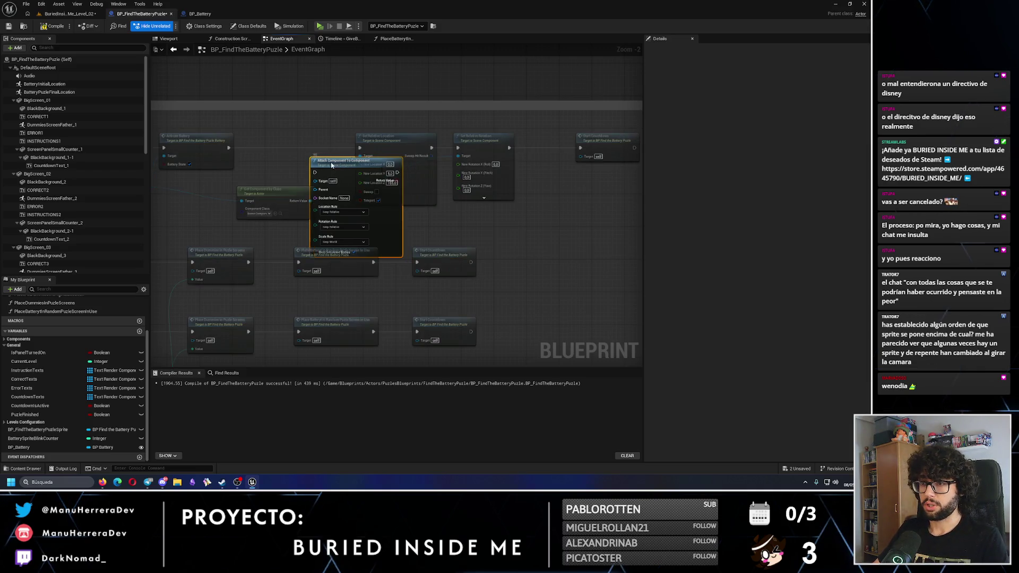
key(Return)
mouse_move(390, 145)
mouse_down()
mouse_move(334, 130)
mouse_move(516, 205)
mouse_move(576, 178)
mouse_up()
drag(557, 141, 516, 141)
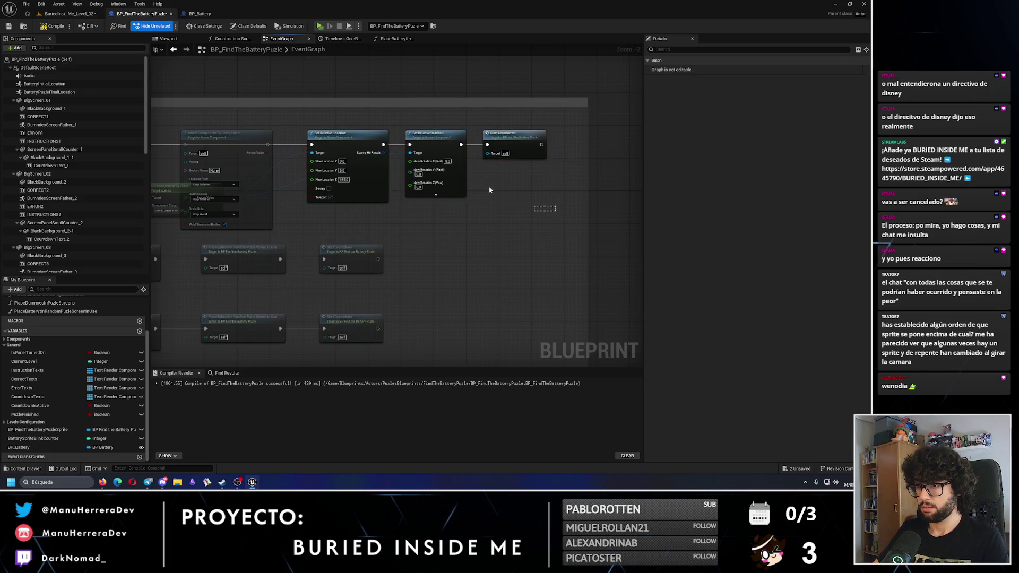
drag(489, 189, 305, 125)
drag(323, 148, 328, 149)
scroll(328, 148, up, 2)
drag(467, 150, 506, 150)
click(425, 151)
- Wire the found sprite as Target, Activate Battery's exec, and Dummies Screen Father 1 as Parent into the attach node
drag(435, 204, 462, 144)
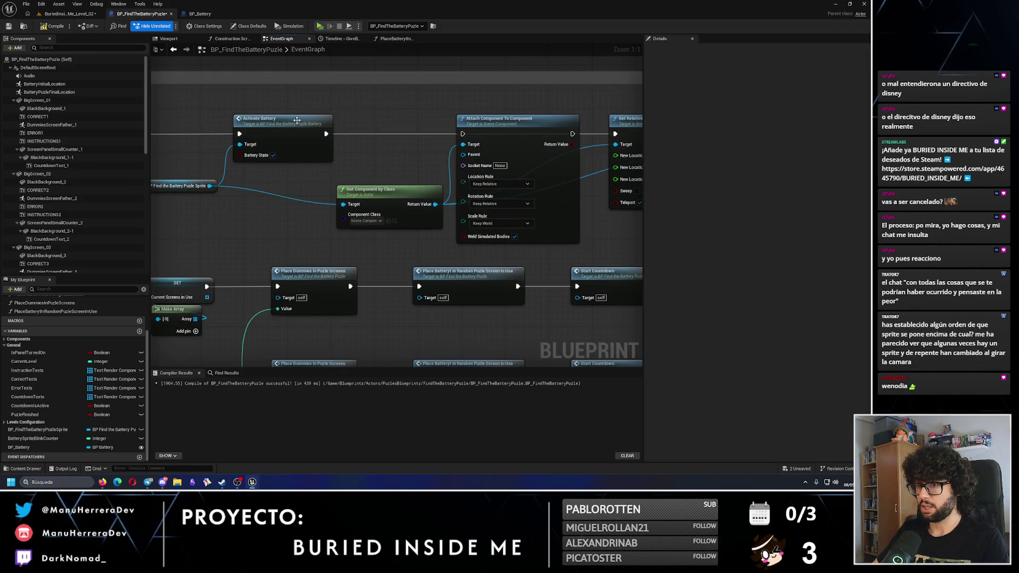
drag(325, 136, 463, 134)
drag(138, 152, 333, 167)
scroll(348, 169, down, 2)
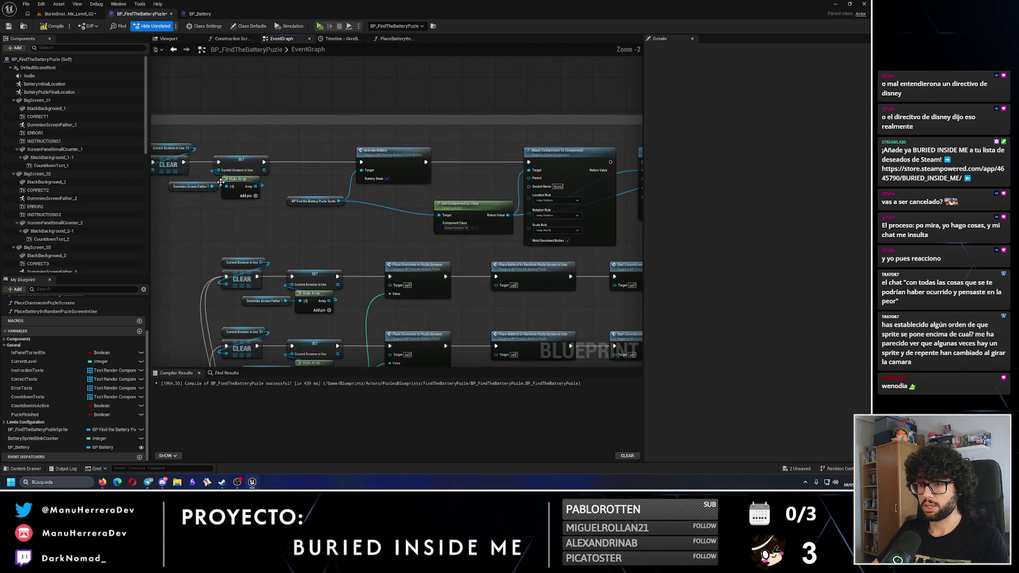
mouse_move(211, 186)
mouse_down()
mouse_move(302, 193)
mouse_move(565, 183)
mouse_move(535, 184)
mouse_up()
key(Escape)
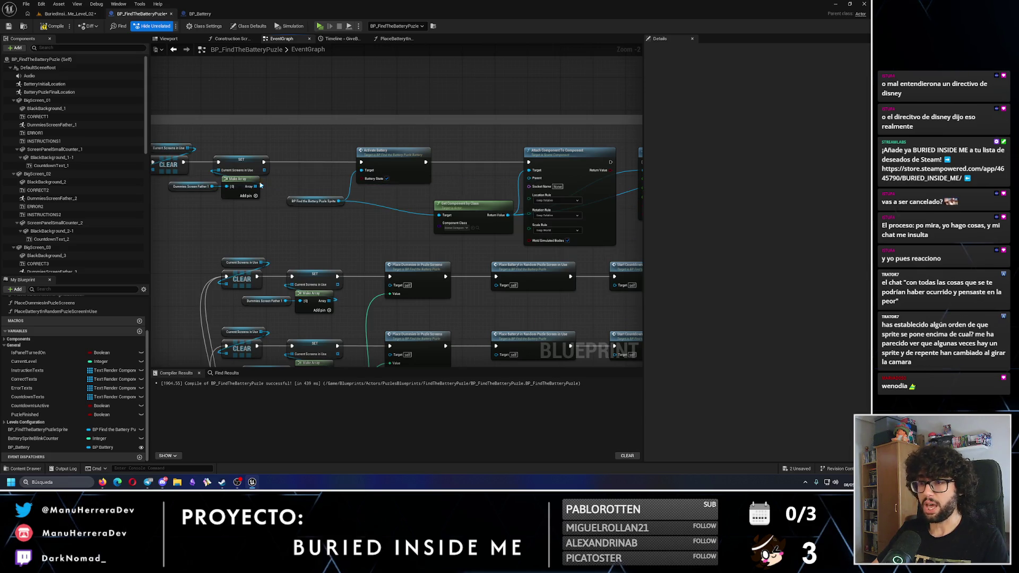
drag(256, 186, 531, 182)
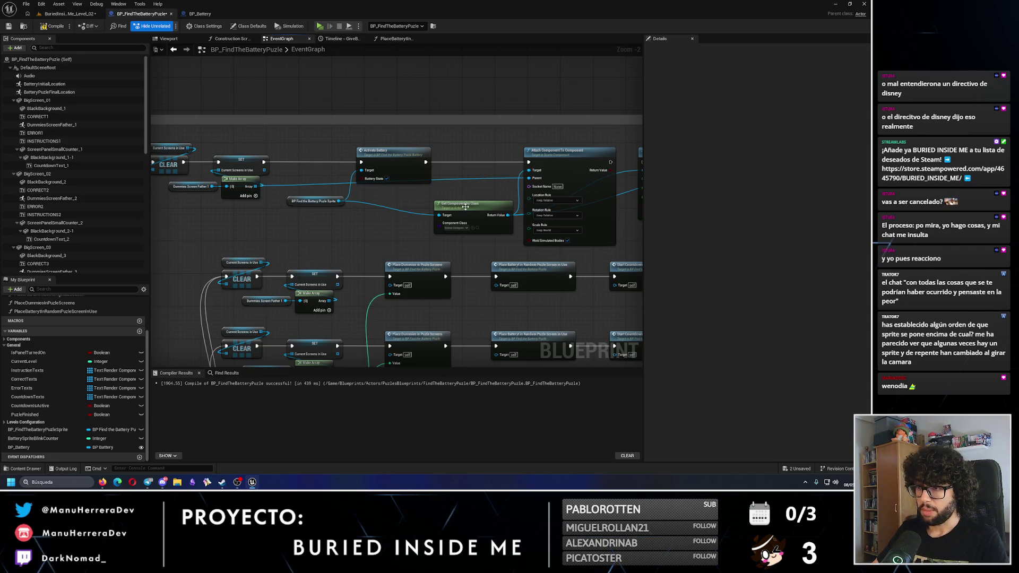
drag(466, 206, 340, 189)
click(458, 182)
scroll(445, 193, down, 3)
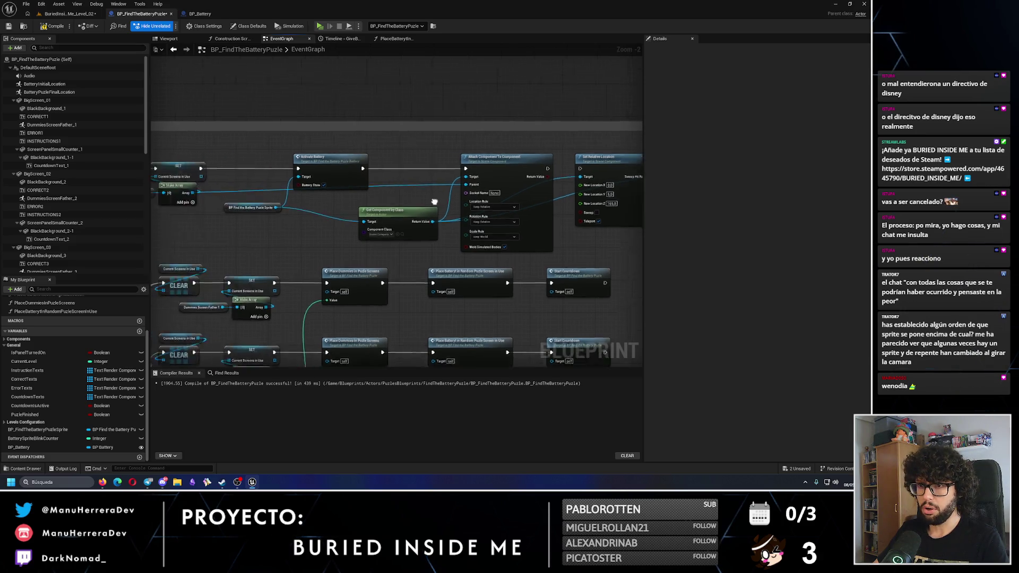
drag(422, 170, 424, 166)
- Undo the comment box resize, compile, then pan to the Switch on Int level logic and undo a stray wire
key(ctrl+z)
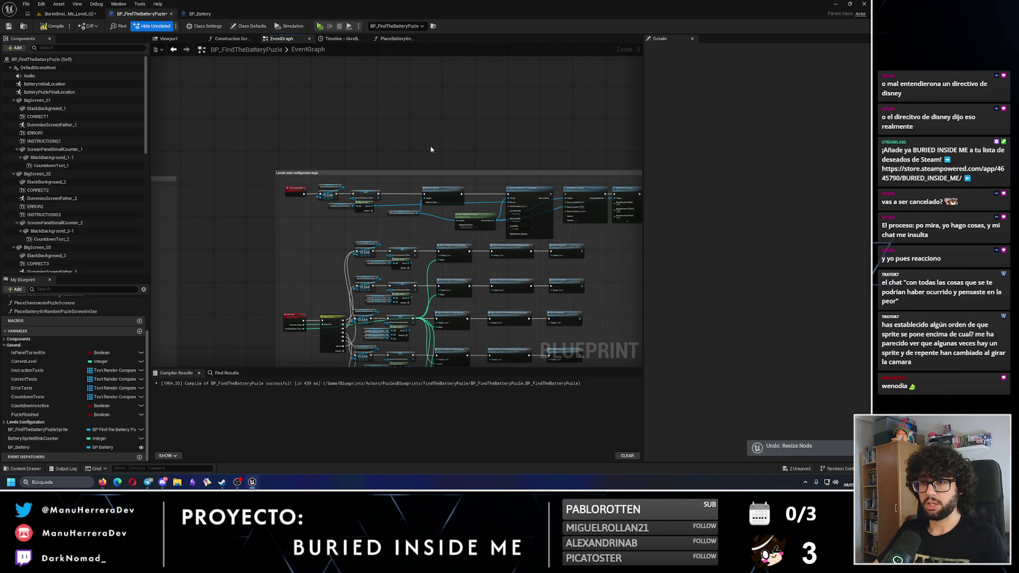
click(53, 26)
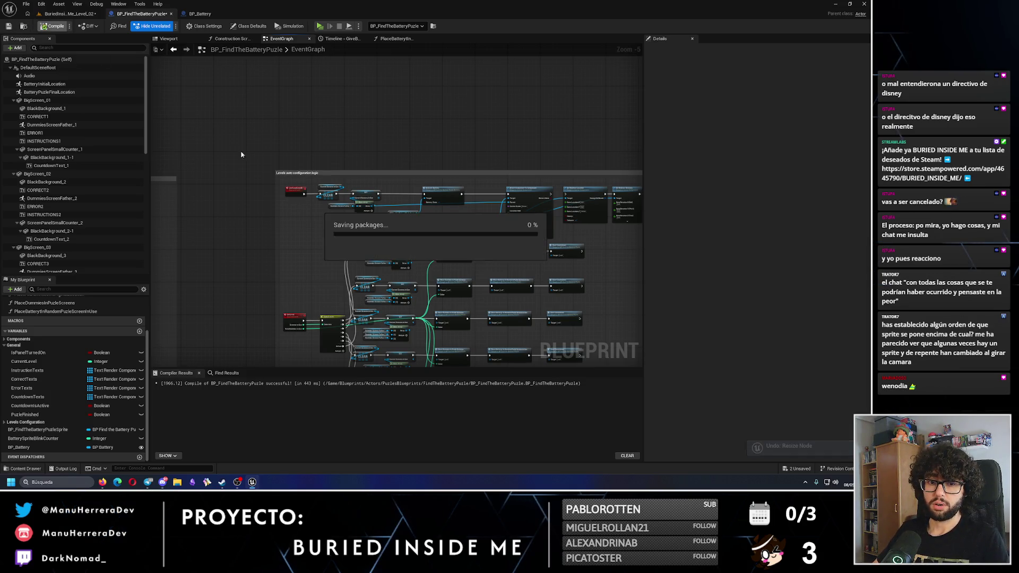
mouse_move(241, 154)
mouse_down()
mouse_move(522, 100)
mouse_move(406, 231)
mouse_move(411, 243)
mouse_move(489, 256)
mouse_move(479, 200)
mouse_up()
scroll(480, 200, down, 5)
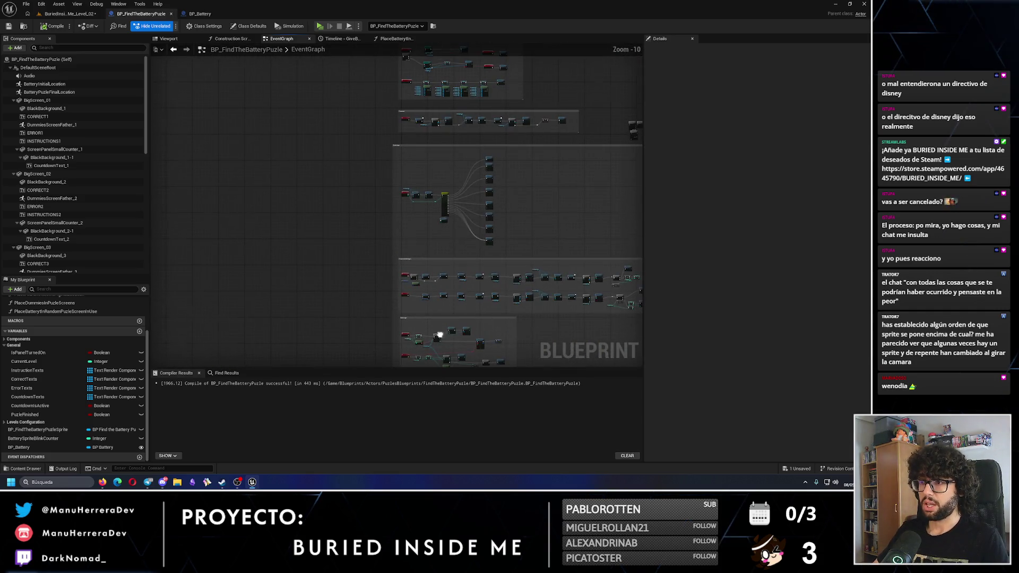
mouse_move(476, 130)
mouse_down()
mouse_move(431, 252)
mouse_move(395, 210)
mouse_move(339, 338)
mouse_up()
scroll(416, 159, up, 8)
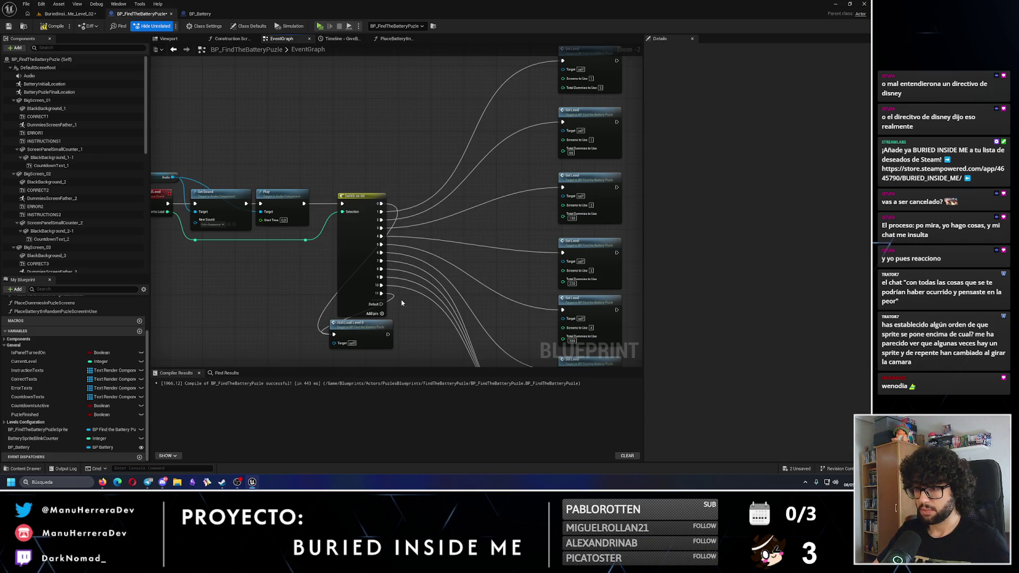
key(ctrl+z)
scroll(408, 312, down, 4)
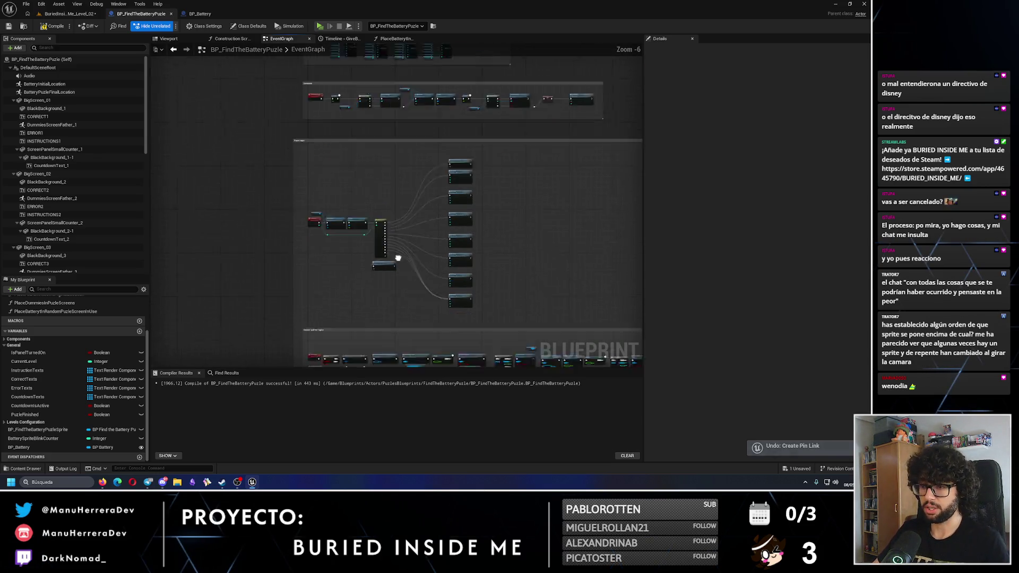
scroll(410, 226, up, 3)
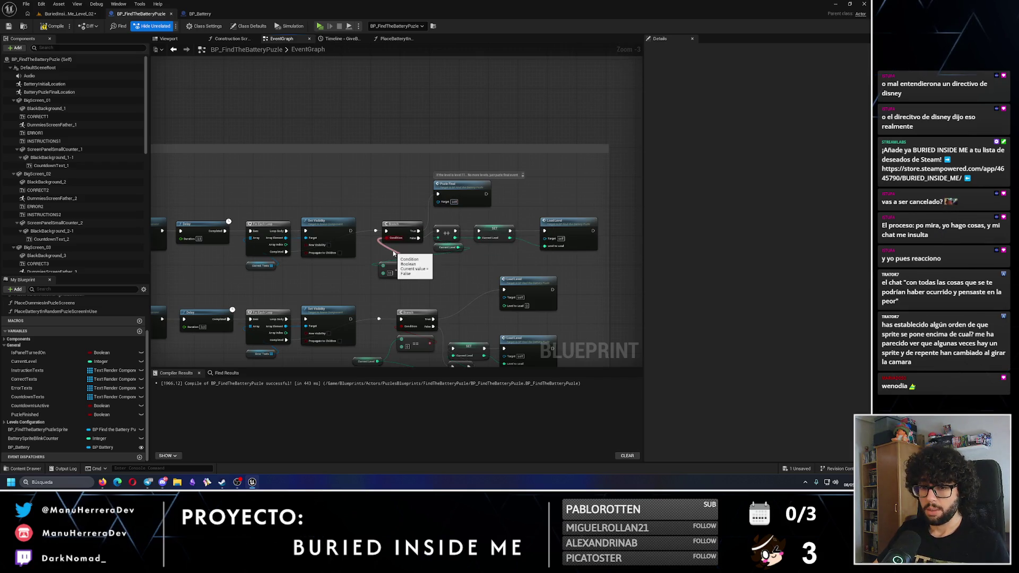
- Edit the CurrentLevel variable's default value, then compile and save the blueprint
click(38, 361)
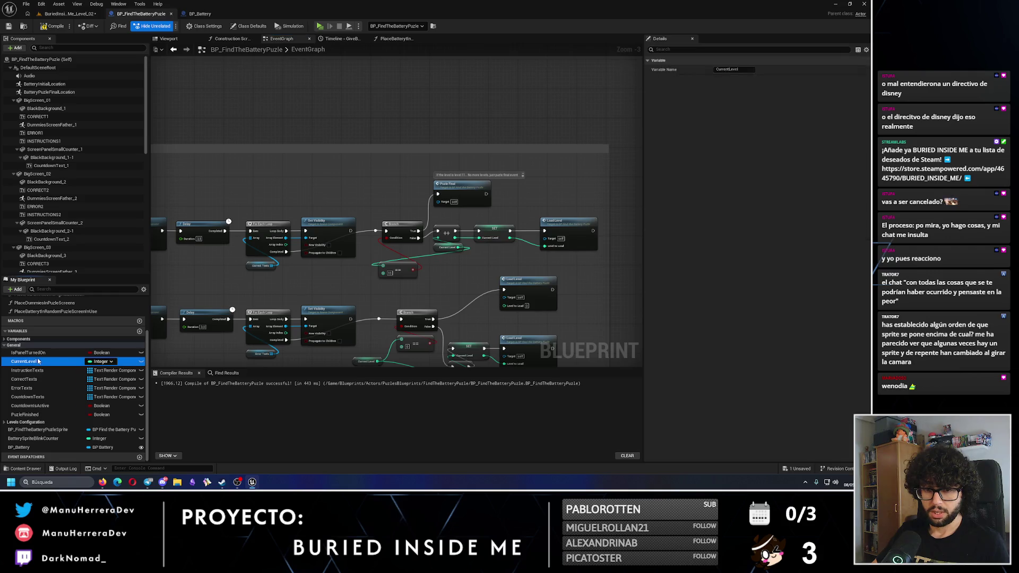
click(734, 235)
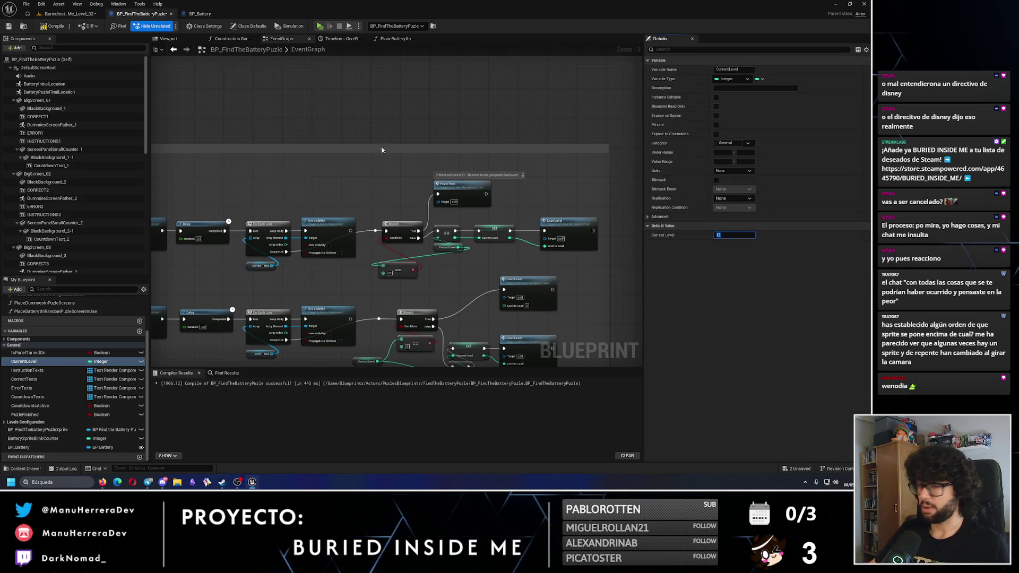
click(8, 26)
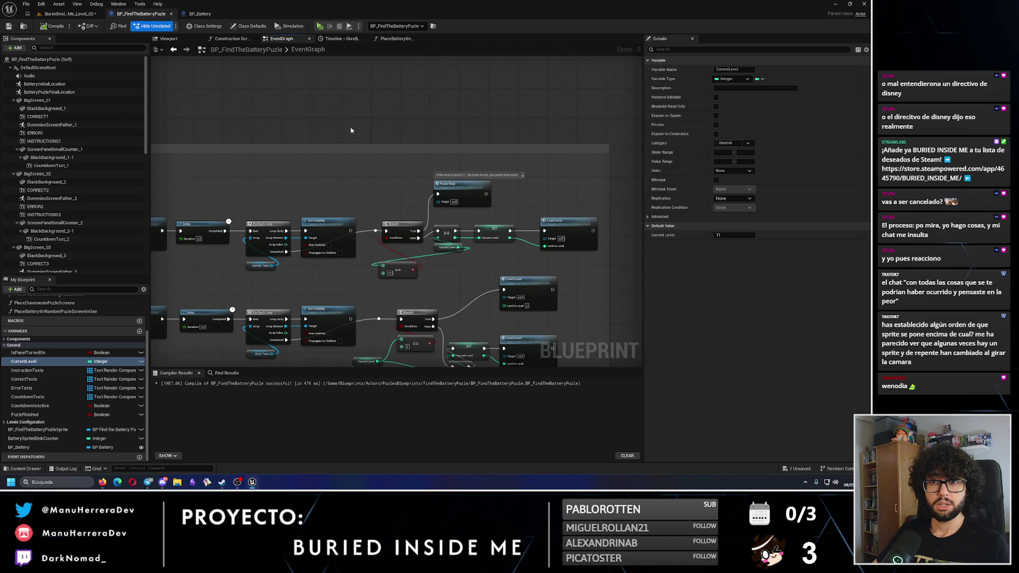
scroll(363, 158, down, 3)
click(69, 13)
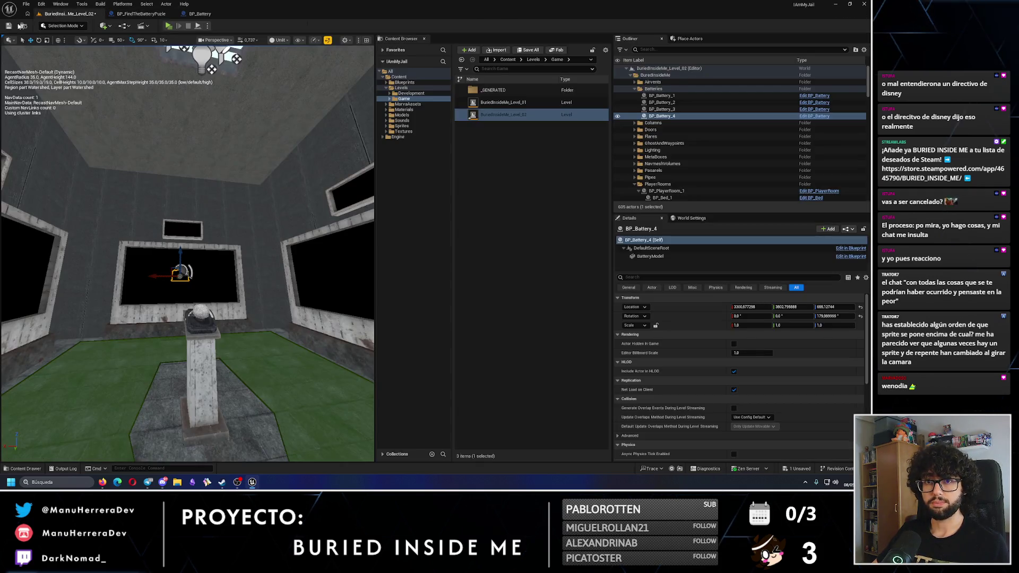
- In BP_FindTheBatteryPuzle, pan to the Branch testing Current Level against 11, Puzle Final and Load Level
click(142, 14)
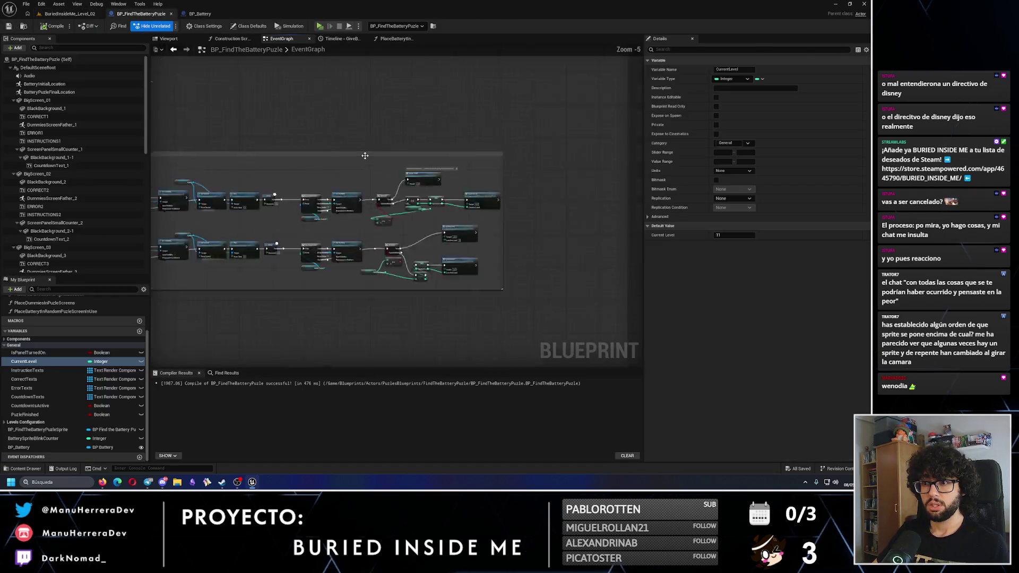
scroll(520, 182, up, 3)
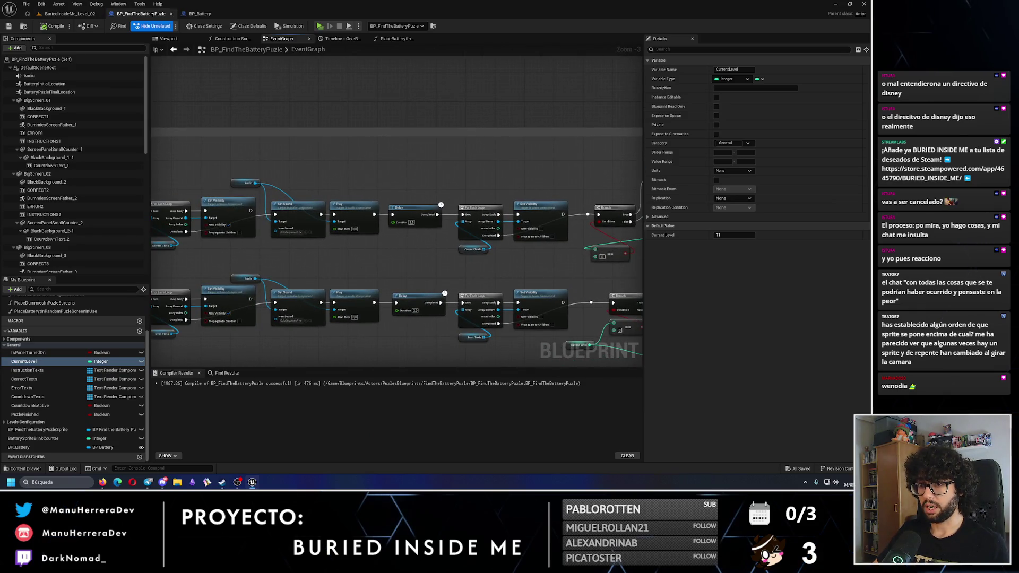
drag(340, 198, 439, 189)
drag(380, 179, 421, 169)
scroll(357, 177, up, 3)
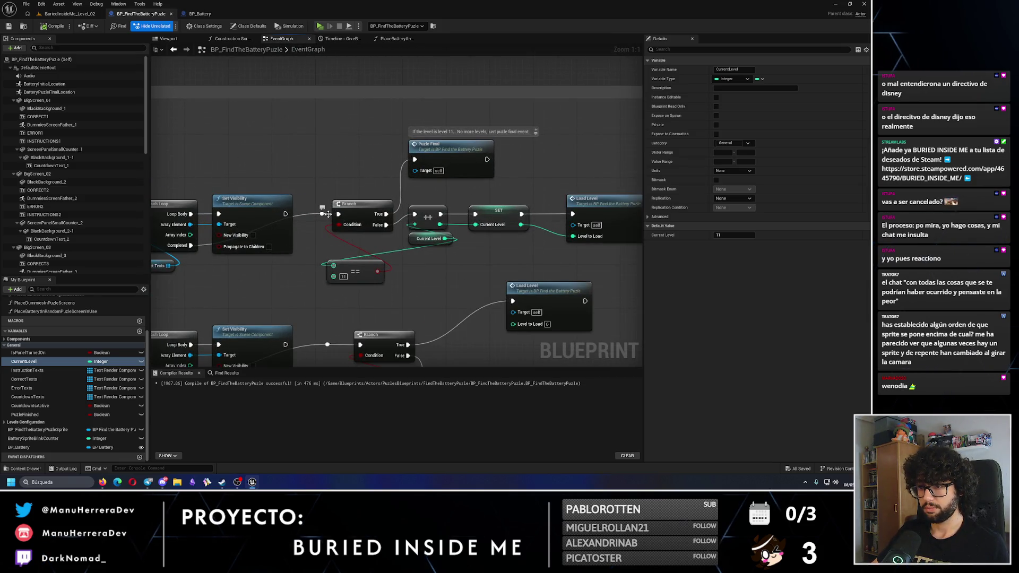
click(326, 213)
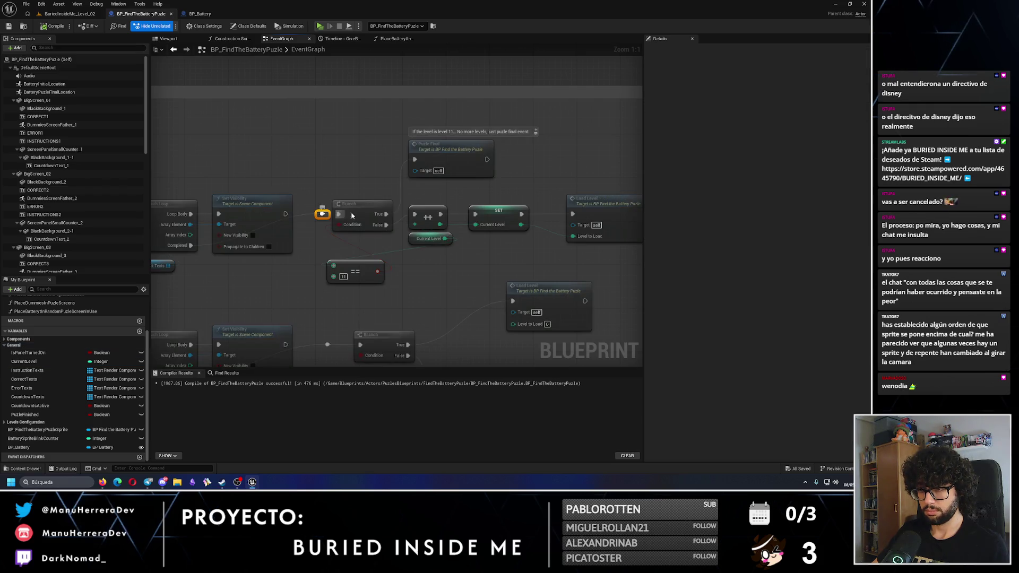
click(342, 179)
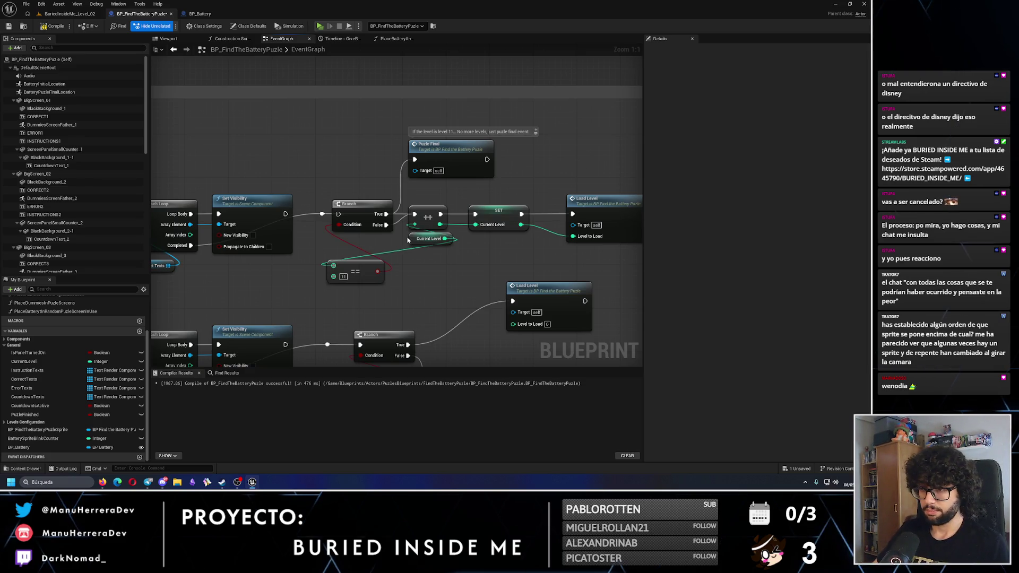
- Shift the Puzle Final, Branch and == nodes lower and break the link into the == node's first input
click(412, 154)
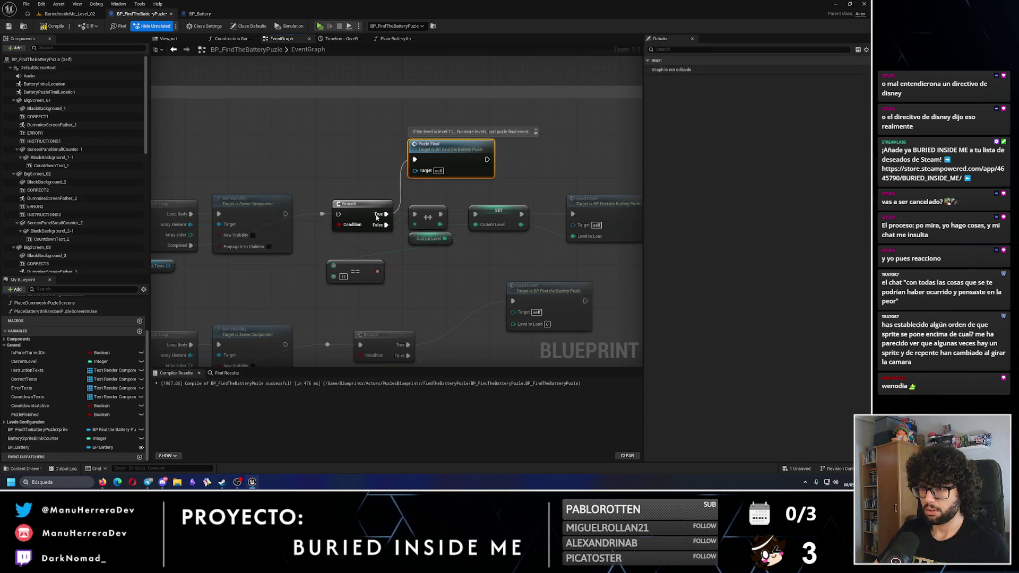
ctrl+click(361, 209)
ctrl+click(355, 270)
mouse_move(367, 217)
mouse_down()
mouse_move(367, 233)
mouse_move(365, 130)
mouse_up()
click(377, 212)
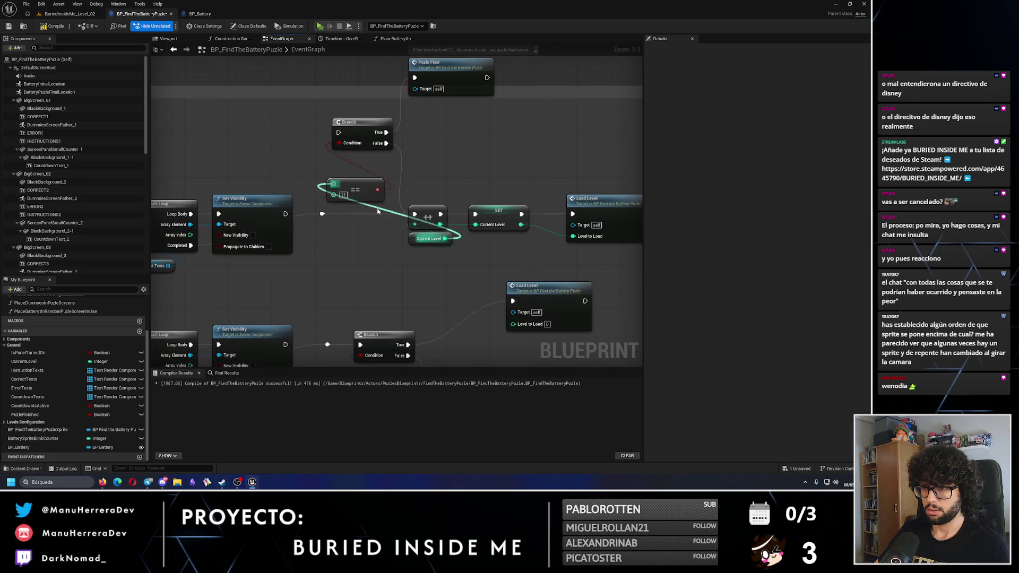
alt+click(379, 212)
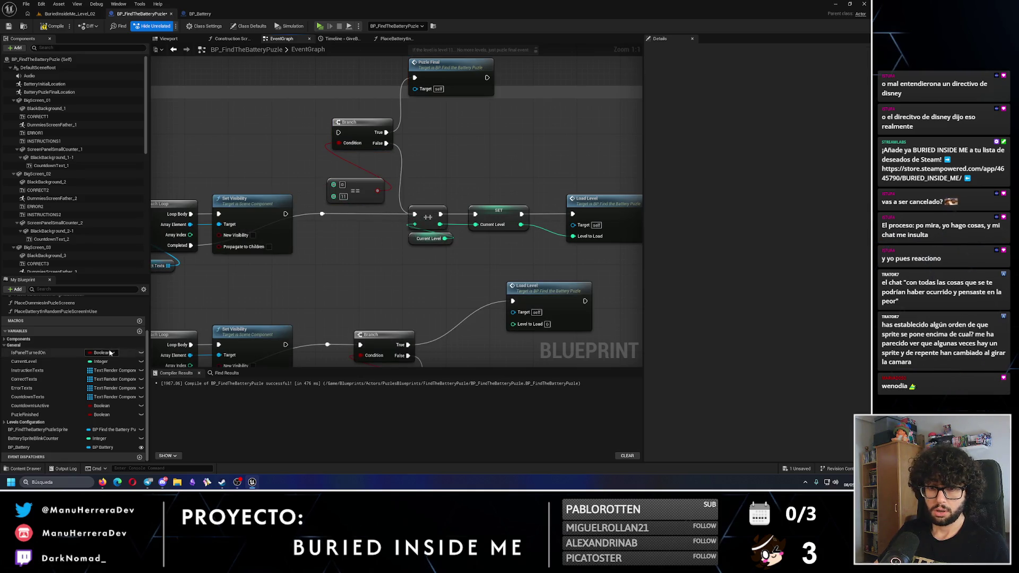
- Add a Current Level getter feeding the == 11 comparison and regroup it beside Branch and Puzle Final
mouse_move(24, 361)
mouse_down()
mouse_move(268, 182)
mouse_move(333, 184)
mouse_move(321, 183)
mouse_up()
click(268, 184)
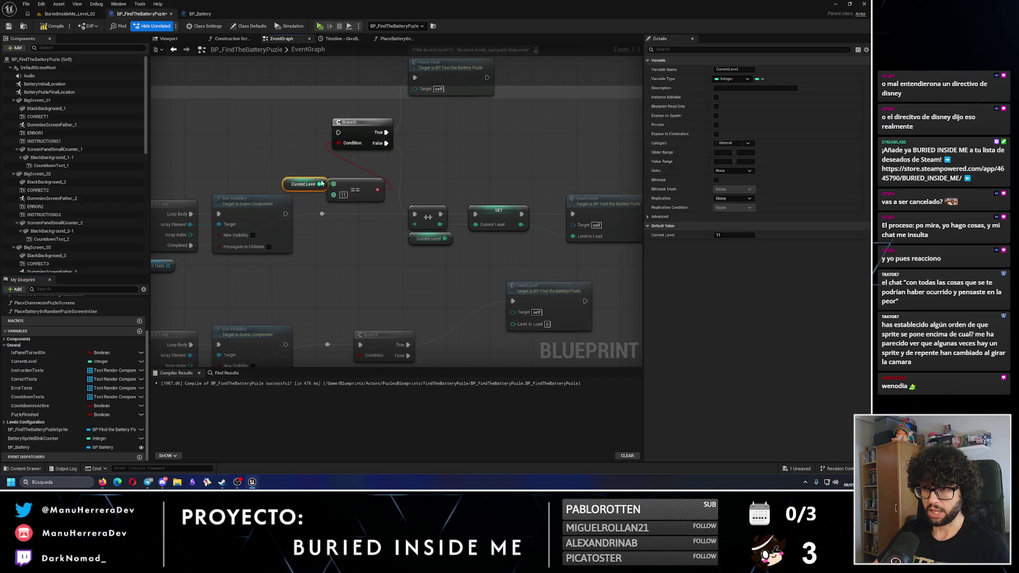
ctrl+click(354, 189)
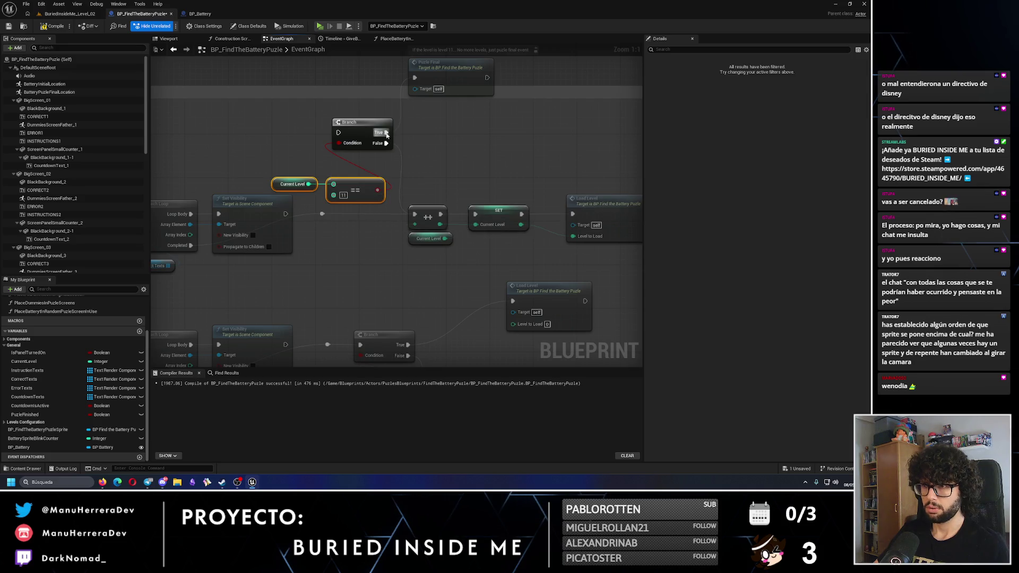
key(Return)
mouse_move(291, 158)
mouse_down()
mouse_move(366, 194)
mouse_move(356, 162)
mouse_up()
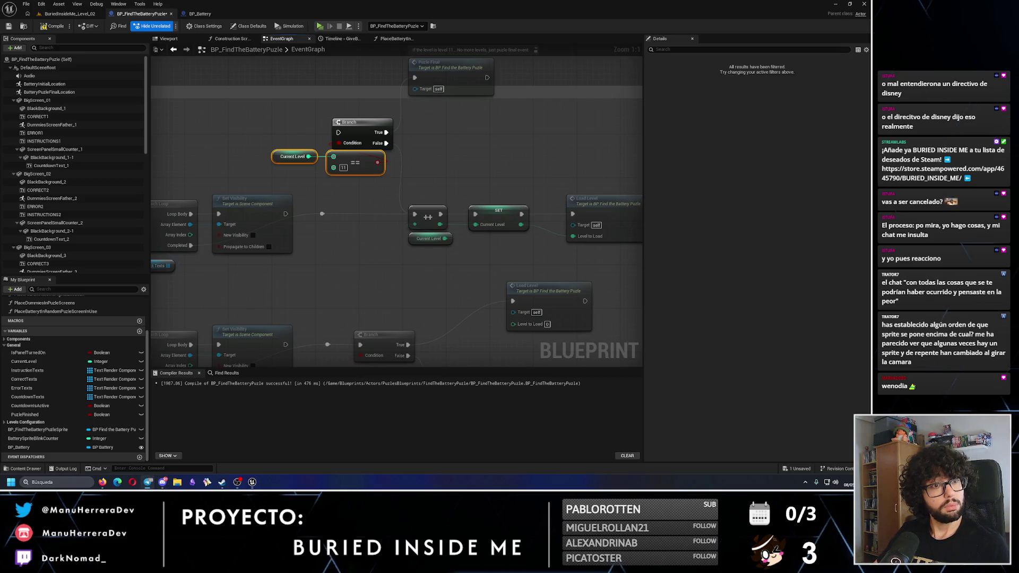
click(362, 184)
drag(400, 133, 391, 198)
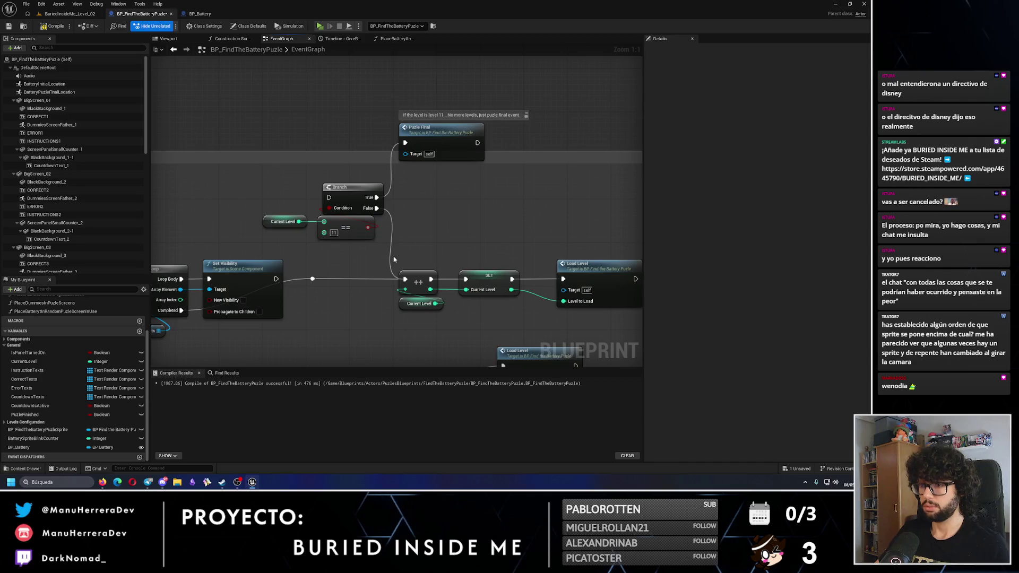
drag(424, 130, 337, 145)
drag(360, 258, 281, 150)
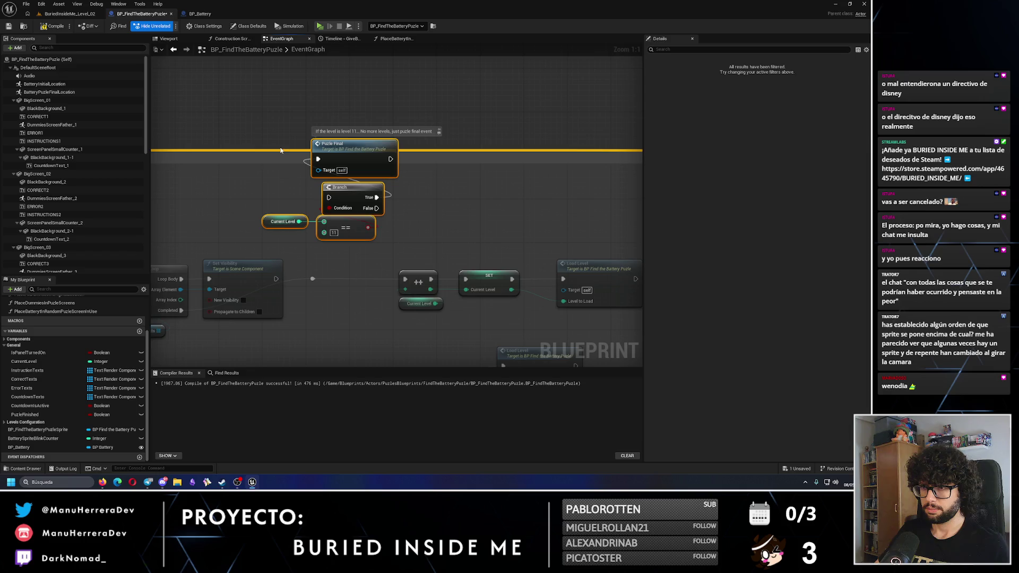
- Move the Puzle Final, Branch, == and Current Level group above the battery activation row
mouse_move(345, 191)
mouse_down()
mouse_move(539, 215)
mouse_move(263, 214)
mouse_move(362, 184)
mouse_up()
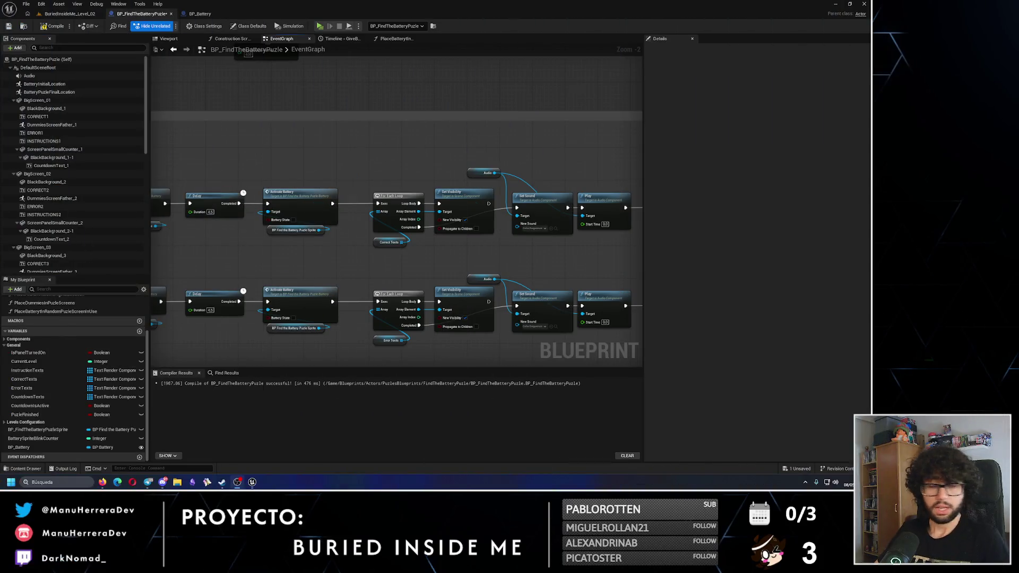
mouse_move(355, 169)
mouse_down()
mouse_move(279, 201)
mouse_move(229, 130)
mouse_up()
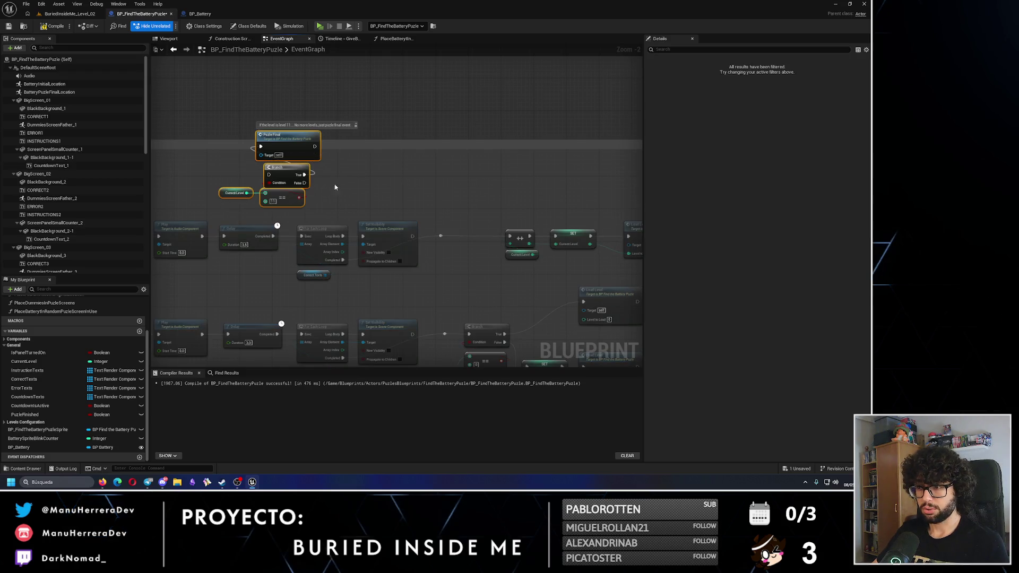
mouse_move(594, 236)
mouse_down()
mouse_move(403, 219)
mouse_move(461, 229)
mouse_up()
drag(202, 202, 503, 226)
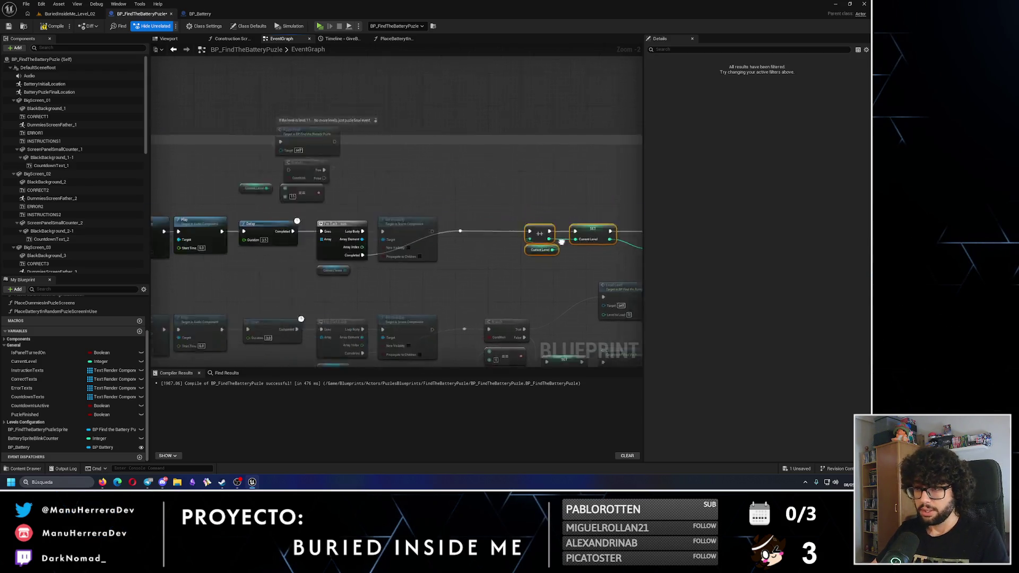
drag(425, 215, 346, 167)
mouse_move(402, 181)
mouse_down()
mouse_move(236, 177)
mouse_move(403, 172)
mouse_move(271, 116)
mouse_up()
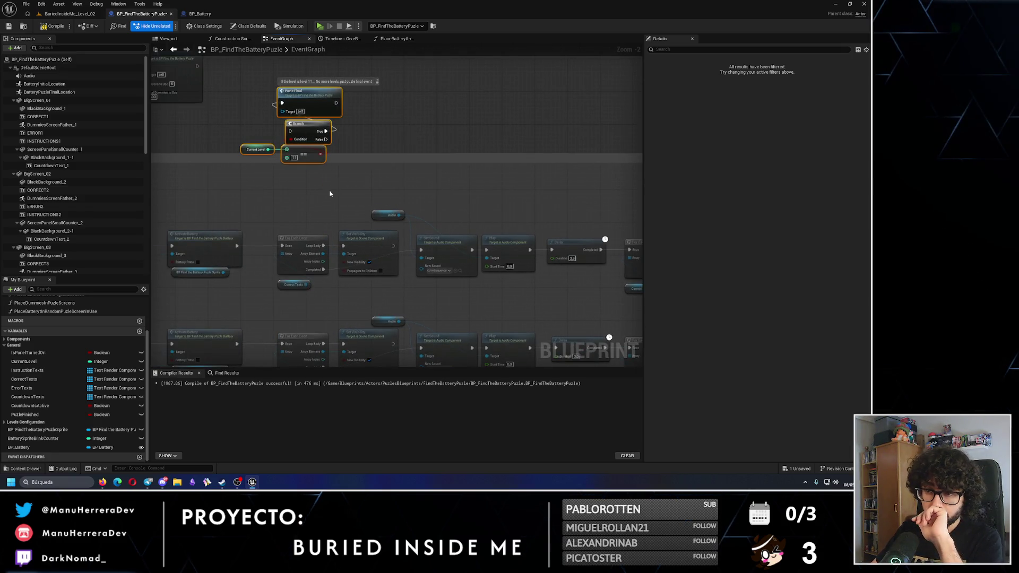
drag(295, 213, 359, 171)
click(358, 171)
scroll(359, 174, up, 1)
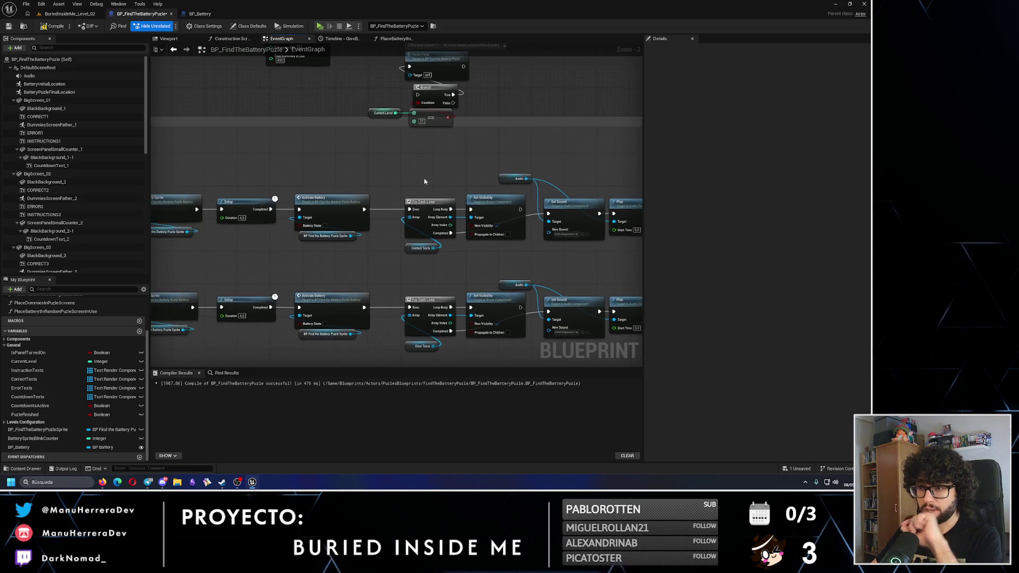
scroll(352, 183, up, 1)
mouse_move(425, 179)
mouse_down()
mouse_move(389, 211)
mouse_move(457, 218)
mouse_up()
scroll(452, 215, down, 1)
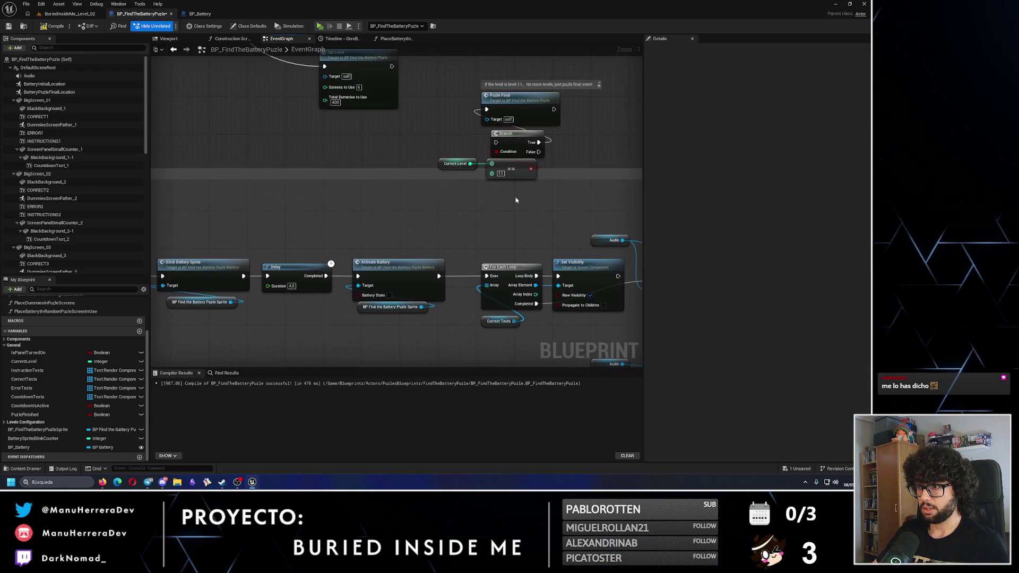
- Fine-tune the group's position and wire Activate Battery's exec output into the level-11 Branch
drag(532, 197, 484, 153)
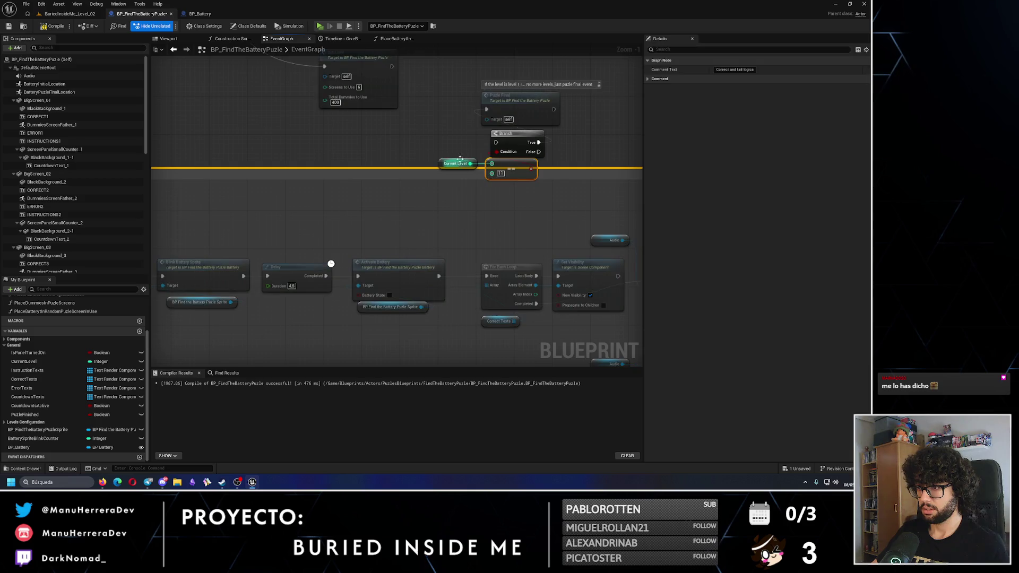
click(453, 112)
mouse_move(453, 111)
mouse_down()
mouse_move(536, 178)
mouse_move(483, 199)
mouse_move(449, 234)
mouse_up()
click(430, 253)
mouse_move(439, 276)
mouse_down()
mouse_move(430, 209)
mouse_move(486, 276)
mouse_up()
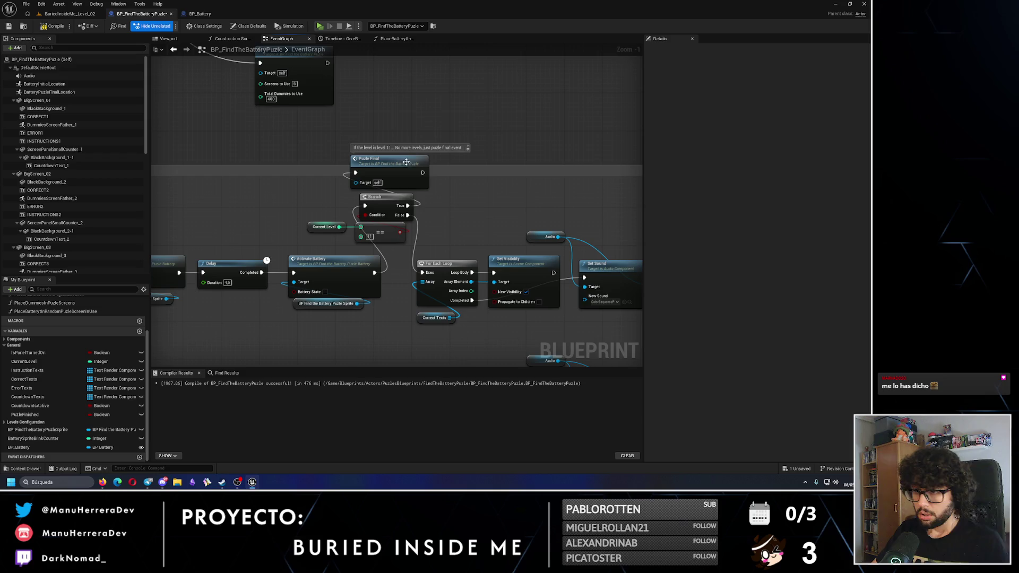
scroll(477, 244, down, 4)
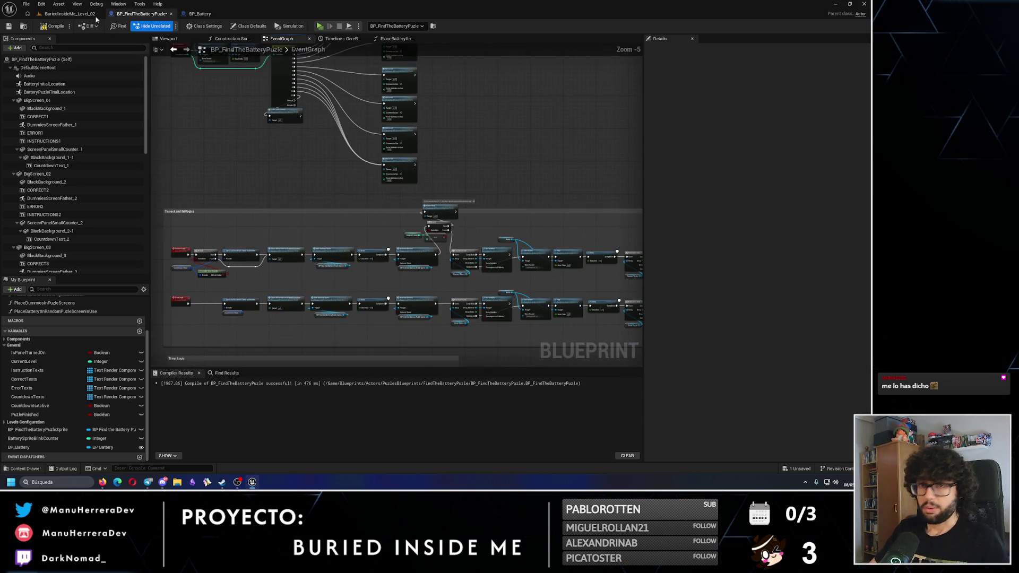
- Save the blueprint and navigate to the Puzle final chain near the Timer Logic
click(11, 28)
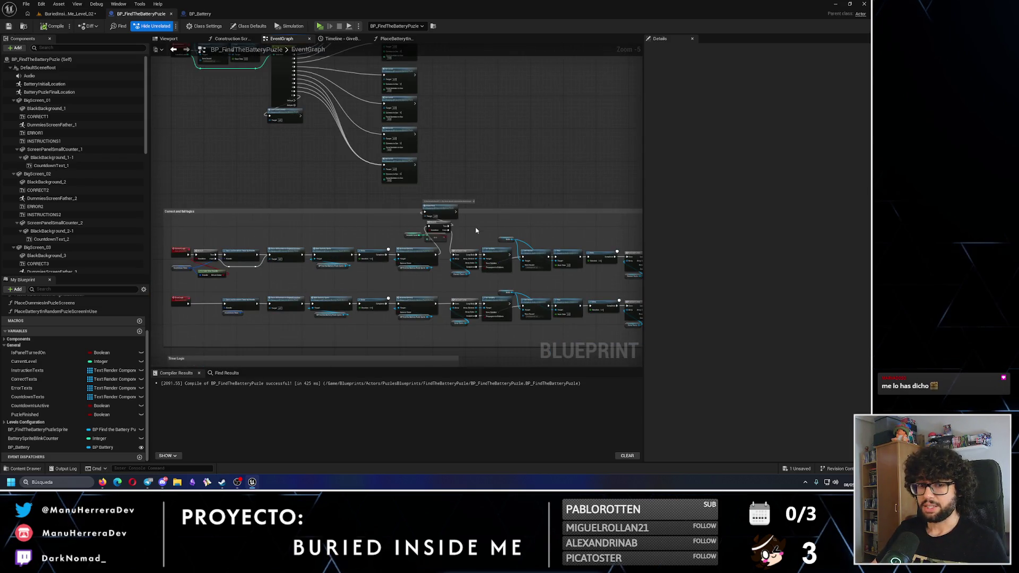
drag(439, 254, 466, 110)
scroll(290, 225, up, 3)
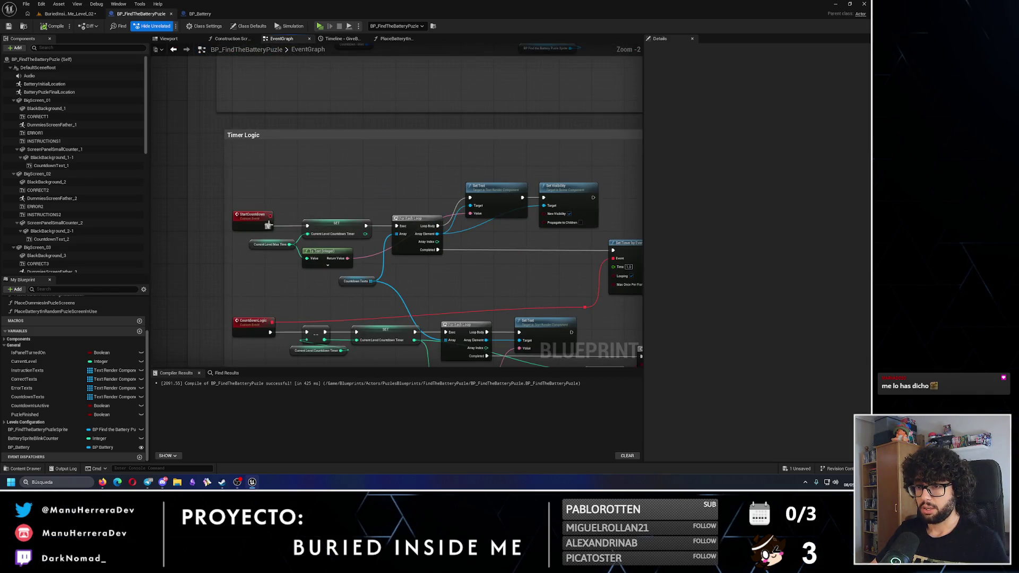
mouse_move(268, 225)
mouse_down()
mouse_move(295, 178)
mouse_move(291, 212)
mouse_move(329, 159)
mouse_up()
scroll(310, 211, down, 3)
scroll(338, 211, up, 3)
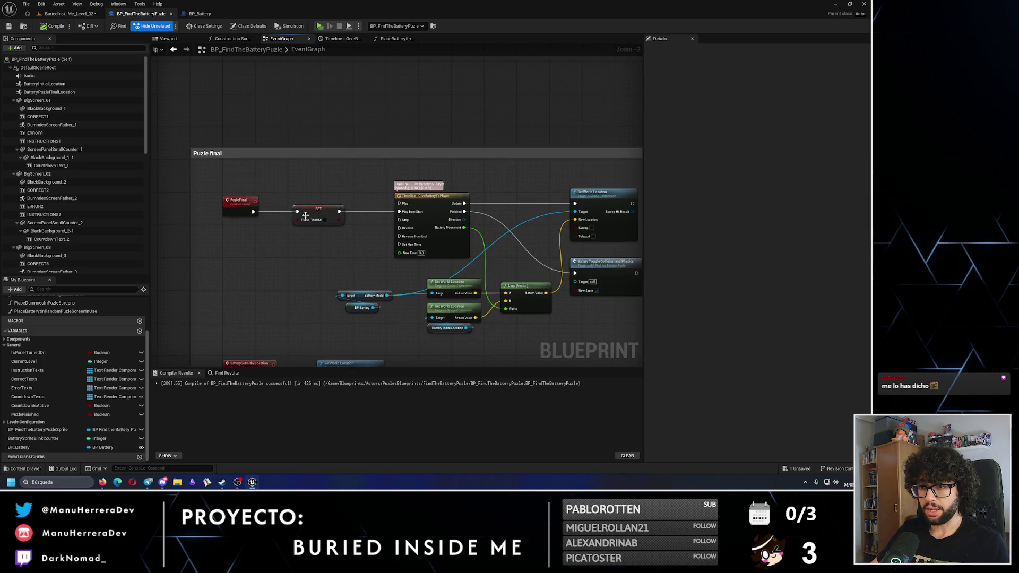
- Set Puzle Finished to true on the SET node and add a Print String after it
click(325, 220)
mouse_move(313, 214)
mouse_down()
mouse_move(288, 214)
mouse_move(330, 173)
mouse_up()
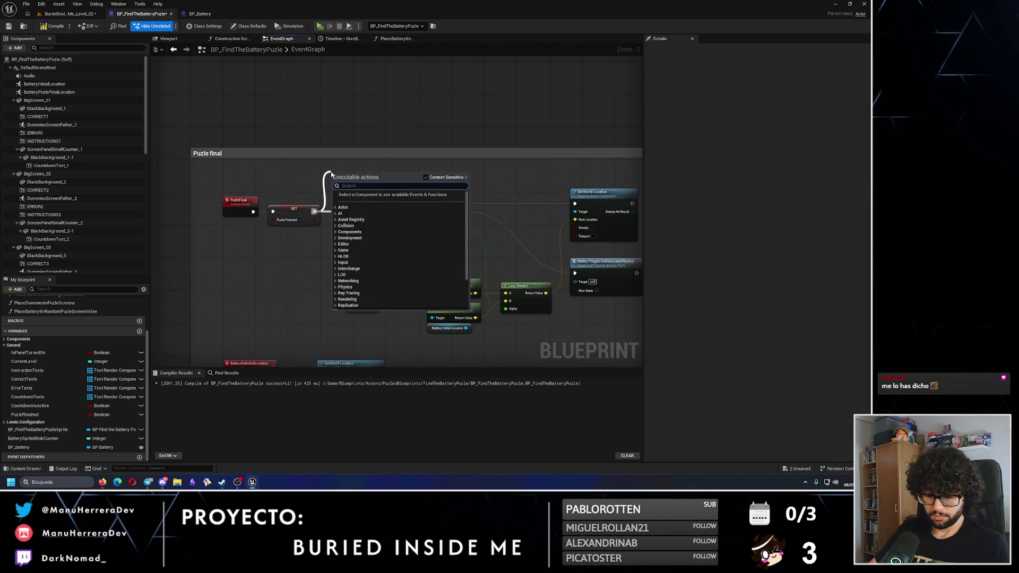
text(pri)
key(Return)
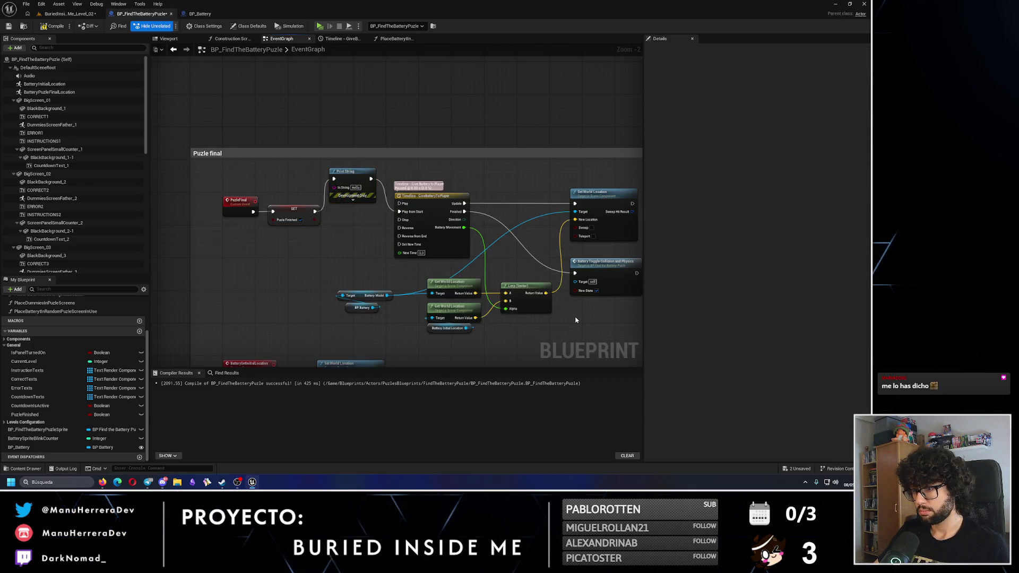
scroll(513, 303, up, 2)
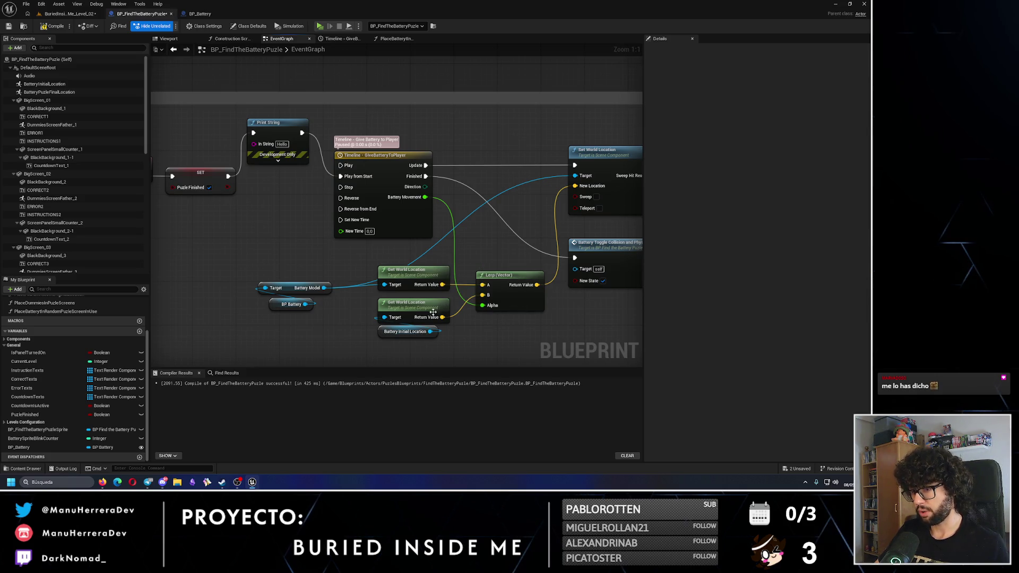
- Replace the Battery Initial Location node with a Battery Puzle Final Location getter
click(429, 336)
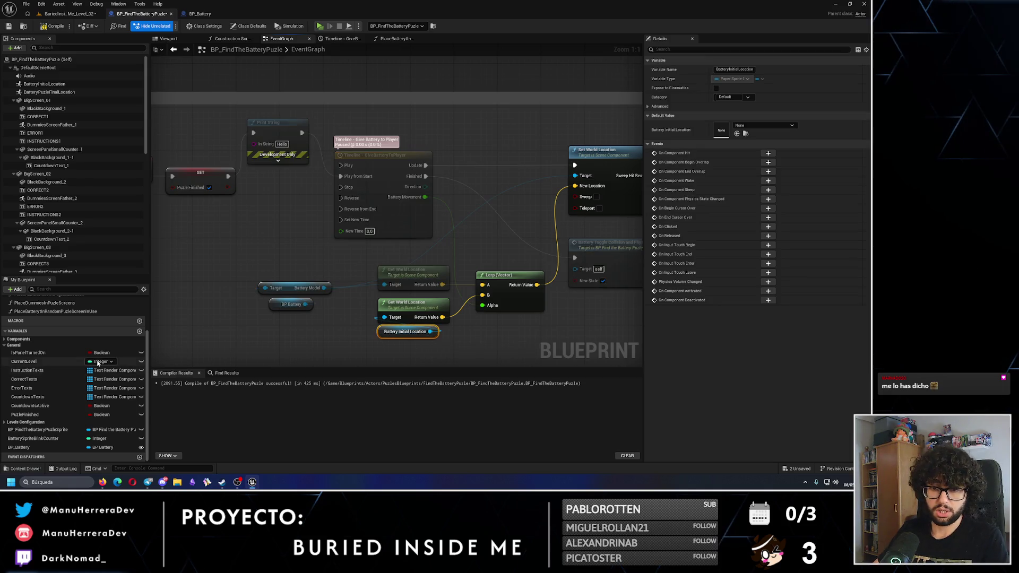
key(Delete)
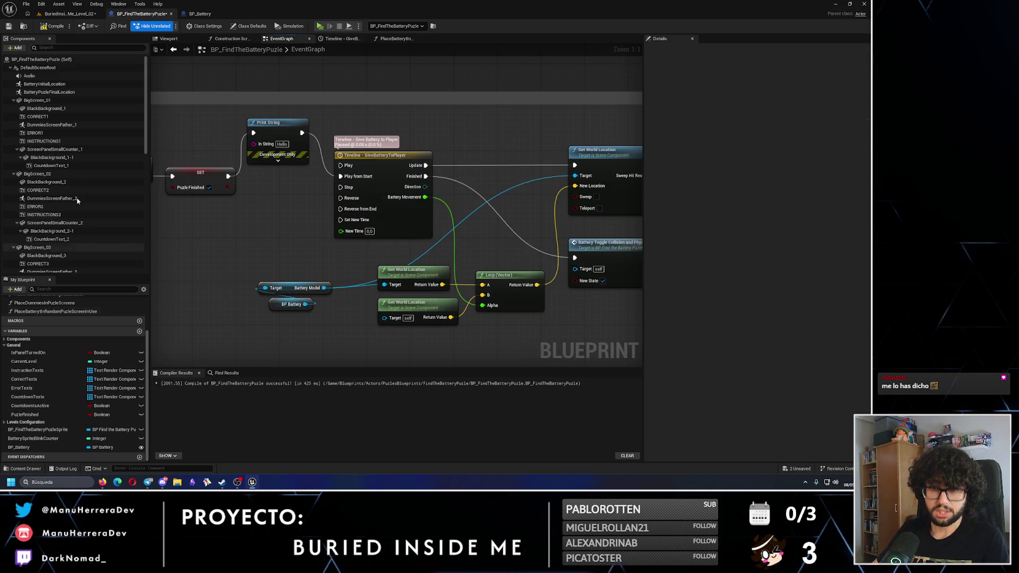
click(13, 68)
click(13, 68)
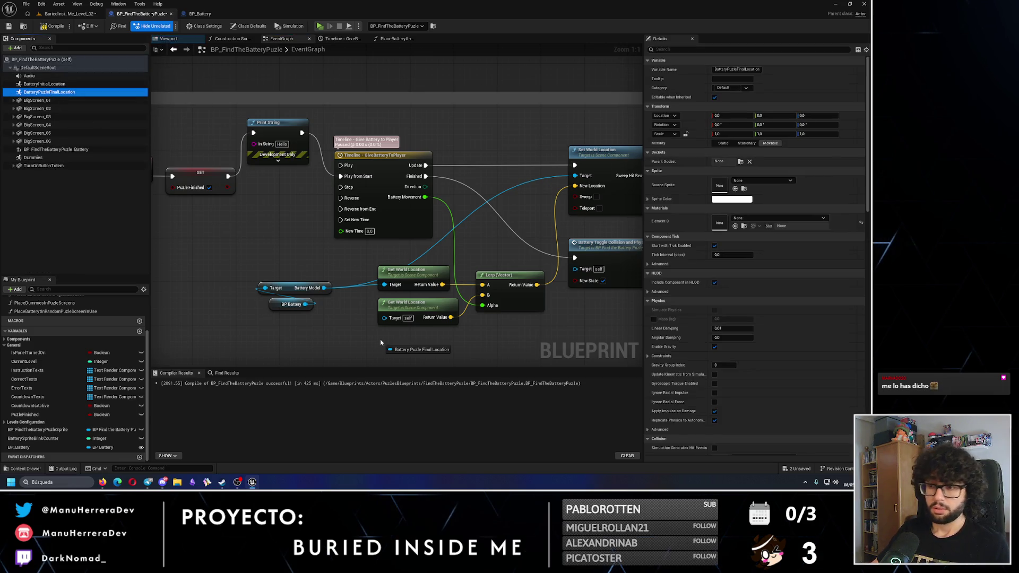
mouse_move(50, 92)
mouse_down()
mouse_move(412, 337)
mouse_move(391, 321)
mouse_up()
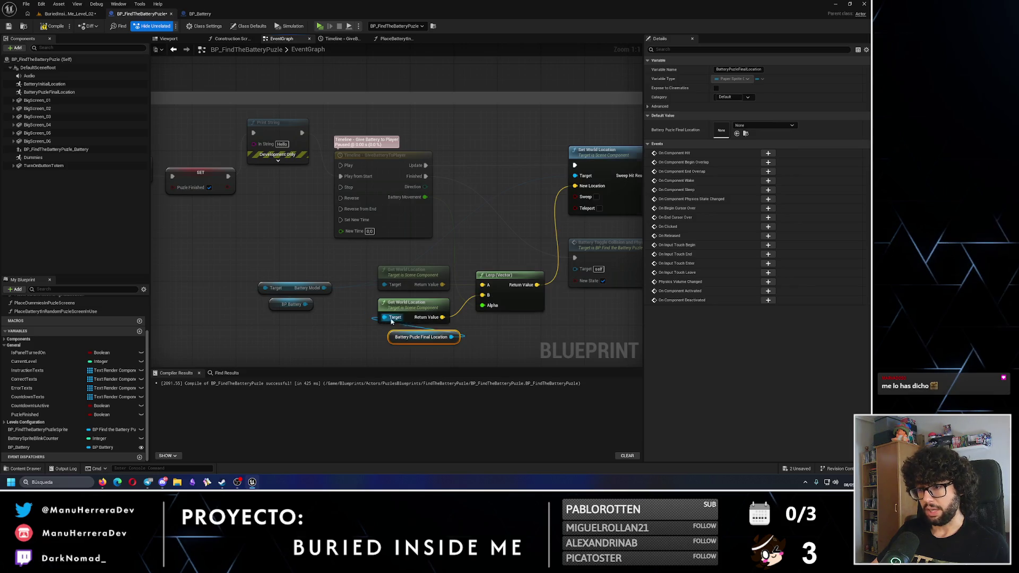
- Frame the battery's initial location marker in the preview and slide it along Y
click(169, 39)
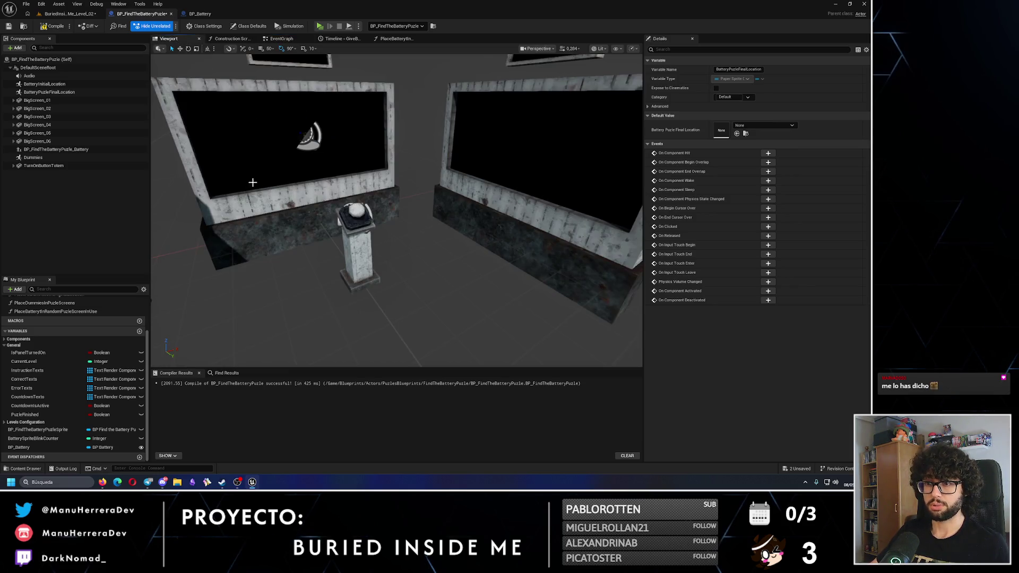
click(59, 84)
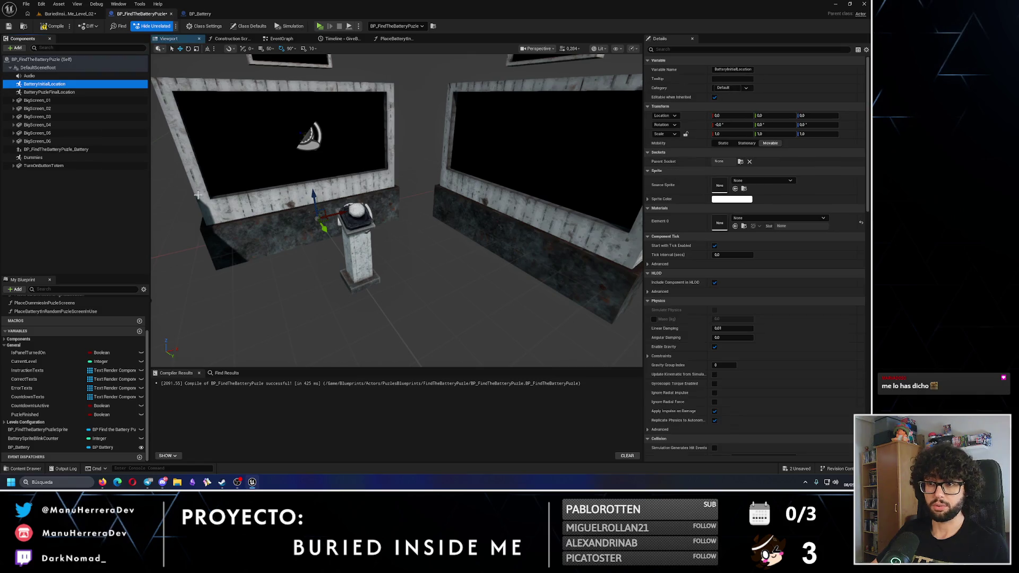
key(f)
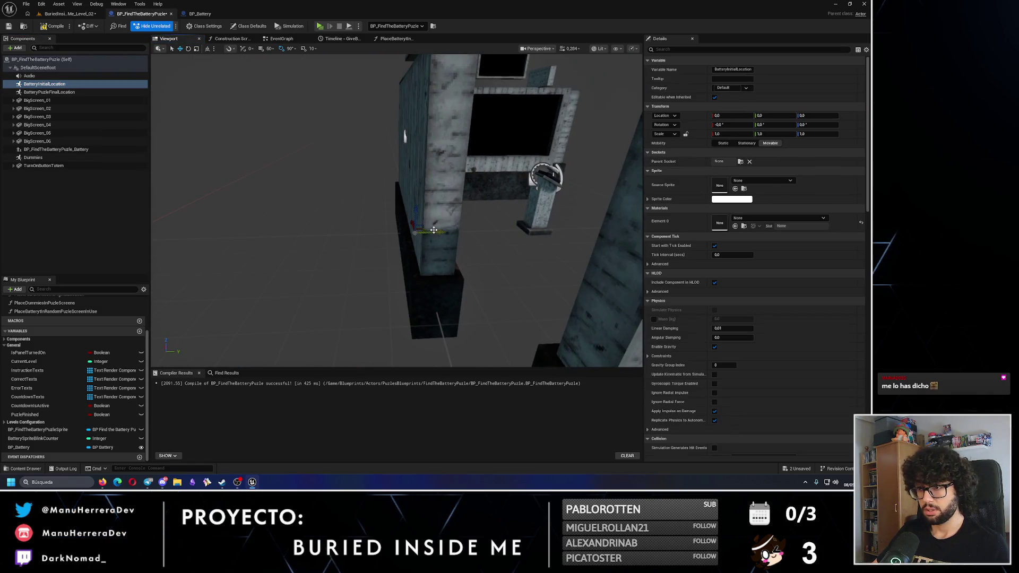
drag(433, 230, 393, 239)
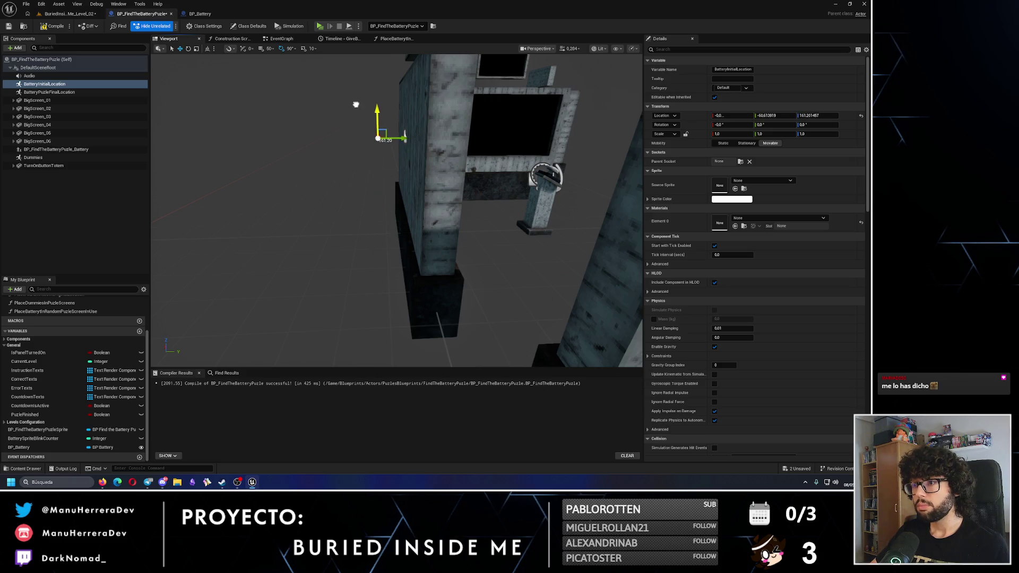
scroll(396, 211, down, 3)
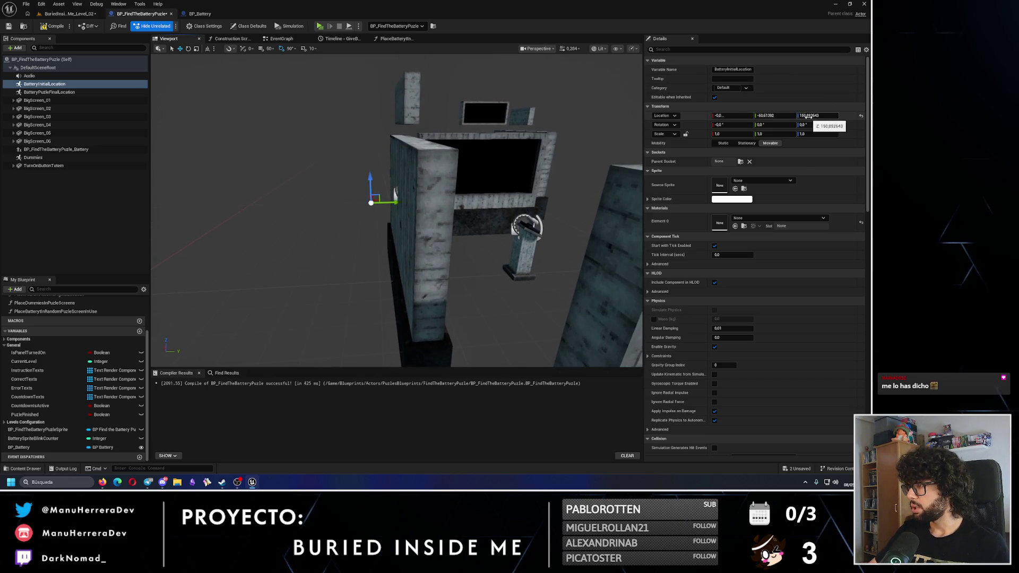
- Review the larger node group in the event graph
click(289, 40)
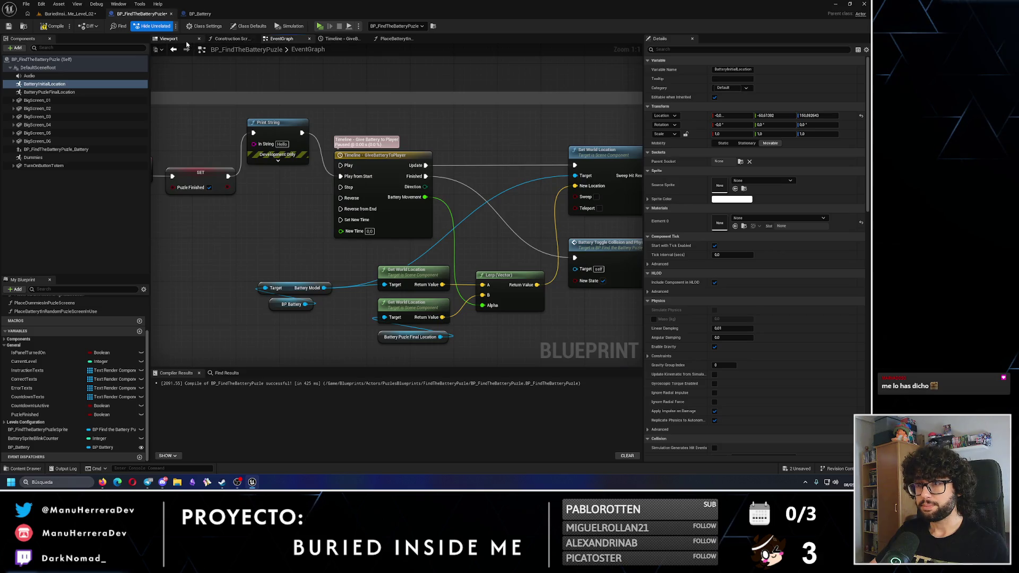
scroll(580, 159, down, 5)
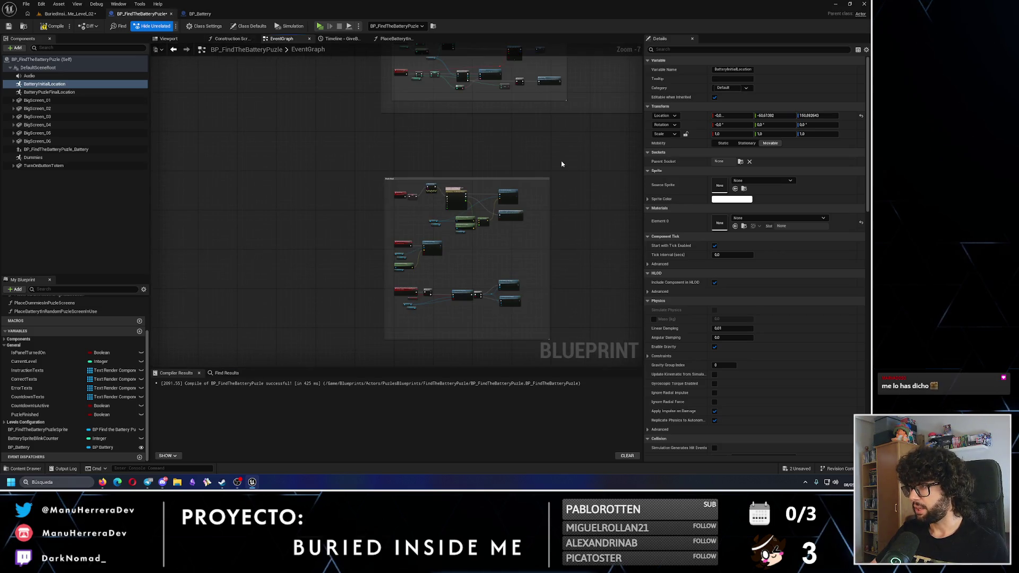
mouse_move(562, 164)
mouse_down()
mouse_move(414, 216)
mouse_move(437, 240)
mouse_move(249, 288)
mouse_up()
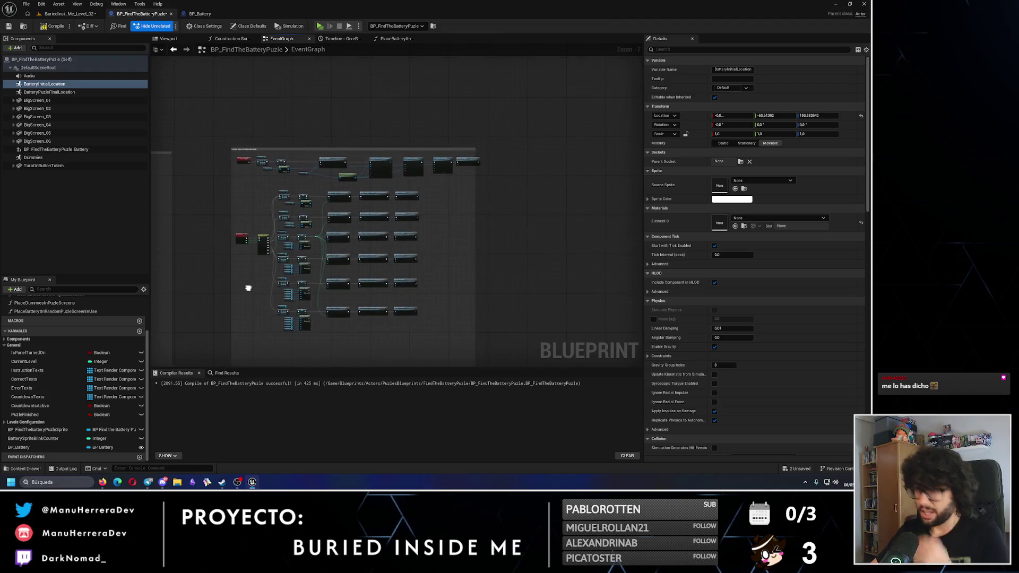
scroll(451, 156, up, 6)
scroll(447, 158, down, 2)
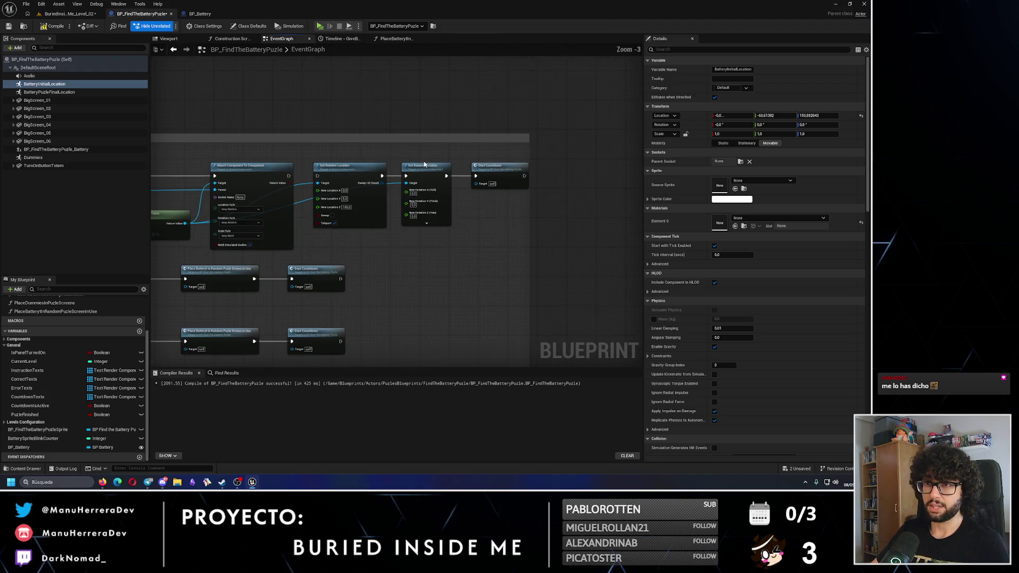
- Set the initial location marker's Z height to 165
click(187, 41)
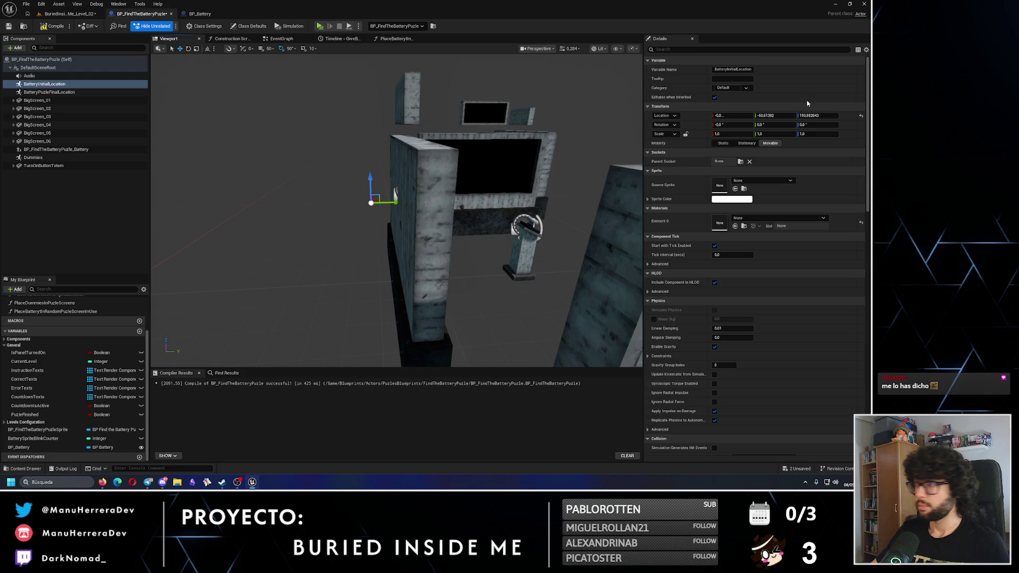
click(811, 115)
text(165)
key(Return)
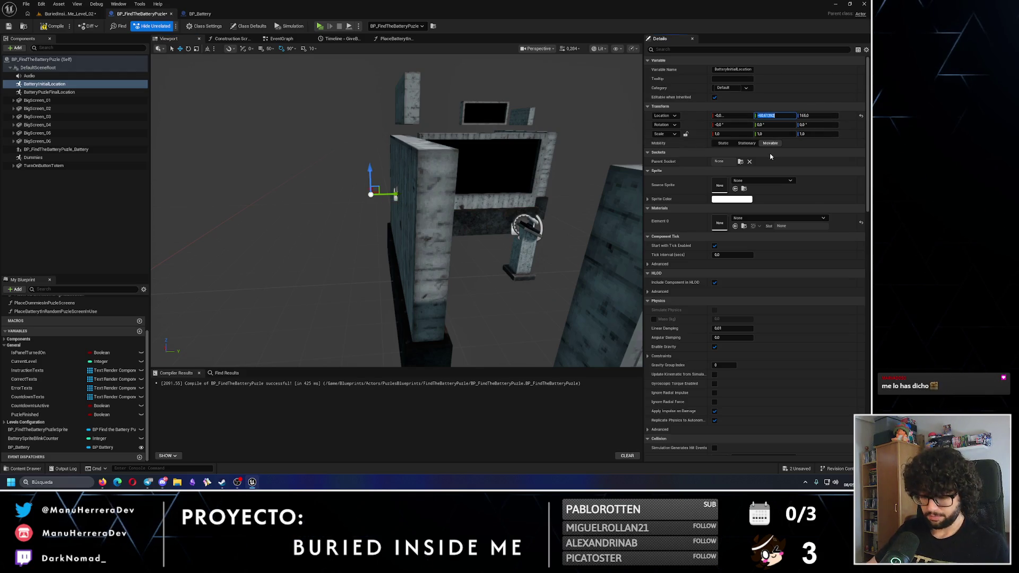
- Set the final location marker's Z to 165 and its Y position to 25
click(50, 92)
click(804, 115)
text(16)
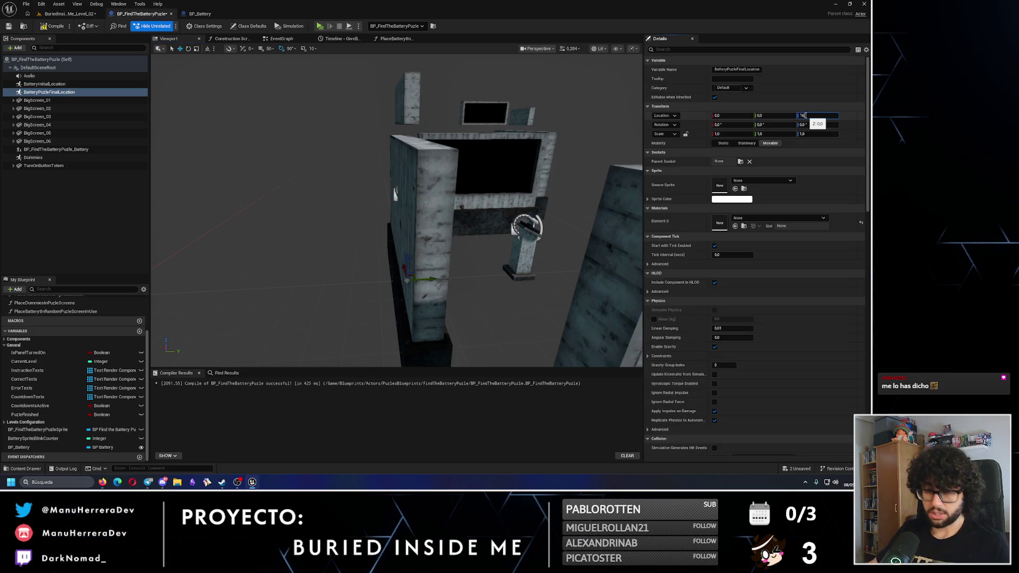
text(5)
key(Return)
key(f)
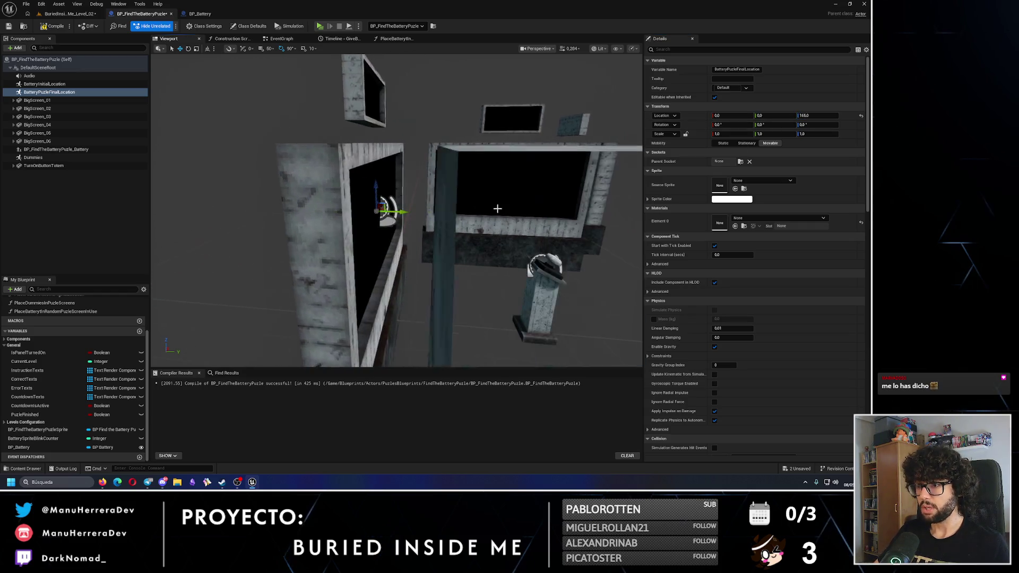
drag(404, 214, 420, 208)
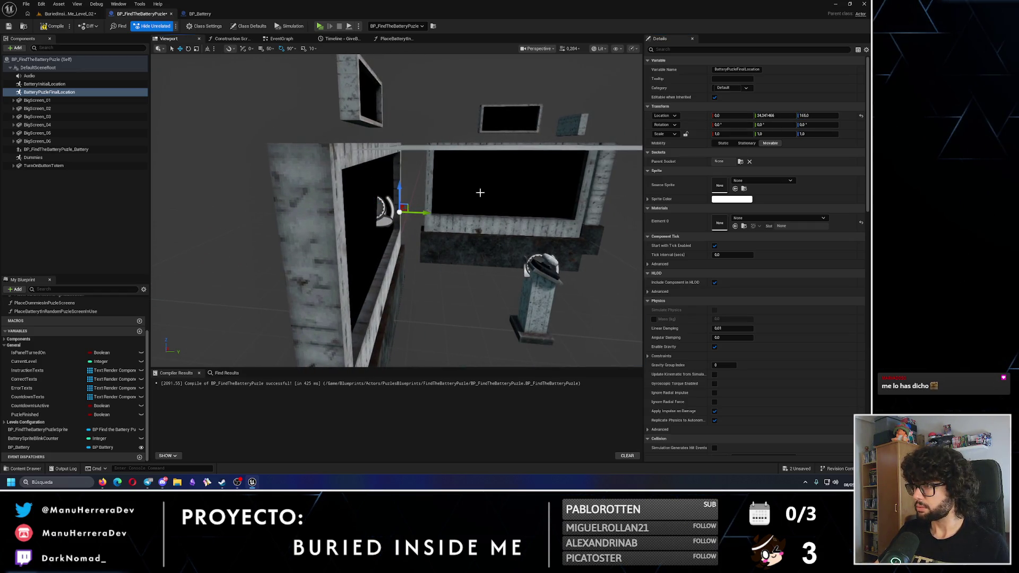
click(783, 117)
text(35)
key(Return)
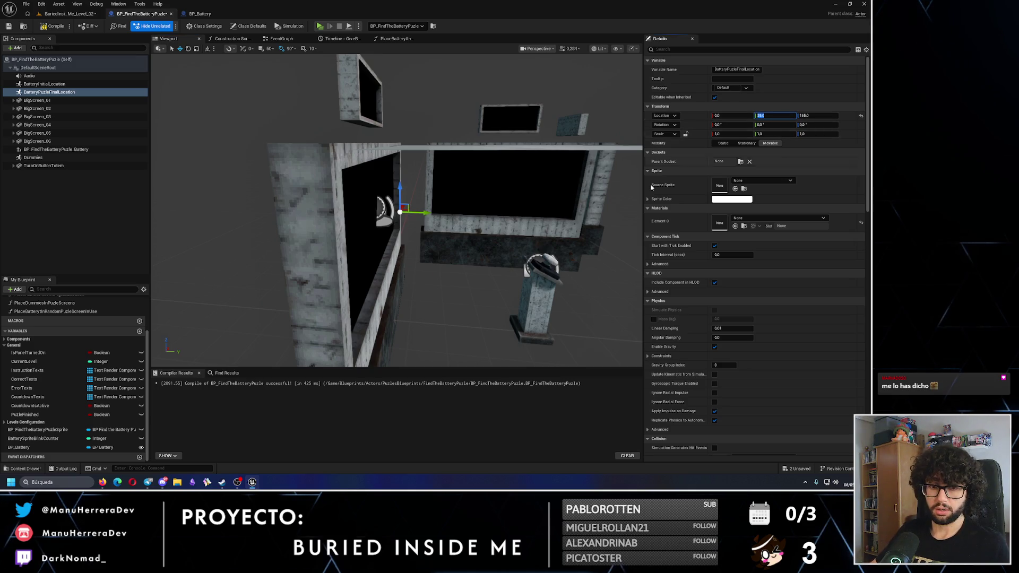
drag(519, 161, 519, 160)
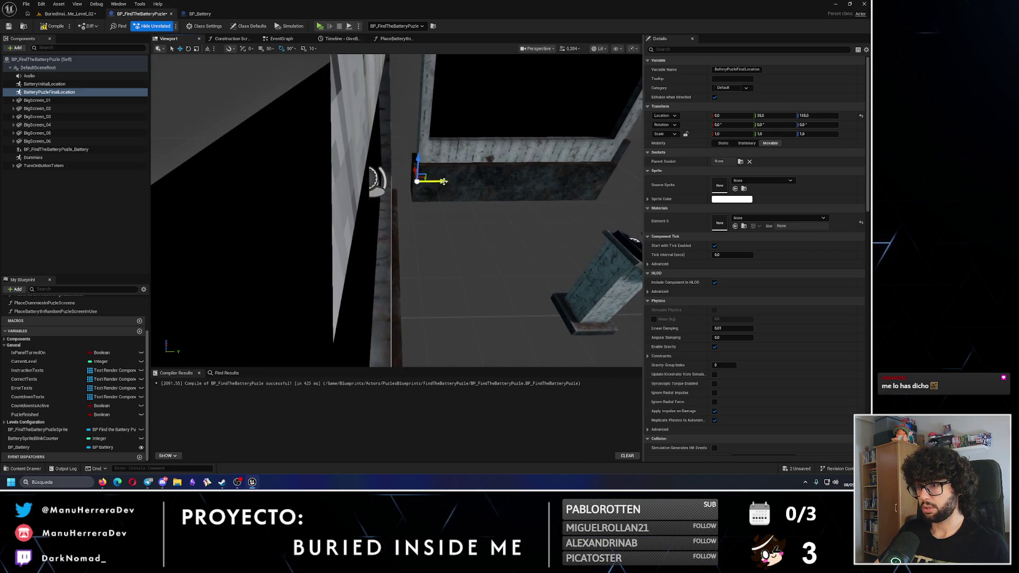
click(772, 117)
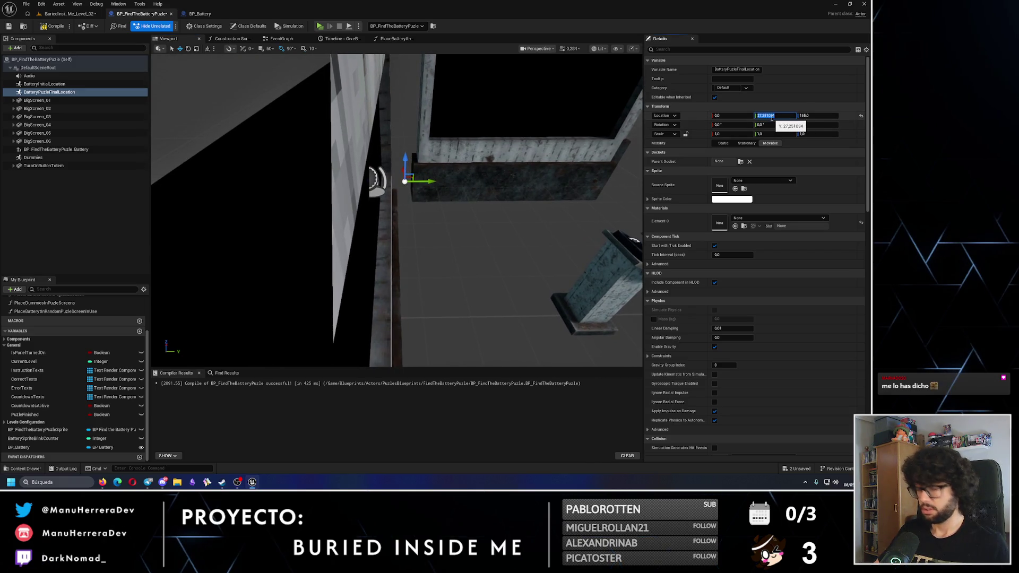
key(Return)
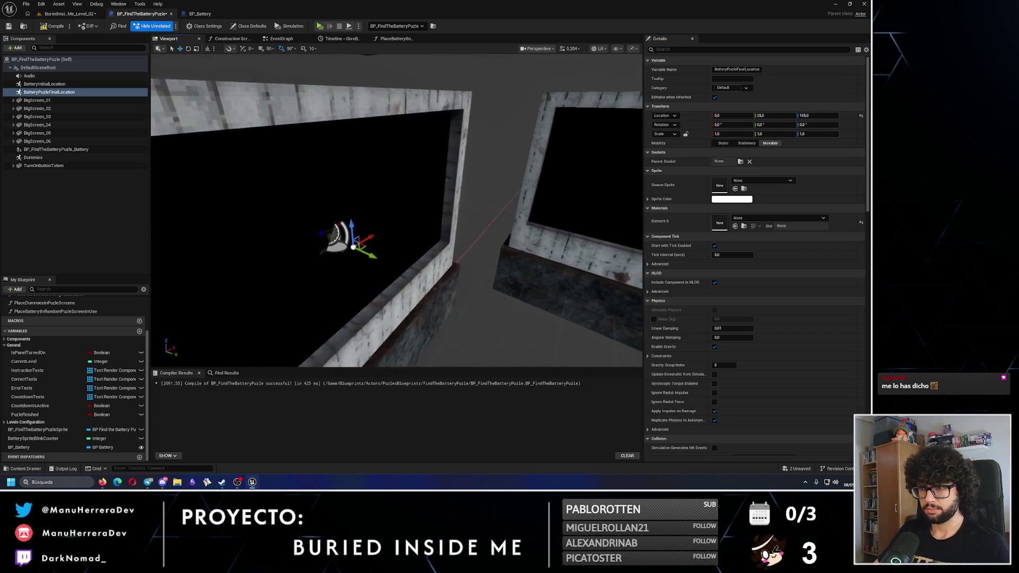
drag(396, 212, 339, 231)
- Recompile the puzzle blueprint and go back to the event graph
click(9, 28)
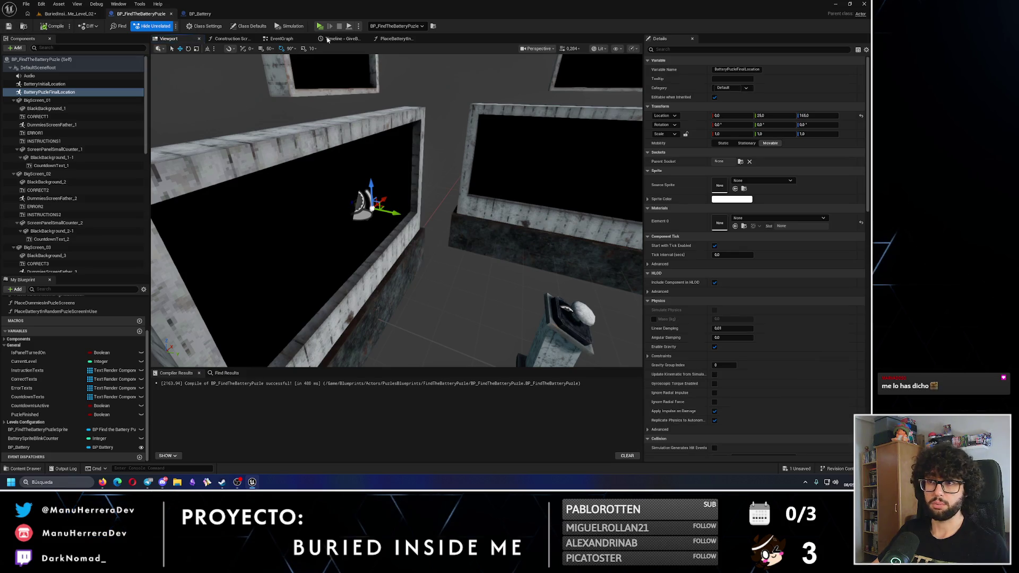
click(278, 41)
scroll(549, 170, down, 4)
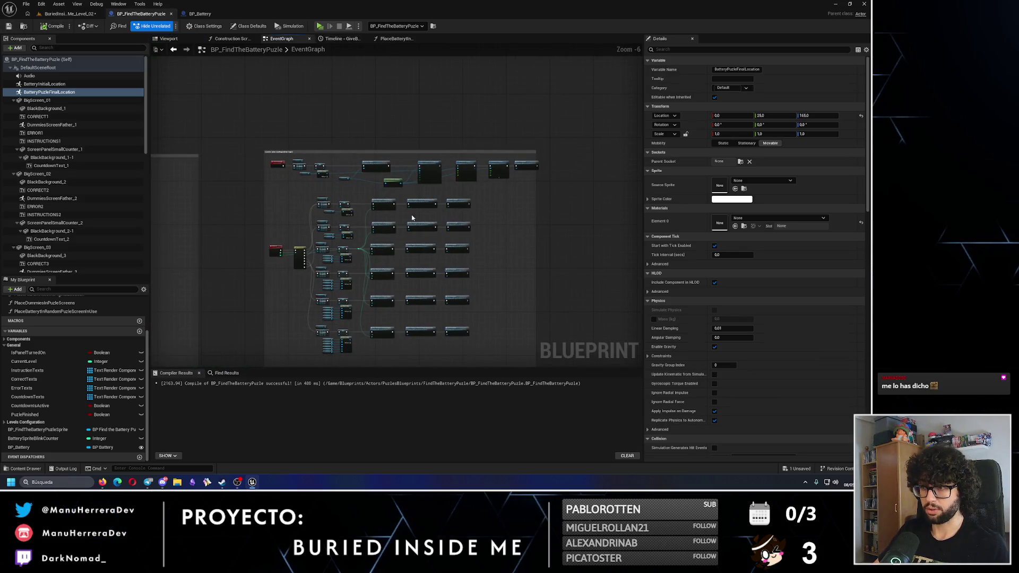
- Change the Print String text to 'PUZLE FINAL EVENT', compile, and return to the level
scroll(548, 169, up, 5)
scroll(543, 163, down, 8)
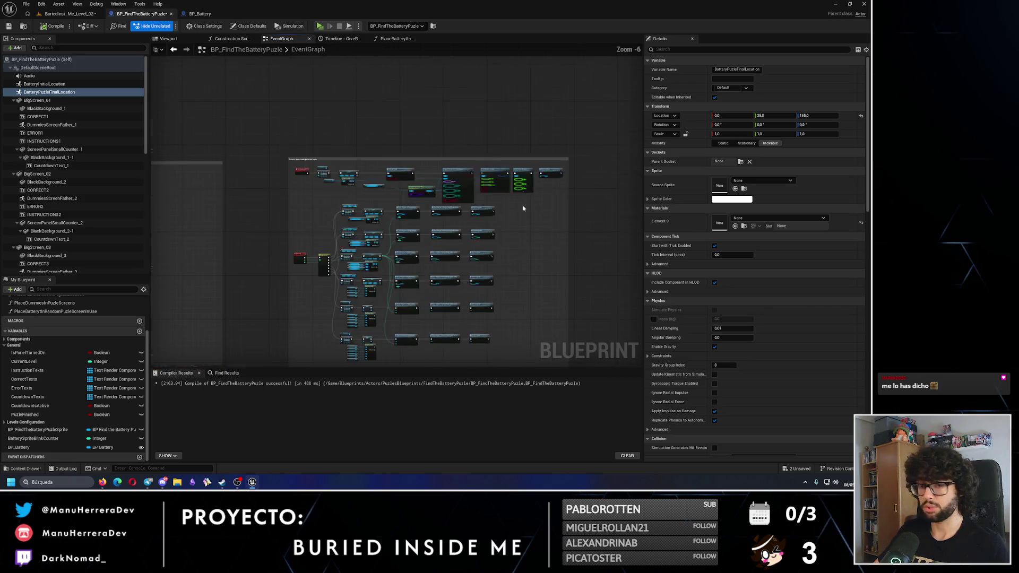
scroll(360, 178, up, 8)
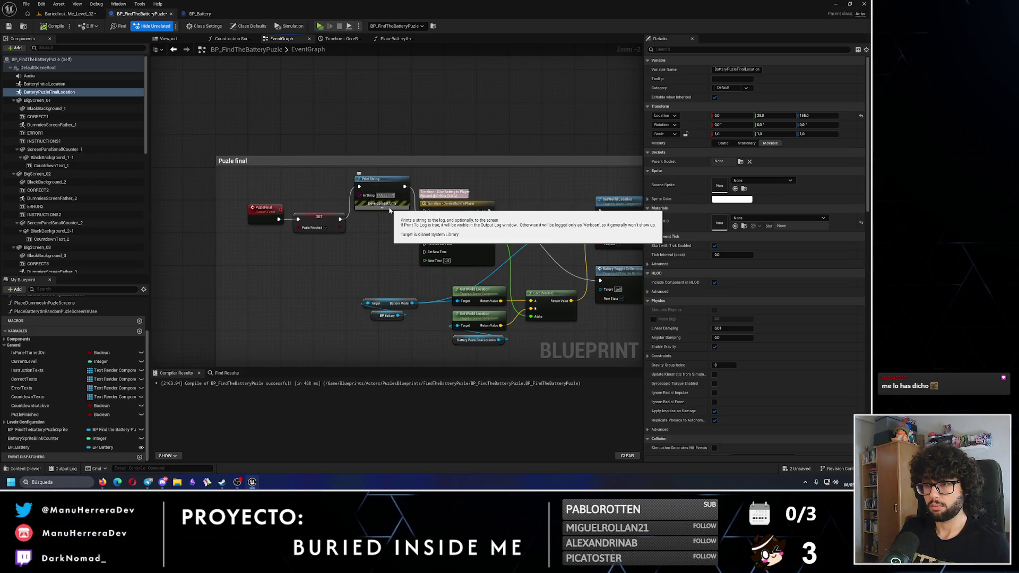
text(AL EVENT)
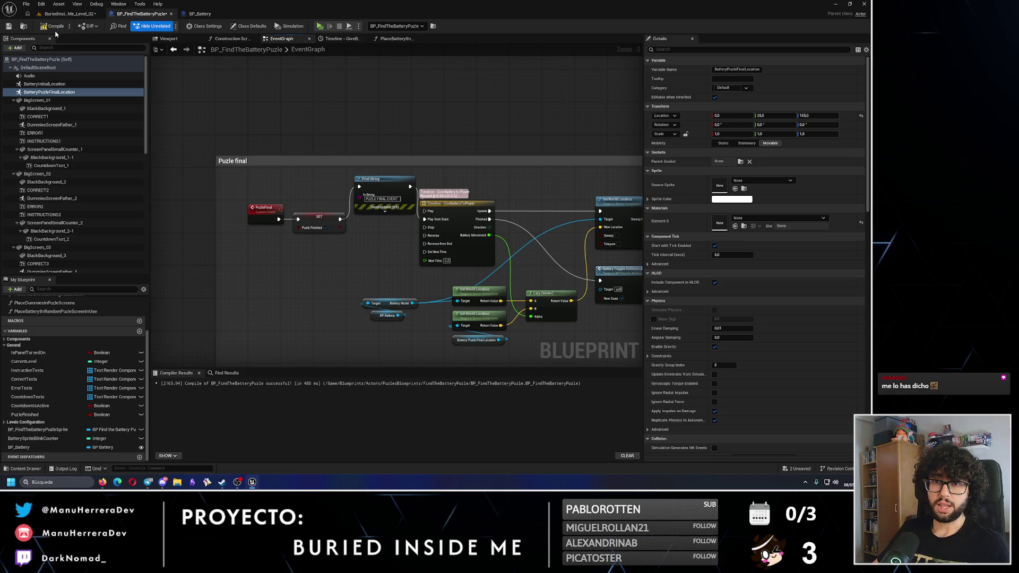
click(9, 28)
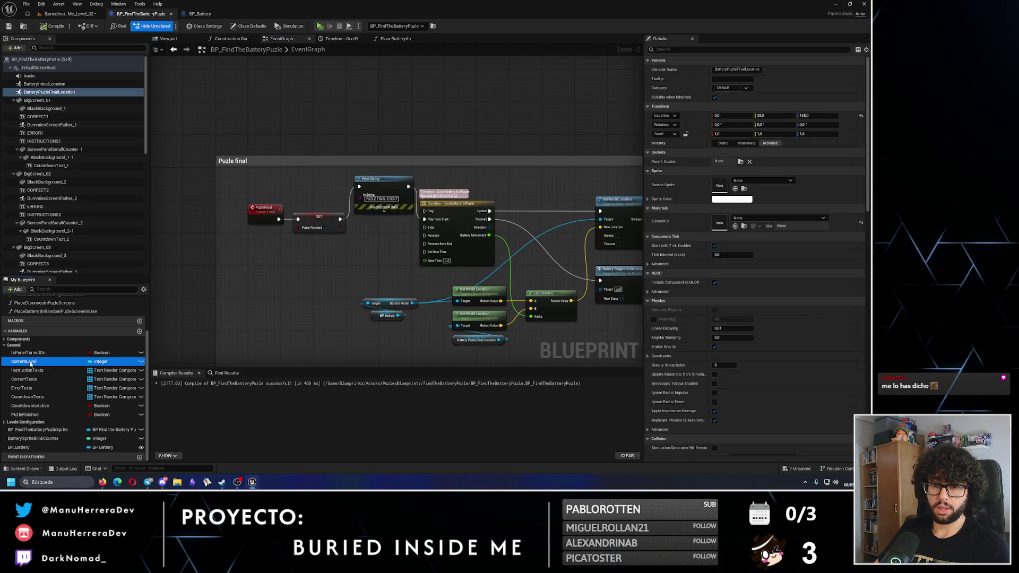
click(58, 15)
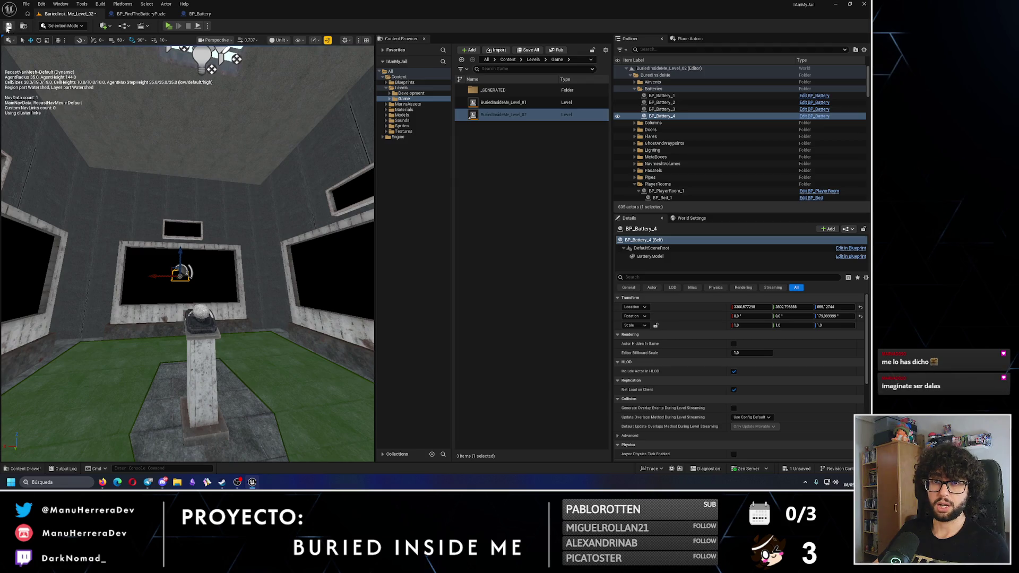
- Zoom the level view out and start a Play-In-Editor session to test the puzzle
scroll(184, 189, down, 5)
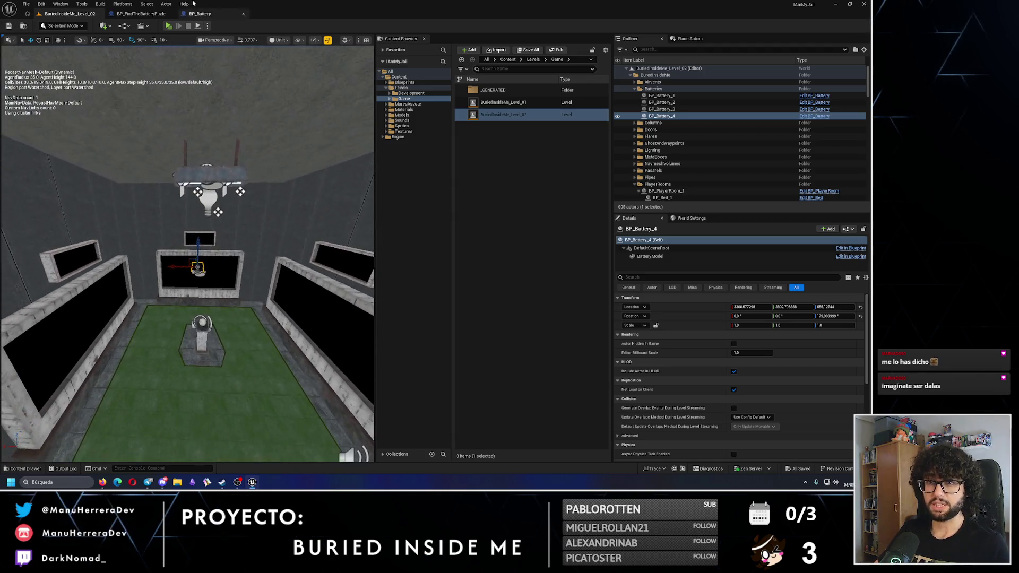
key(alt+p)
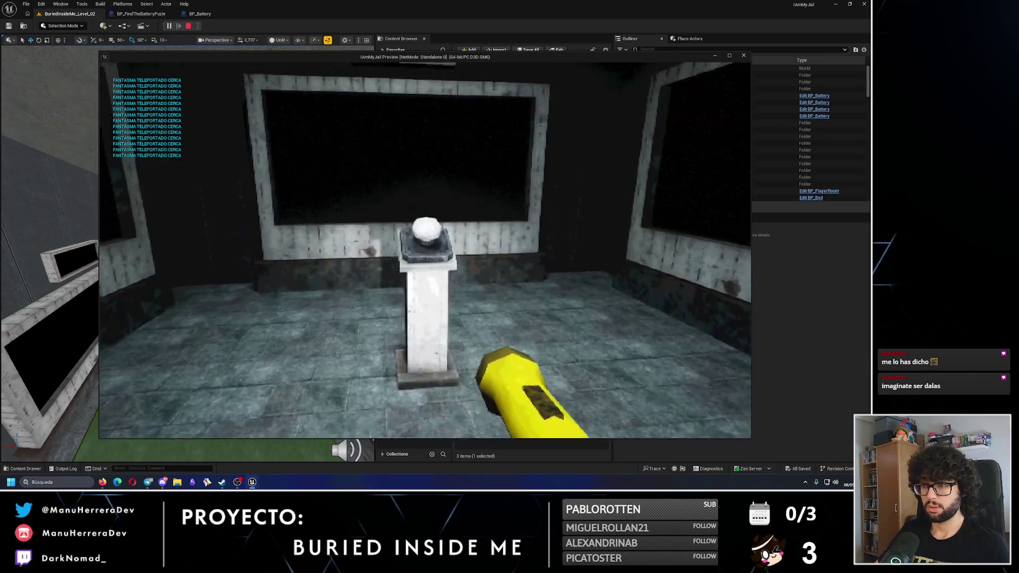
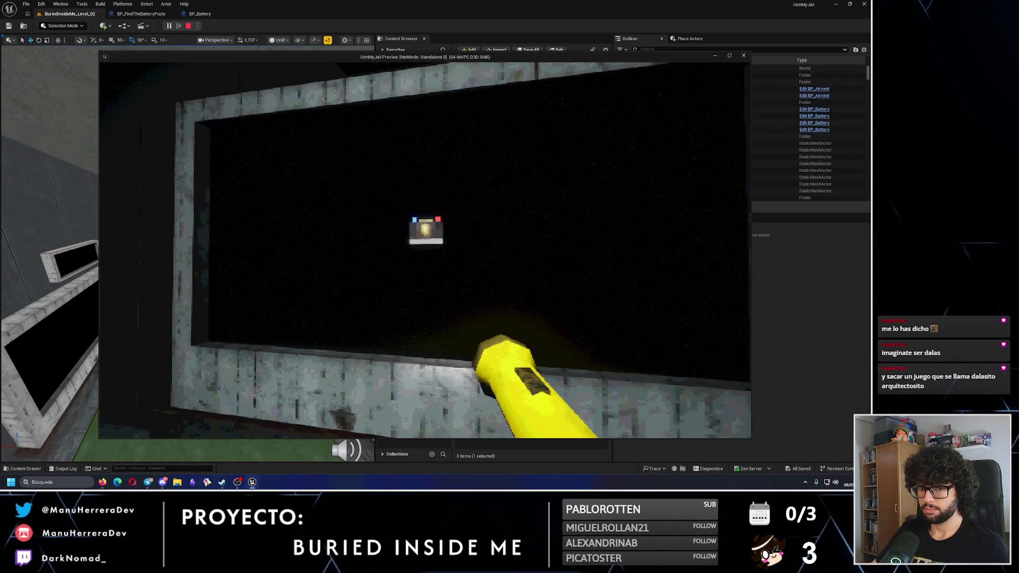
- Trigger the puzzle-final event in the playtest, walk up to the battery, then end the session
key(e)
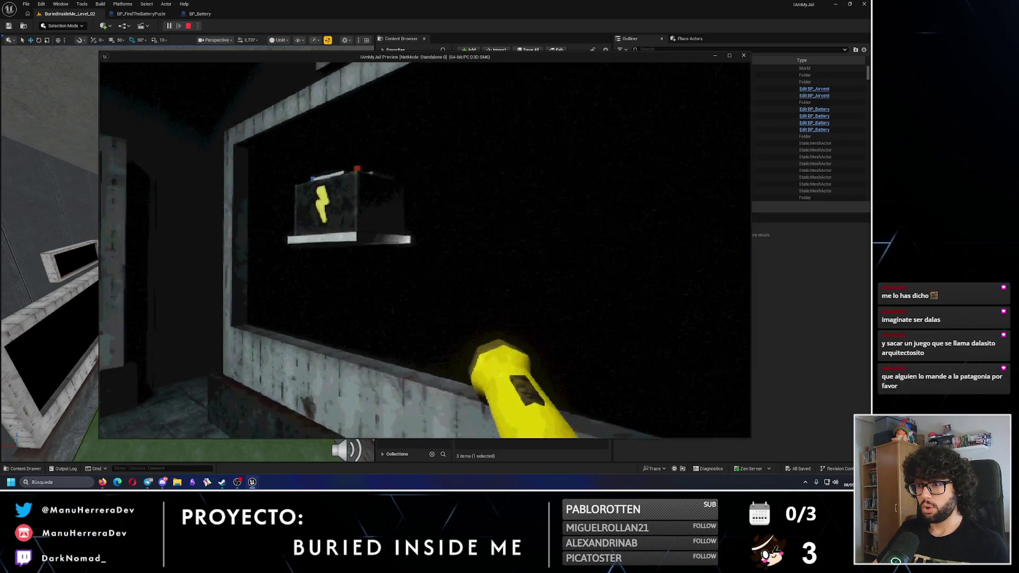
key(w)
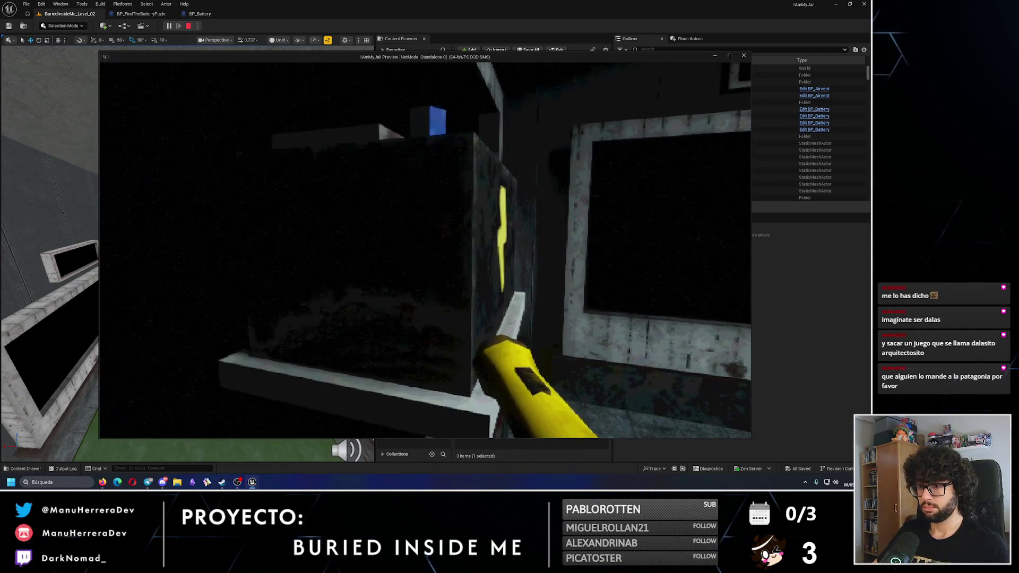
key(Escape)
- Delete the Print String debug node from the Puzzle final chain in BP_FindTheBatteryPuzle
click(140, 14)
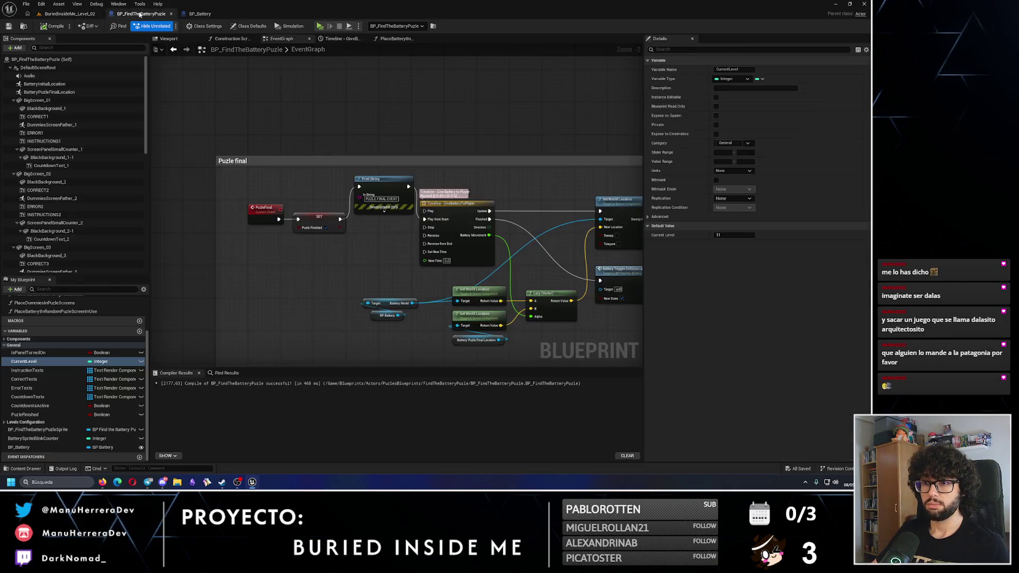
mouse_move(550, 278)
mouse_down()
mouse_move(357, 230)
mouse_move(385, 179)
mouse_up()
click(478, 176)
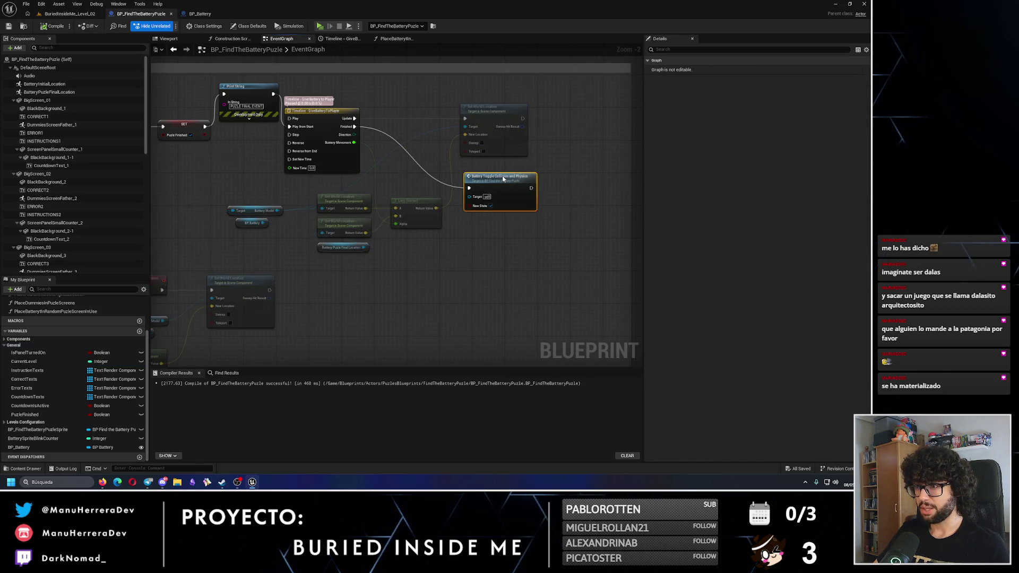
drag(417, 267, 625, 191)
drag(462, 305, 437, 214)
scroll(362, 293, up, 2)
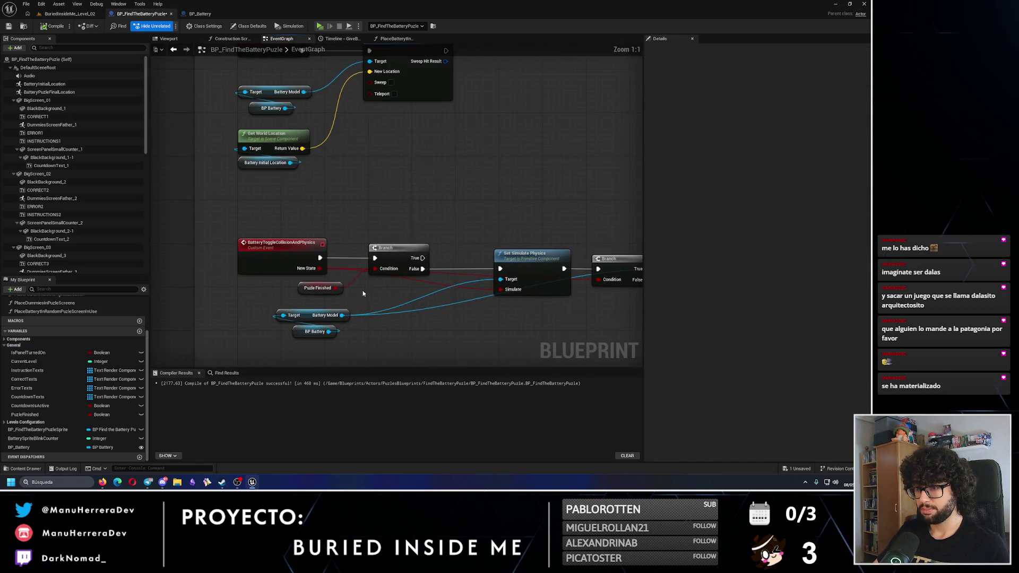
mouse_move(440, 152)
mouse_down()
mouse_move(348, 46)
mouse_move(312, 128)
mouse_up()
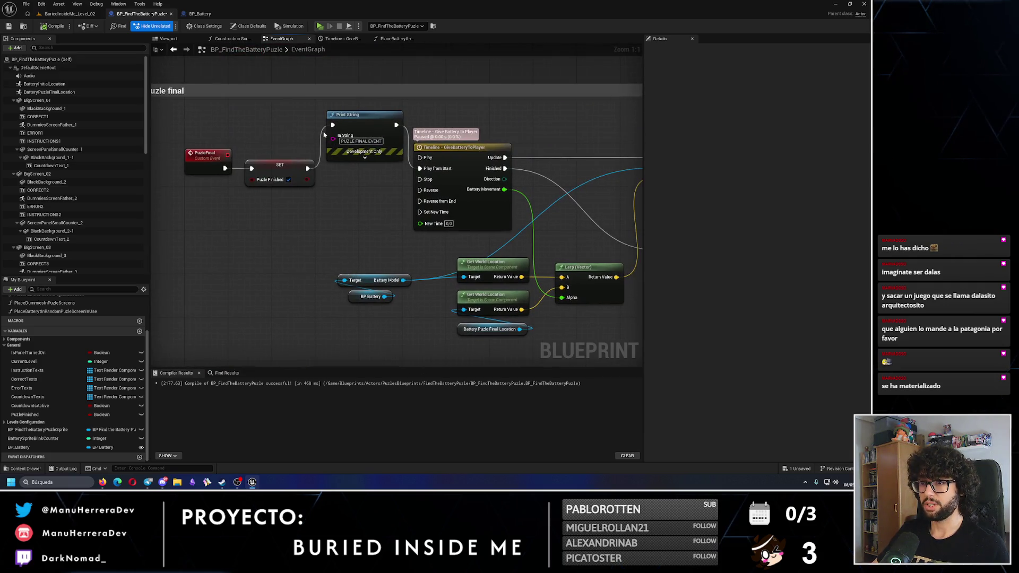
click(353, 114)
key(Delete)
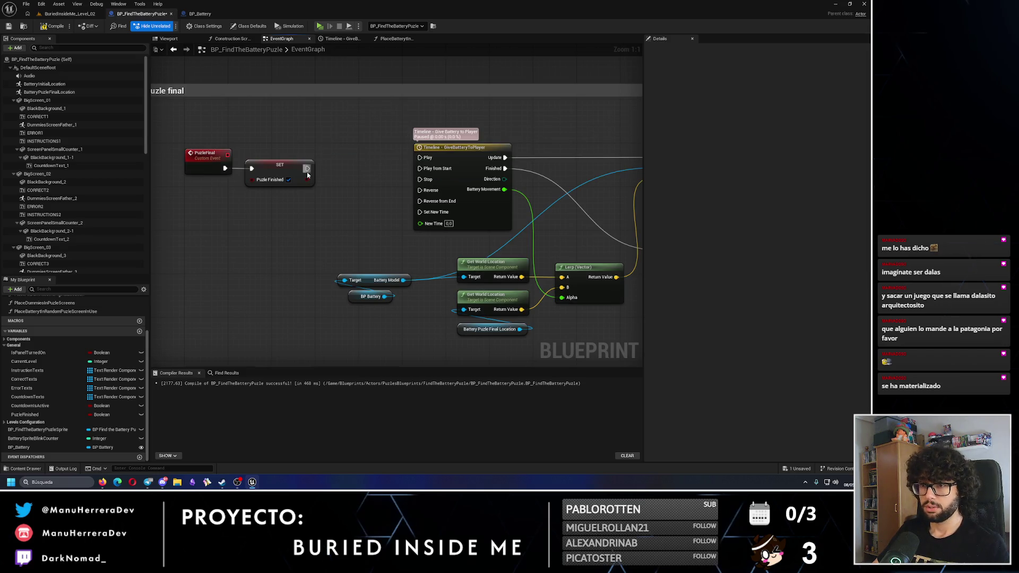
- Wire PuzleFinal into the Timeline's Play from Start and place SET PuzleFinished after the collision toggle
mouse_move(307, 173)
mouse_down()
mouse_move(430, 174)
mouse_move(398, 182)
mouse_move(416, 166)
mouse_move(379, 189)
mouse_up()
drag(271, 166, 287, 205)
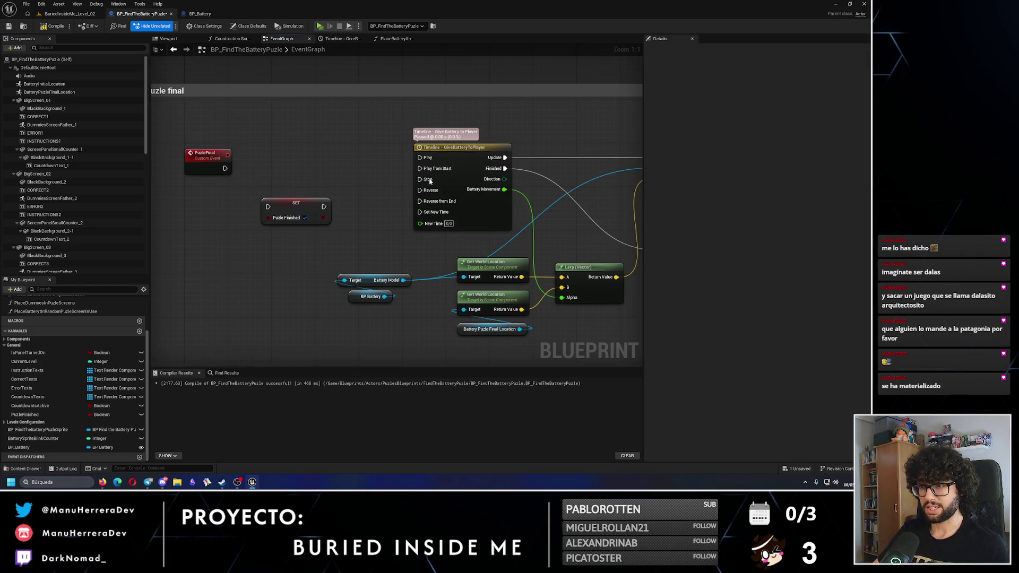
mouse_move(227, 168)
mouse_down()
mouse_move(419, 167)
mouse_move(356, 200)
mouse_move(549, 304)
mouse_move(328, 253)
mouse_move(444, 186)
mouse_move(415, 182)
mouse_move(555, 170)
mouse_up()
scroll(356, 200, down, 3)
click(406, 176)
click(428, 187)
key(Escape)
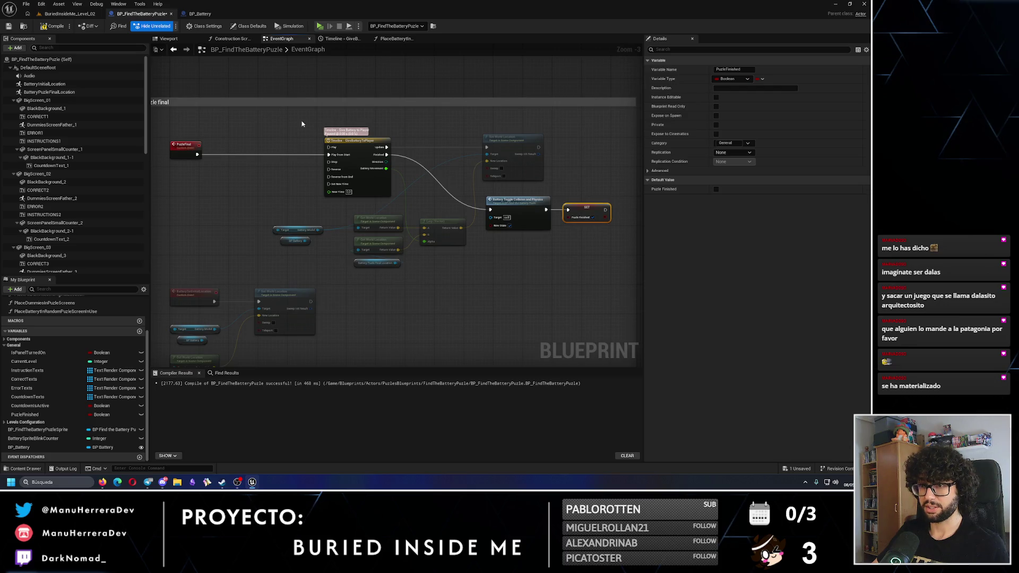
- Tidy the timeline, location and lerp nodes leftward, then compile and save the blueprint
mouse_move(301, 126)
mouse_down()
mouse_move(530, 257)
mouse_move(578, 260)
mouse_up()
drag(443, 221, 399, 234)
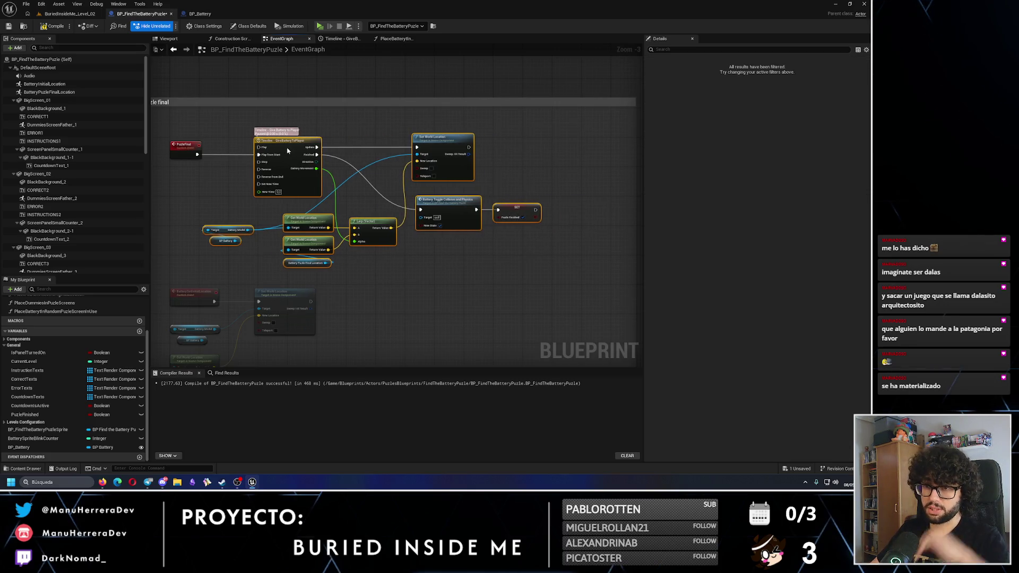
click(449, 295)
scroll(435, 262, down, 3)
drag(435, 262, 447, 180)
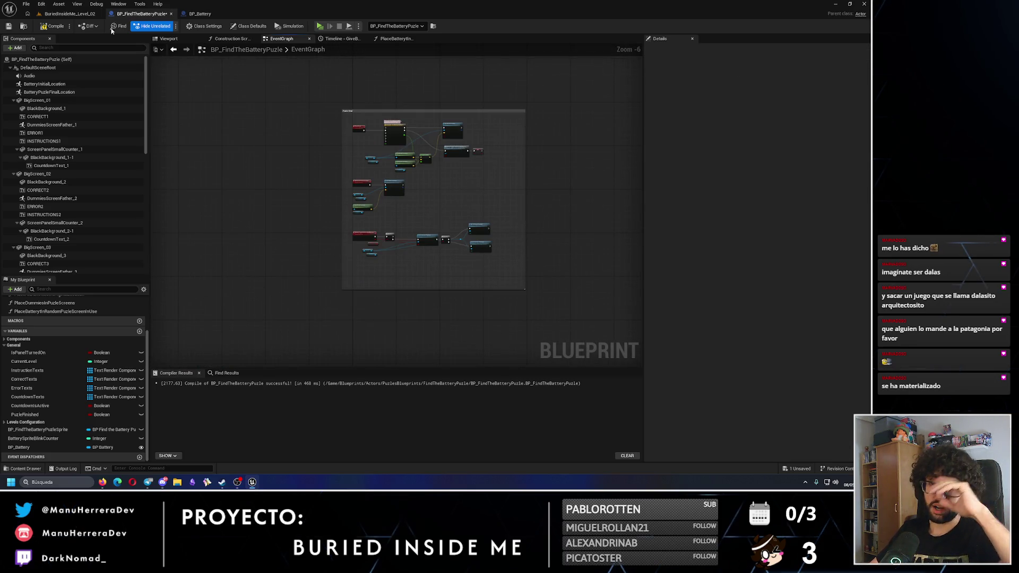
click(9, 26)
click(69, 14)
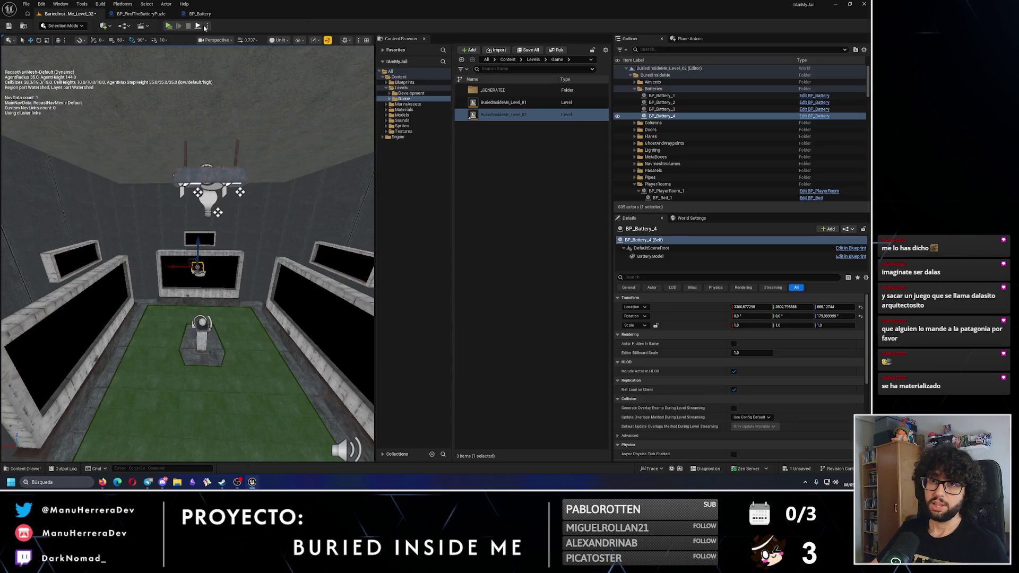
key(alt+p)
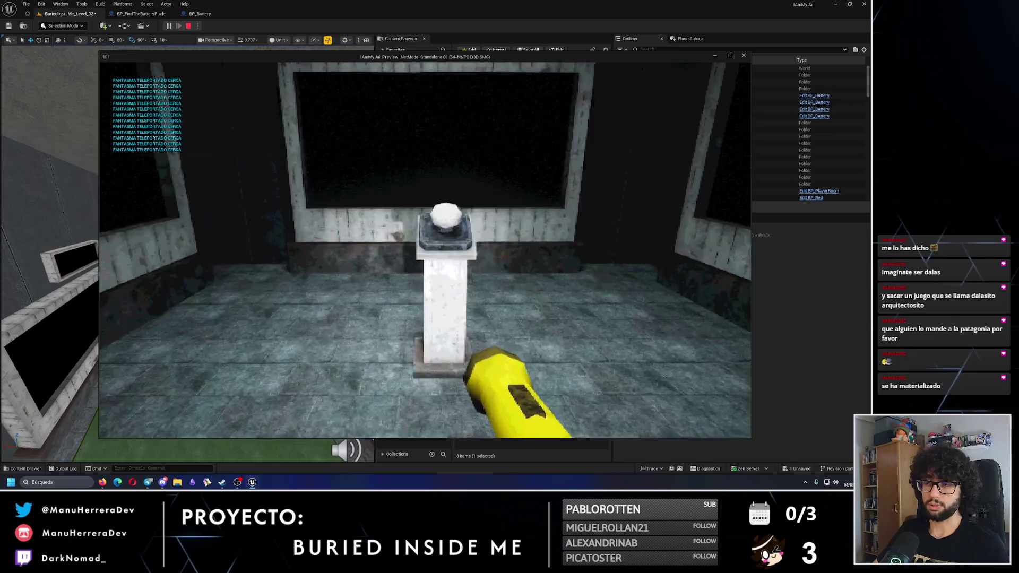
key(d)
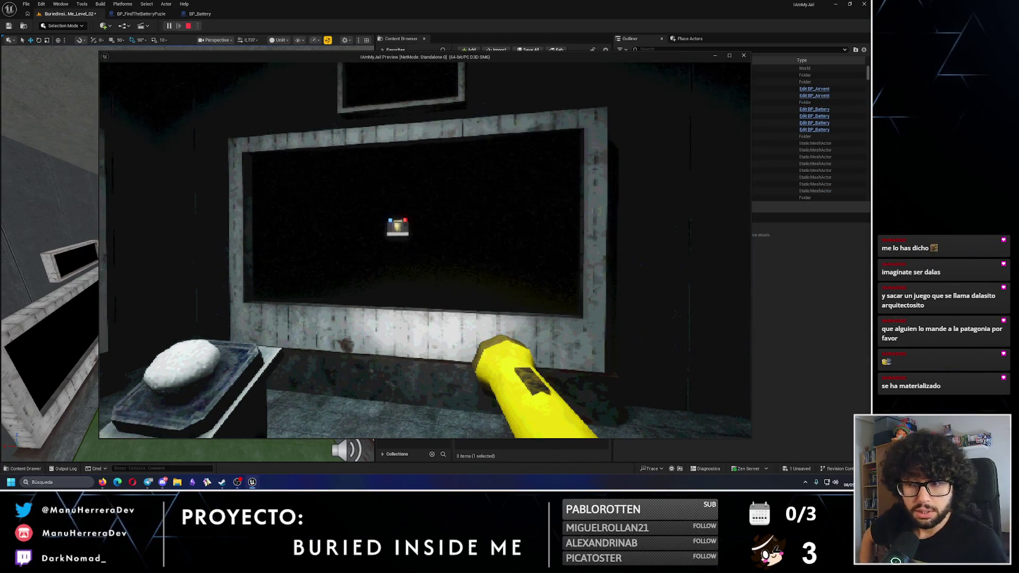
key(d)
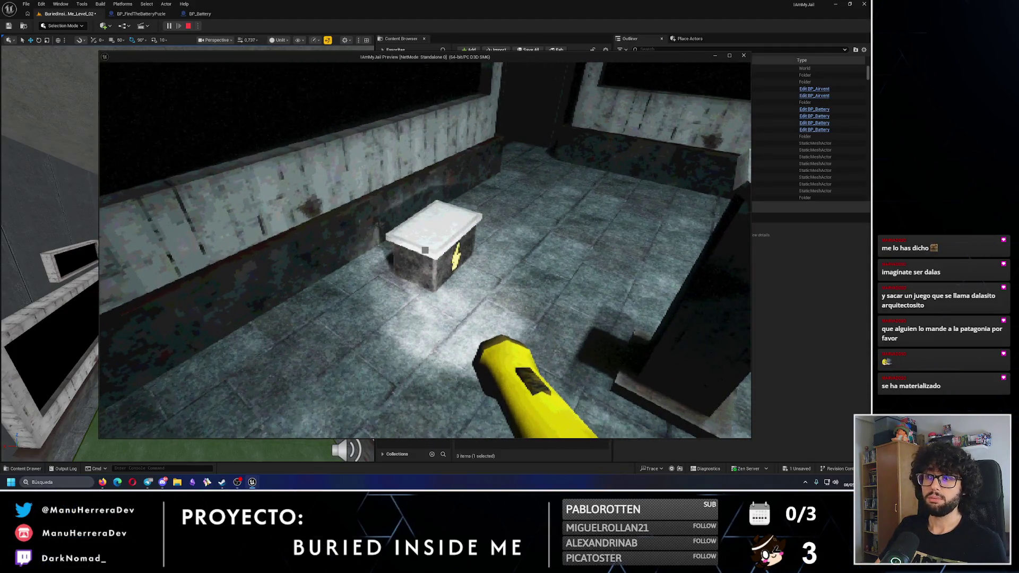
key(w)
key(Escape)
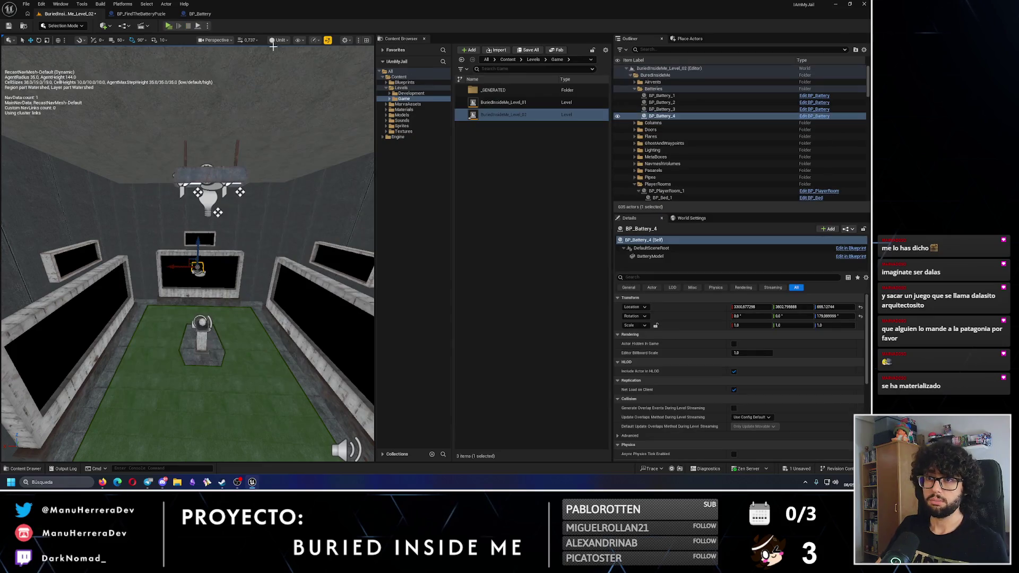
- Cycle through the BP_Battery, level and puzzle blueprint tabs, ending on the puzzle event graph
click(152, 11)
click(200, 13)
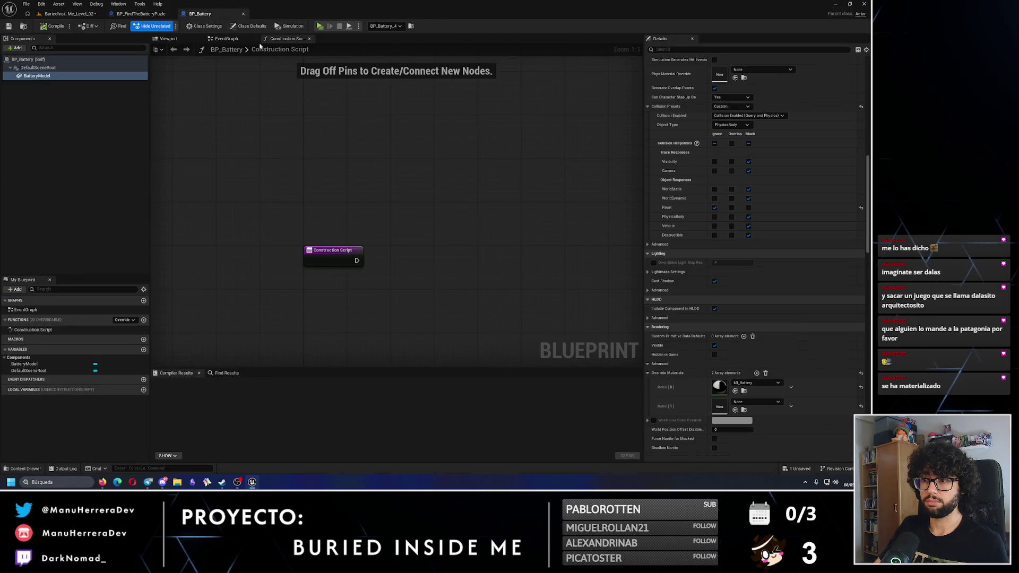
click(141, 13)
click(67, 13)
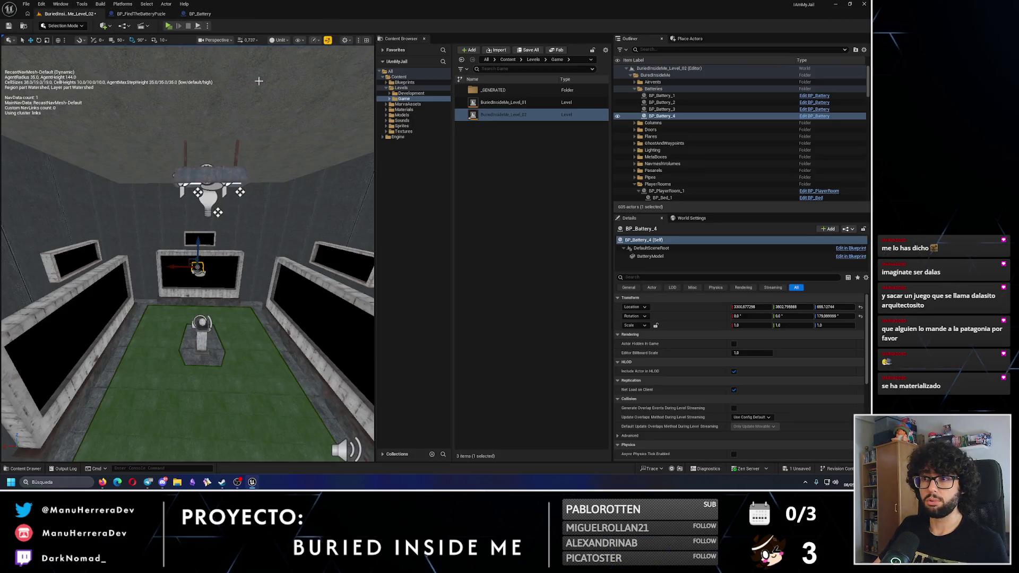
click(141, 13)
scroll(419, 142, up, 3)
- Set the GiveBatteryToPlayer timeline length to 5.00, select the 3.00 key, and save
double_click(364, 99)
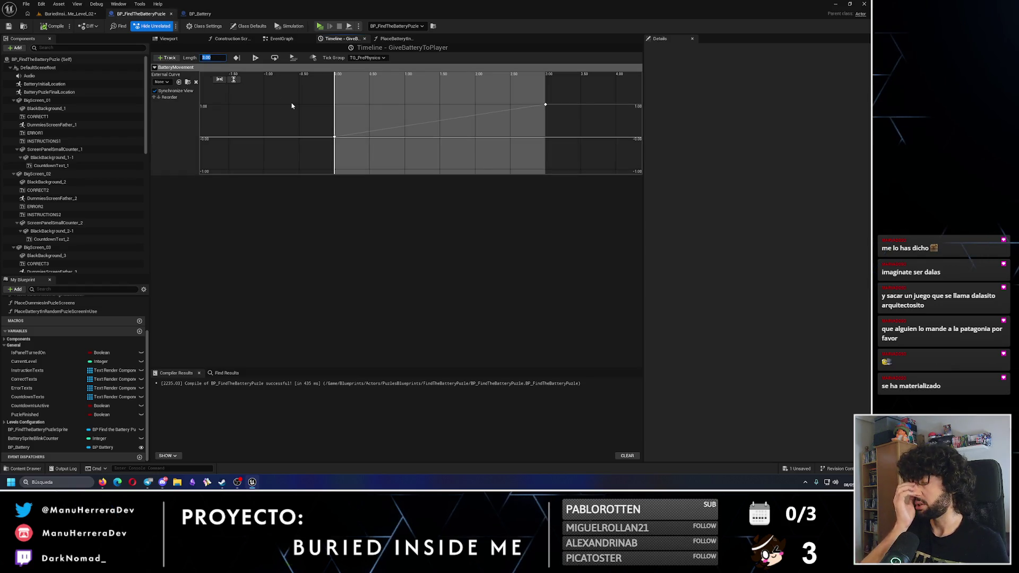
drag(319, 86, 581, 155)
text(5)
key(Return)
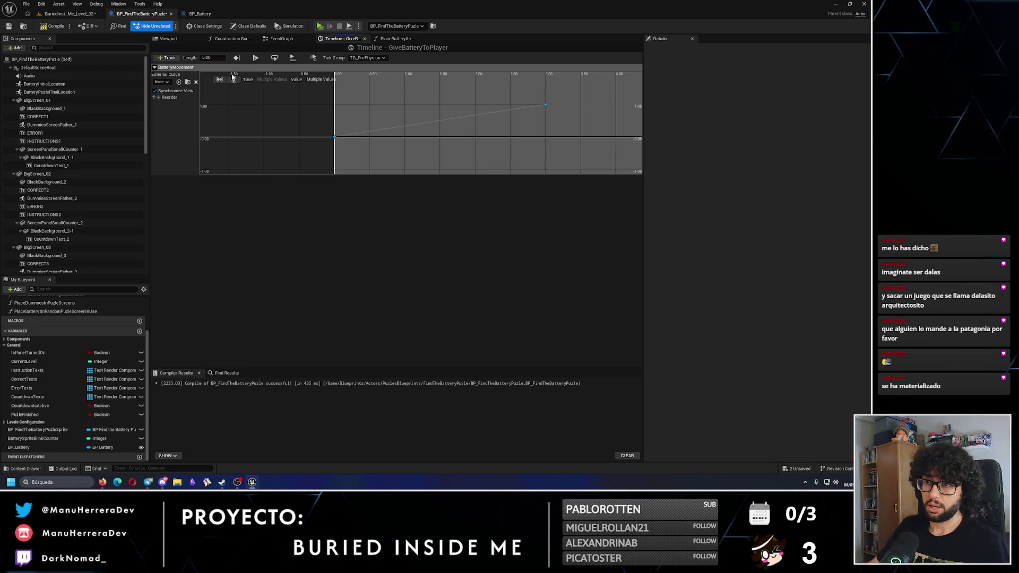
click(478, 126)
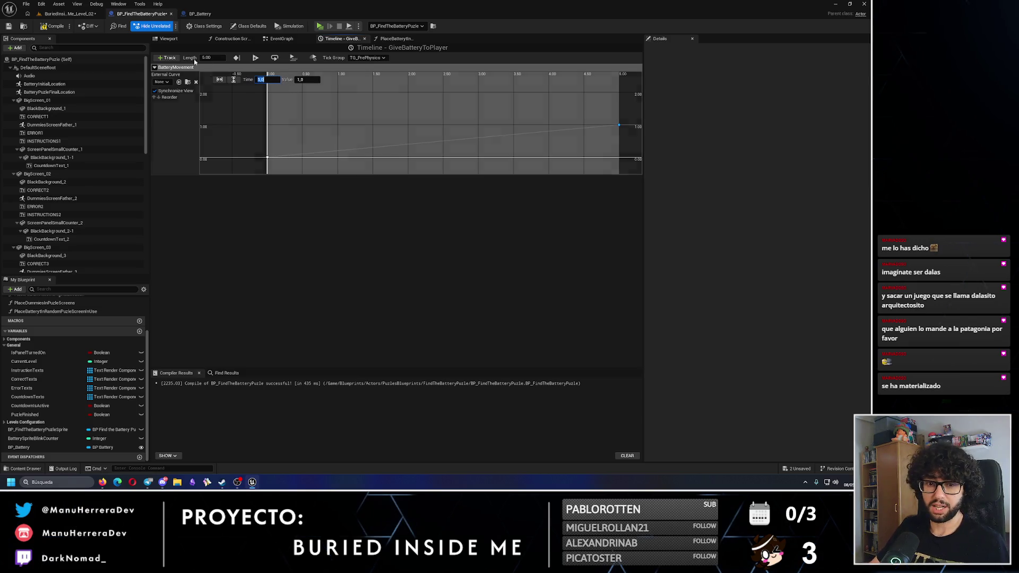
click(8, 26)
- Save the level and start a test play
click(69, 13)
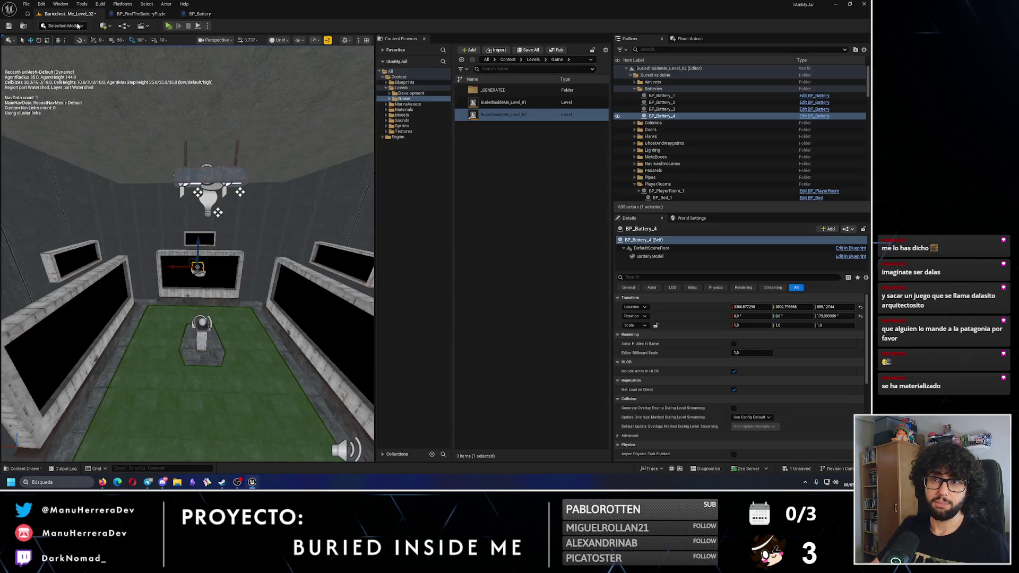
click(8, 26)
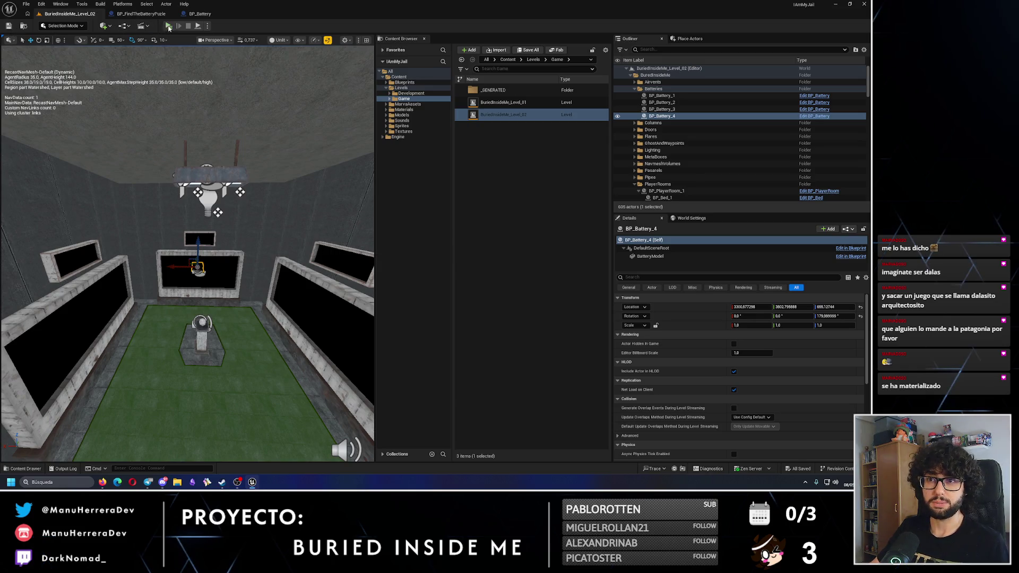
click(168, 26)
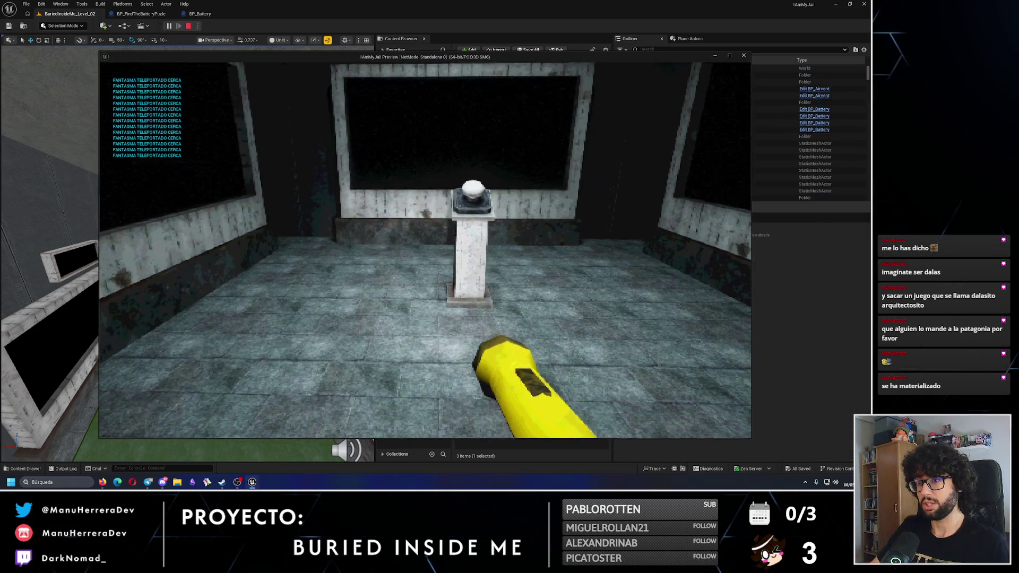
- Walk to the screen, watch the battery appear and fall, then stop and reopen the puzzle blueprint
key(w)
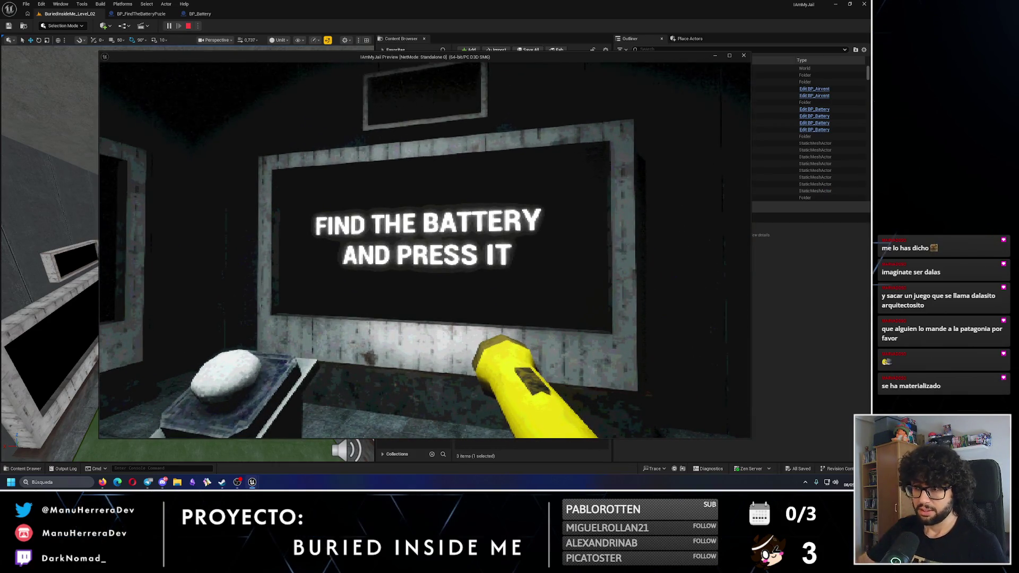
key(w)
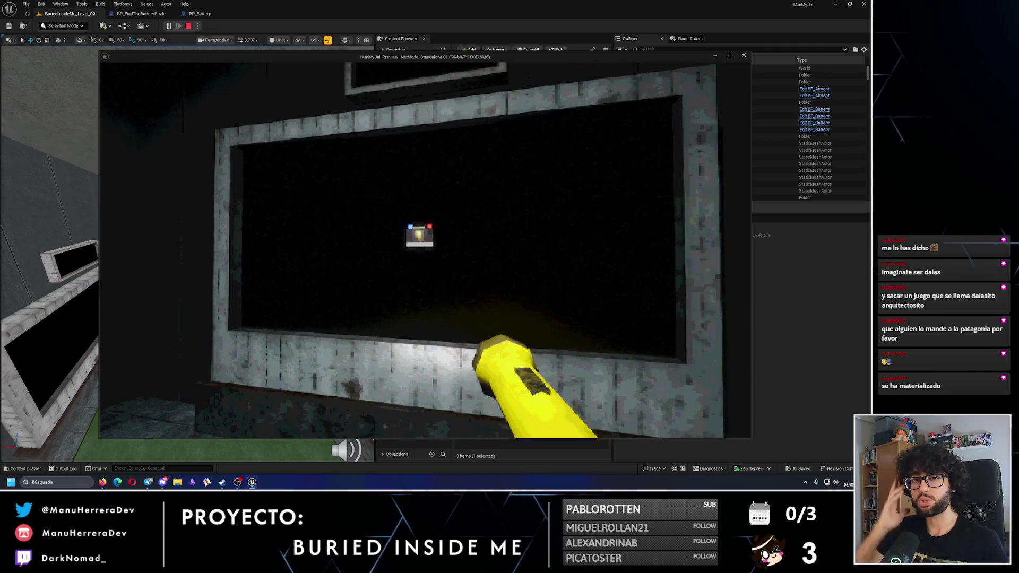
key(s)
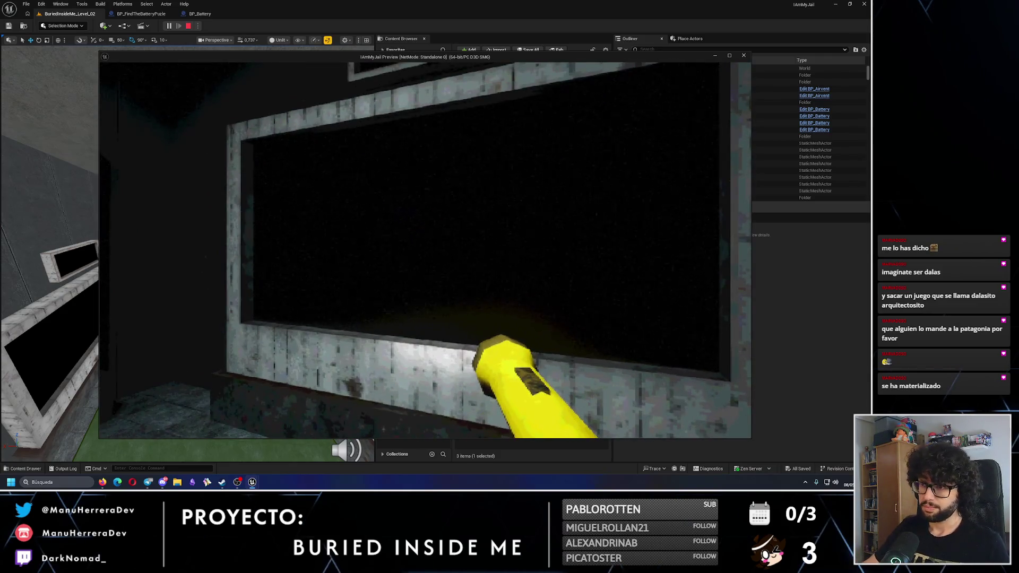
key(w)
key(s)
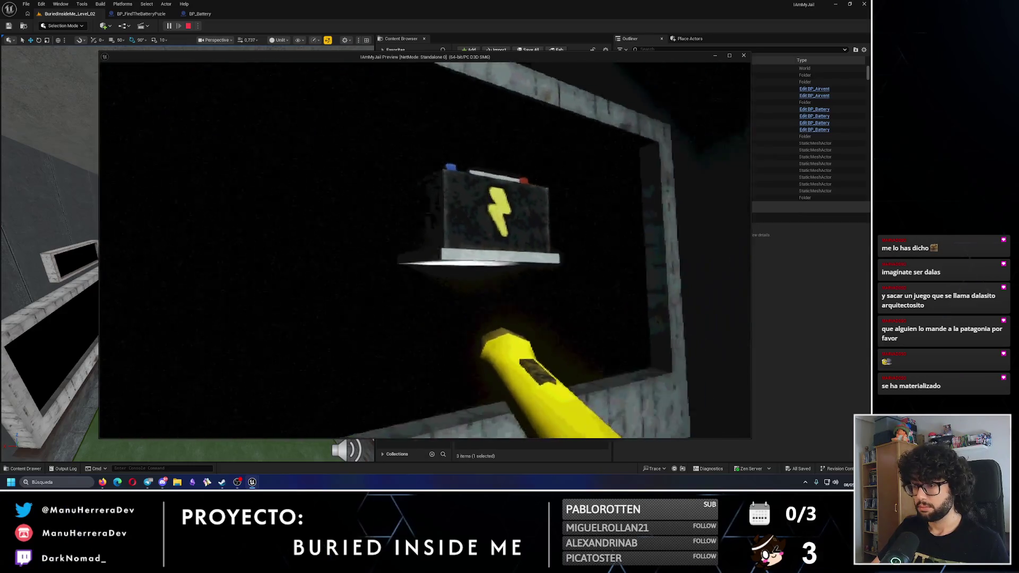
key(s)
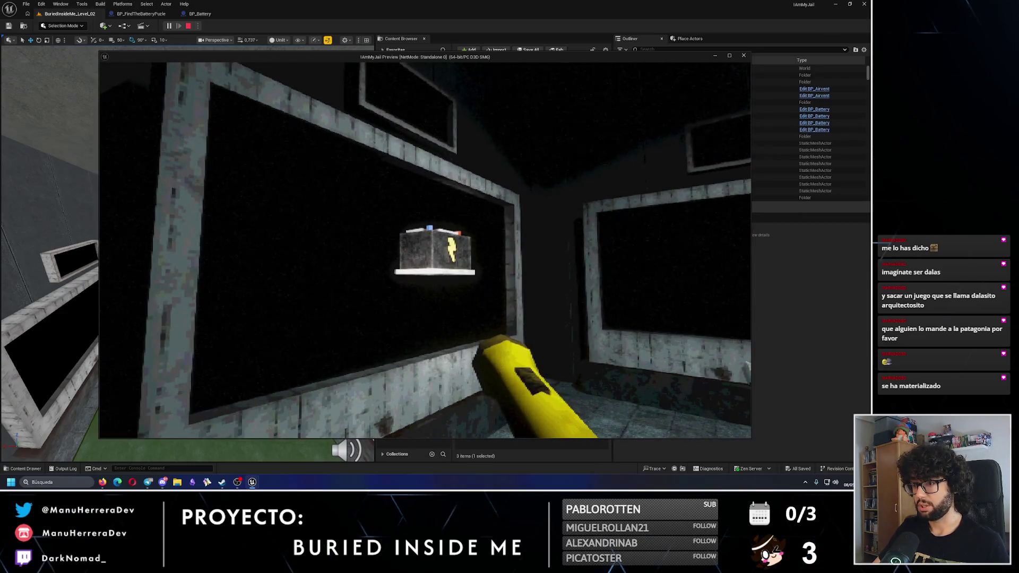
key(w)
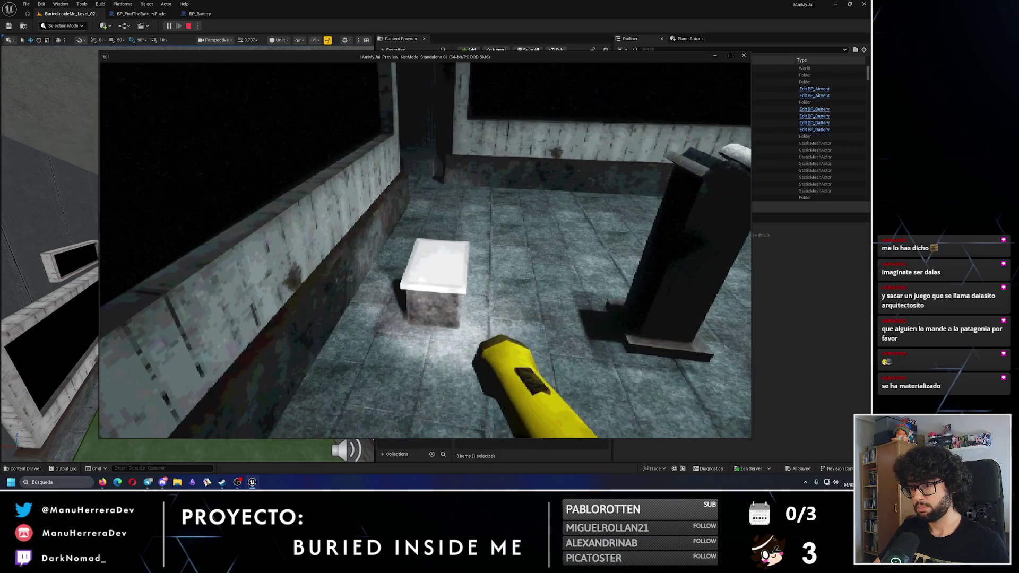
key(Escape)
click(140, 13)
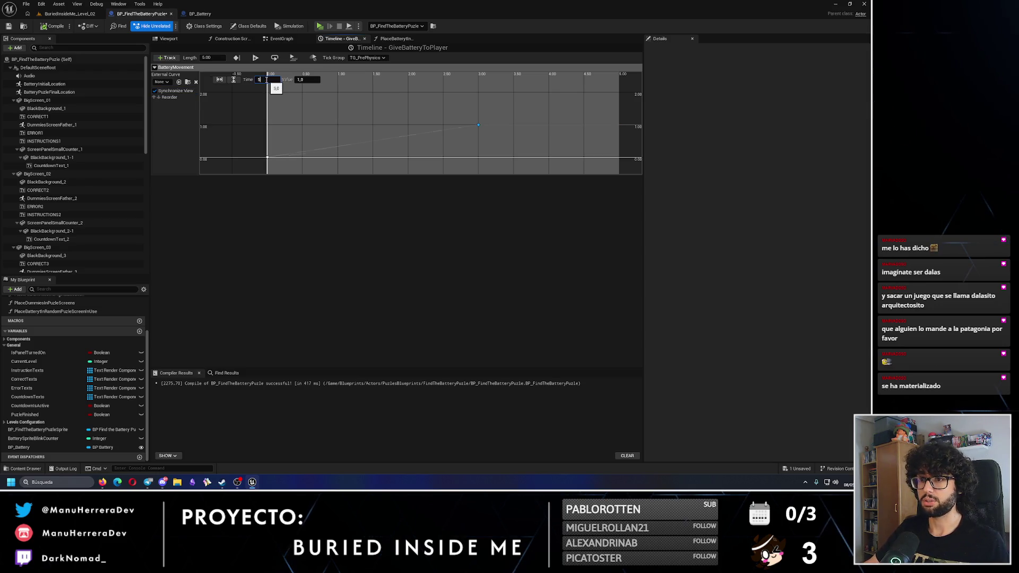
- Confirm the curve key edit, compile, and add an event track named BatteryMovementFinished
key(Return)
click(53, 26)
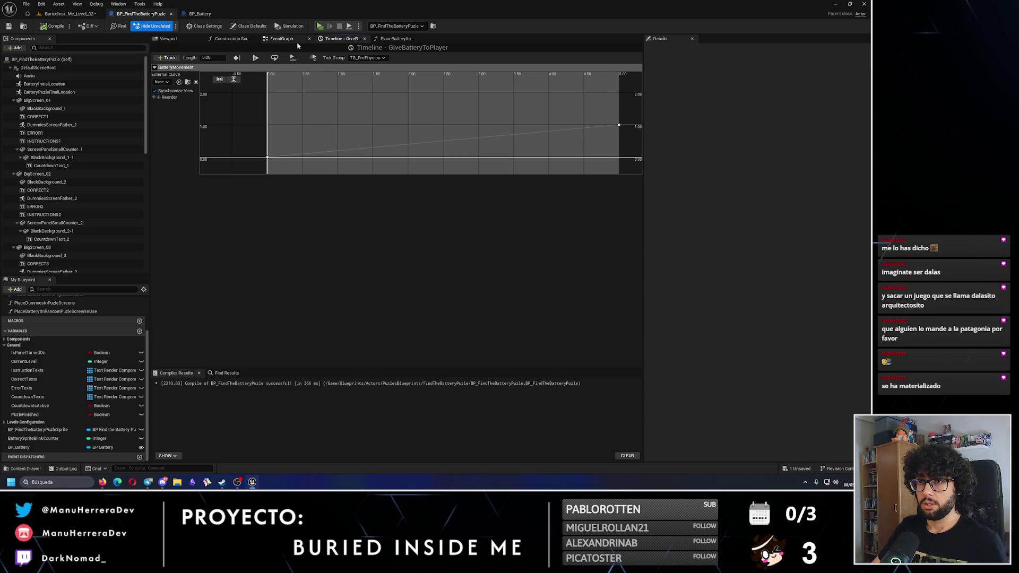
click(167, 57)
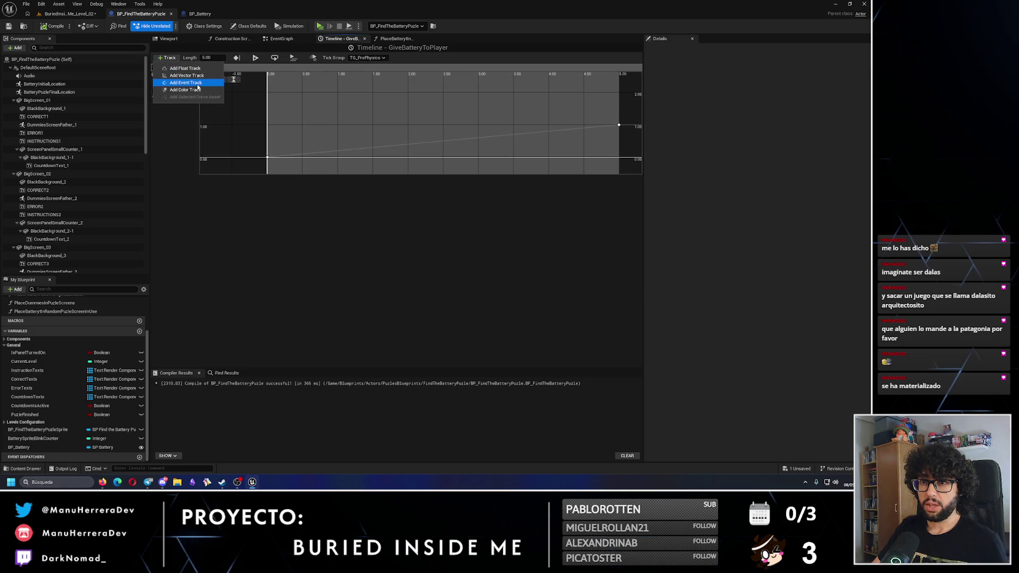
click(197, 84)
text(BatteryFinished)
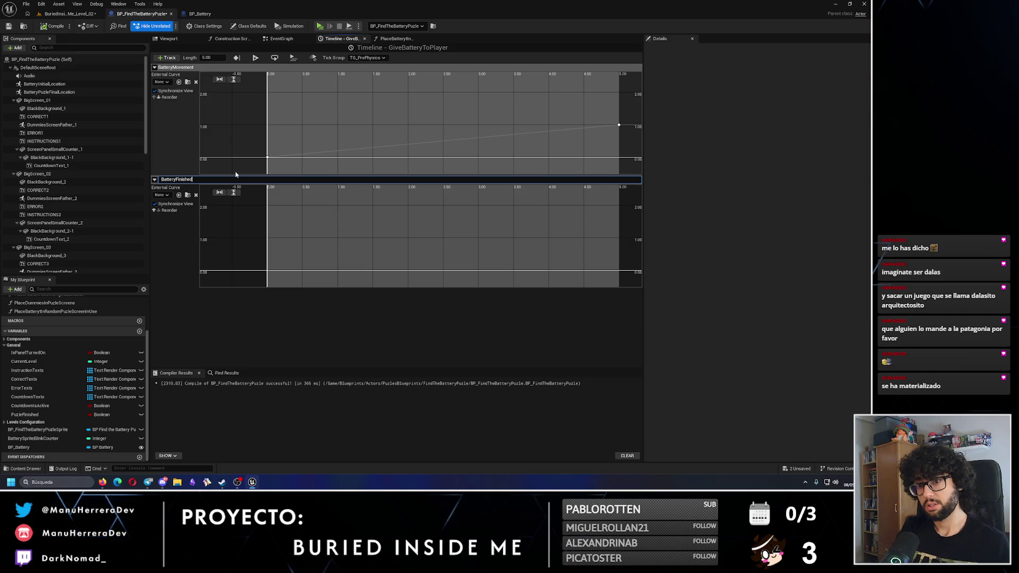
key(Return)
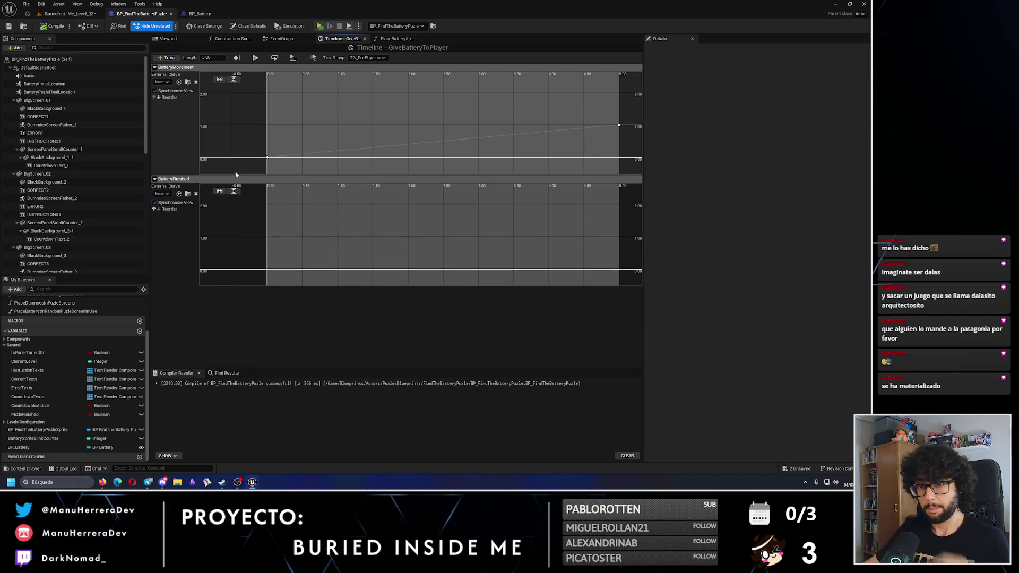
double_click(208, 179)
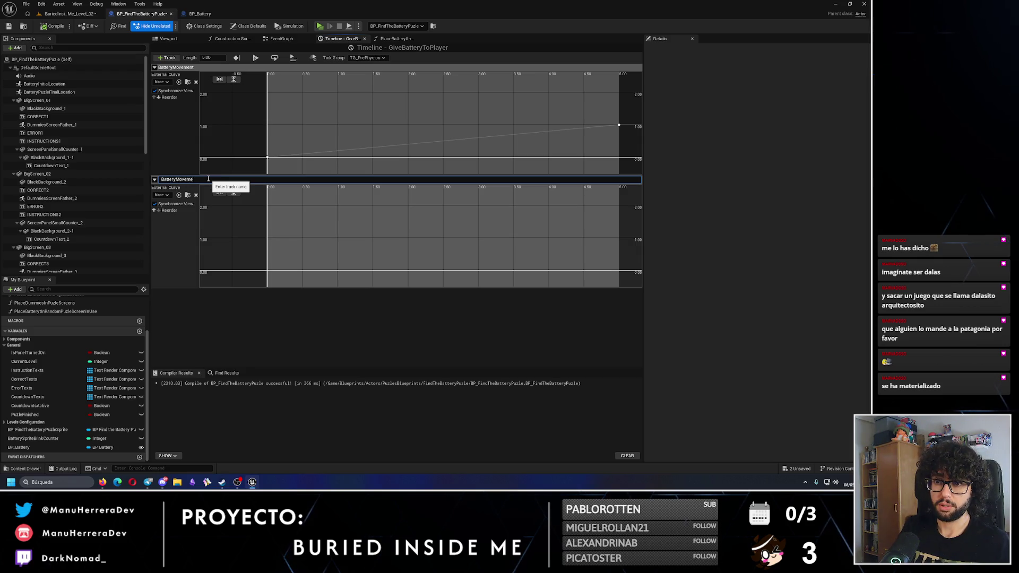
text(ntFinished)
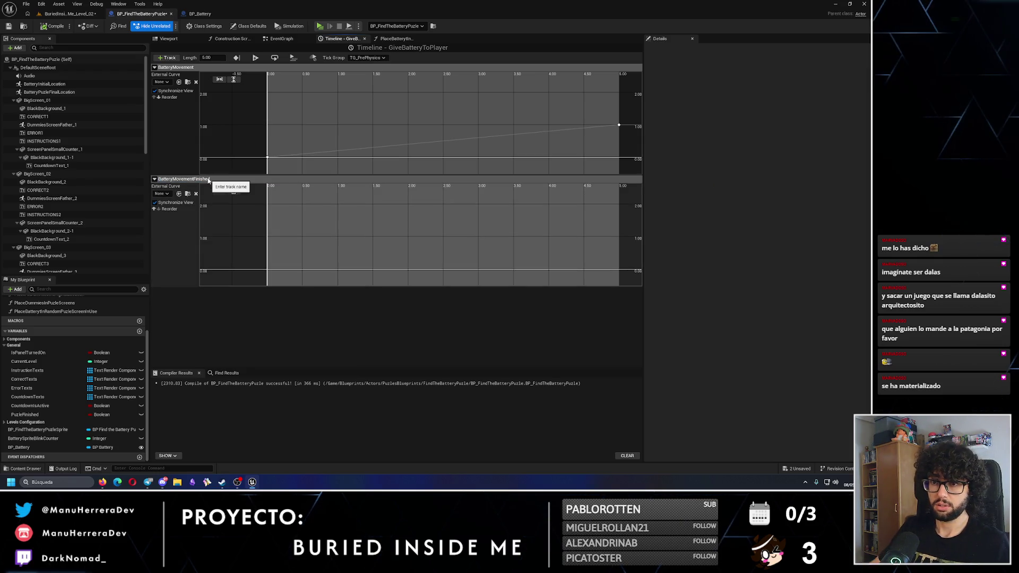
key(Return)
key(F7)
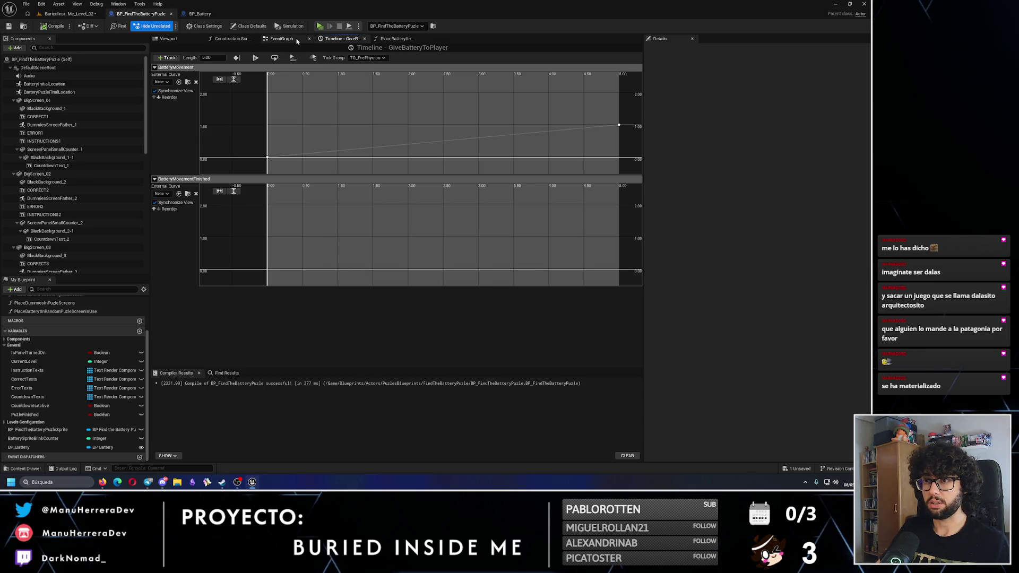
- Add a key at 0 seconds, value 0, to BatteryMovementFinished, then compile and save
click(281, 39)
click(341, 38)
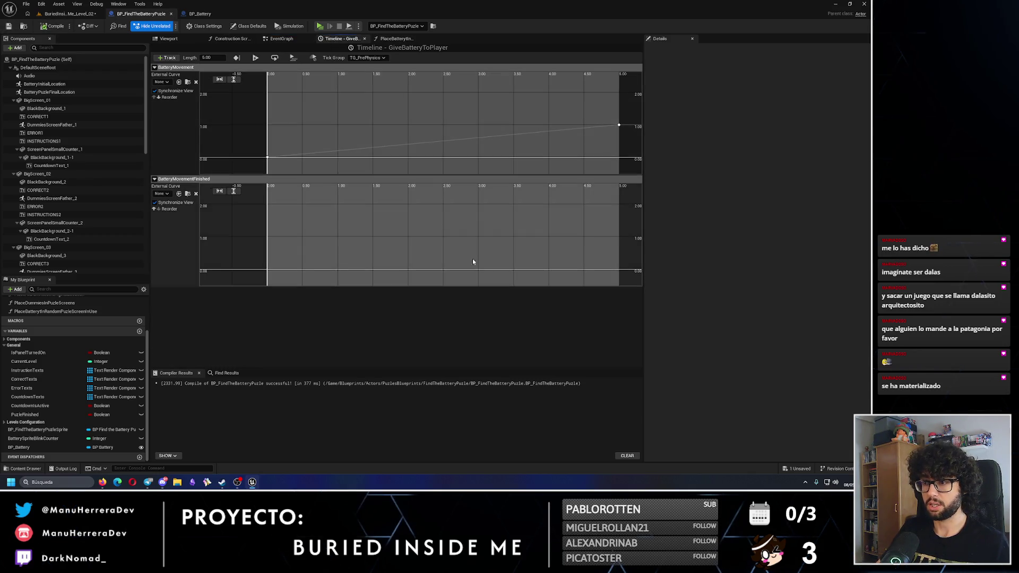
right_click(485, 273)
click(507, 281)
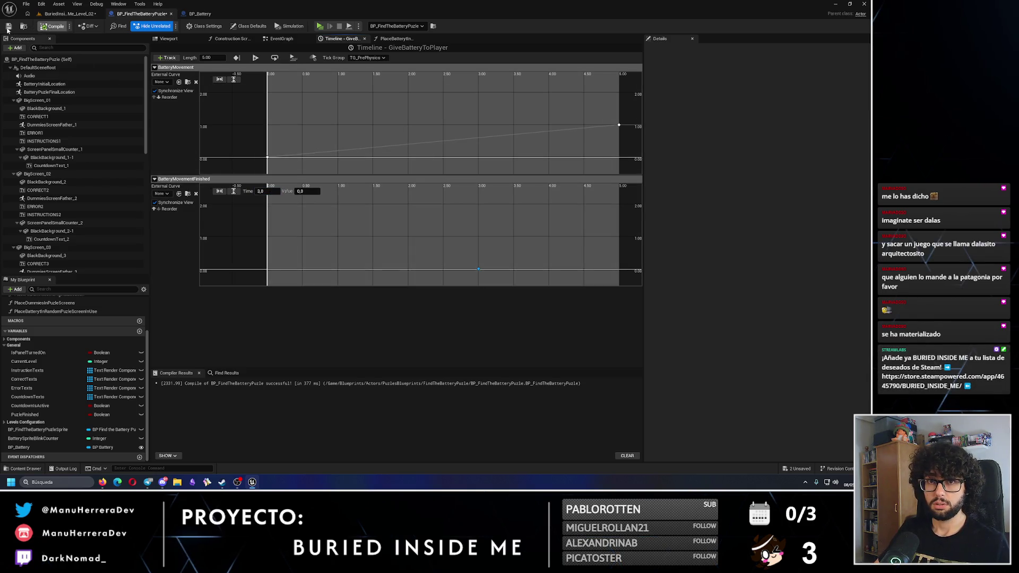
click(8, 26)
click(281, 39)
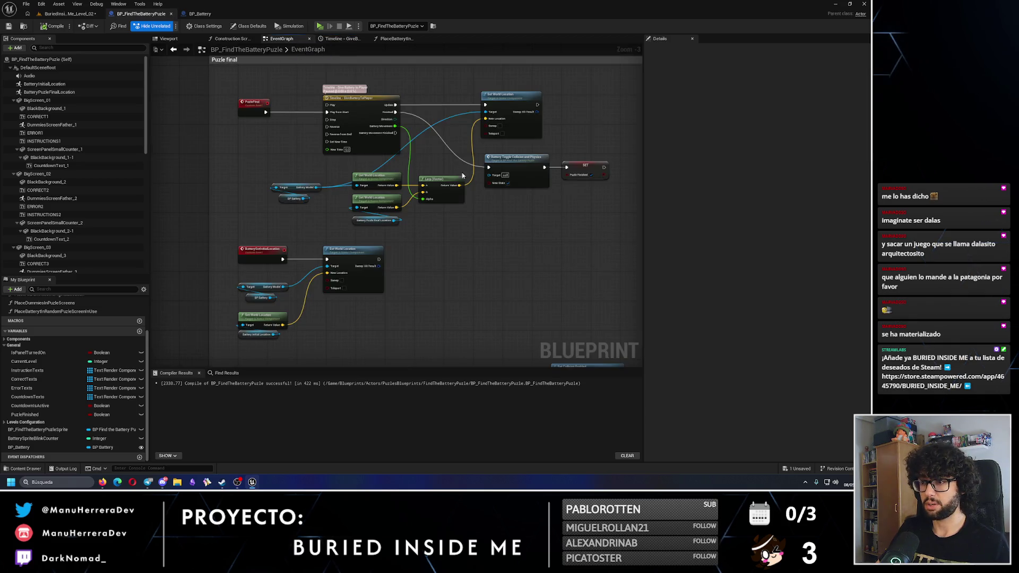
- Connect the Timeline's Battery Movement Finished output to Battery Toggle Collision and nudge the initial-location nodes down
scroll(462, 175, up, 3)
drag(305, 128, 438, 177)
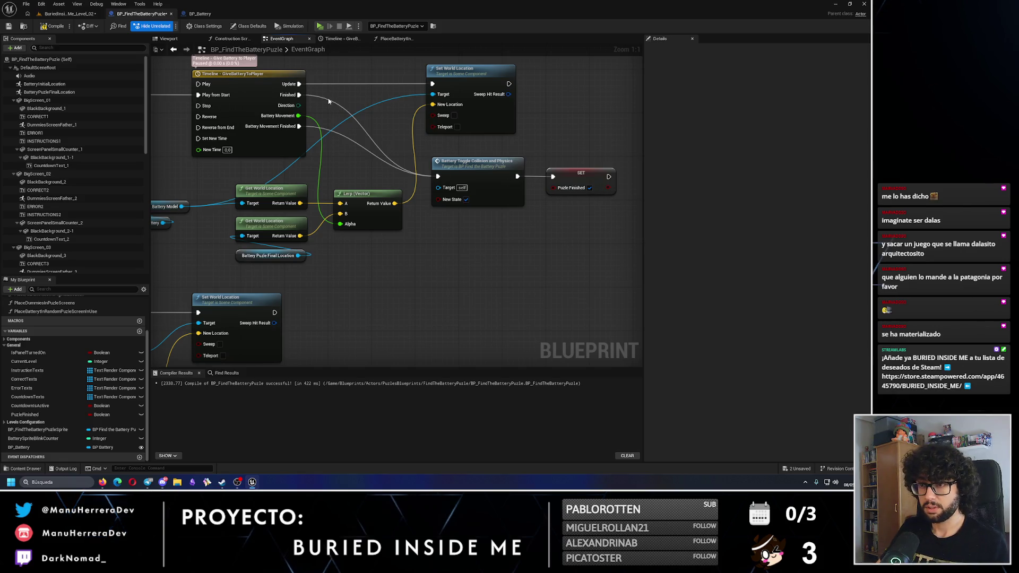
scroll(394, 260, down, 3)
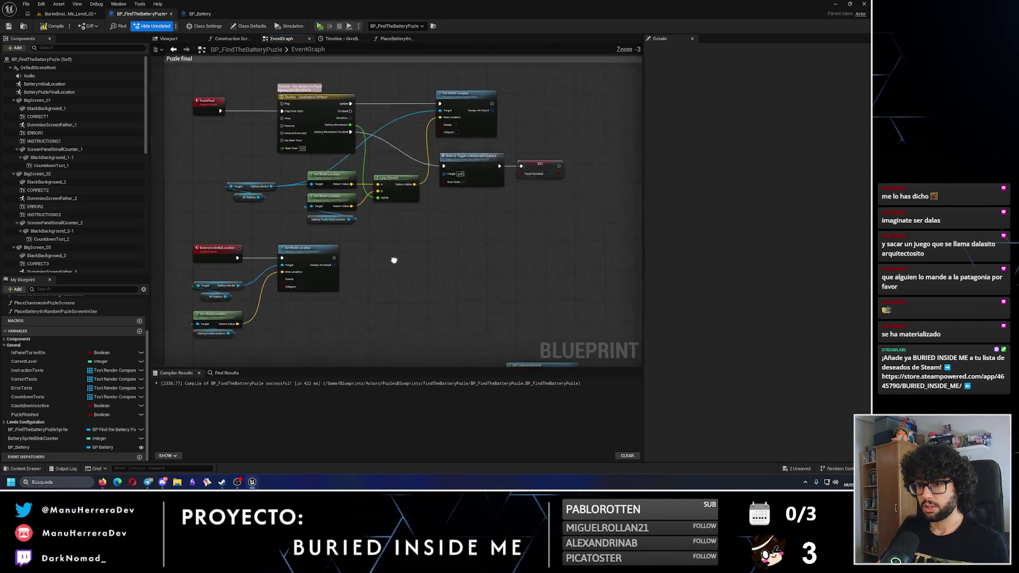
drag(295, 208, 225, 313)
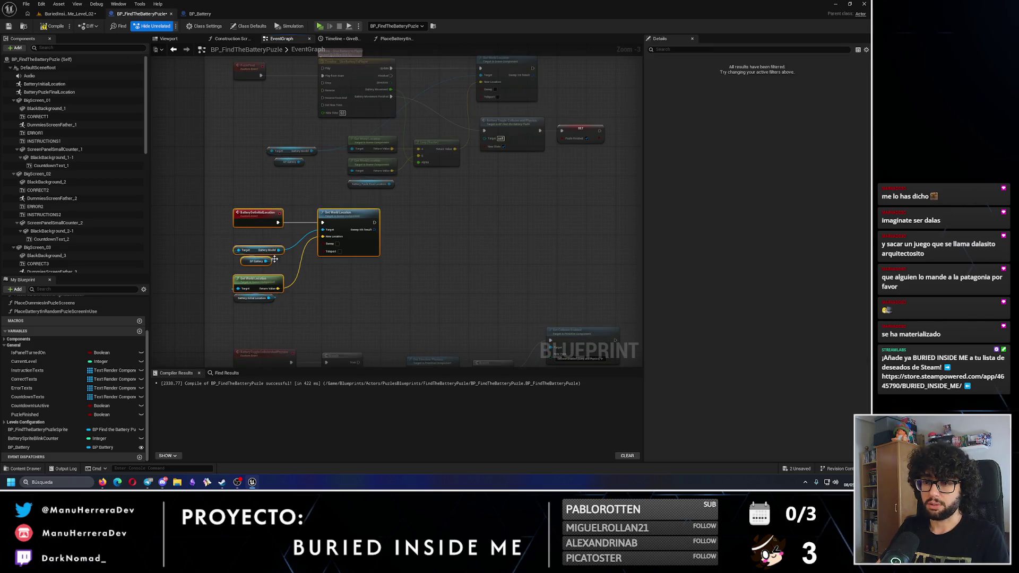
drag(320, 218, 320, 225)
click(310, 204)
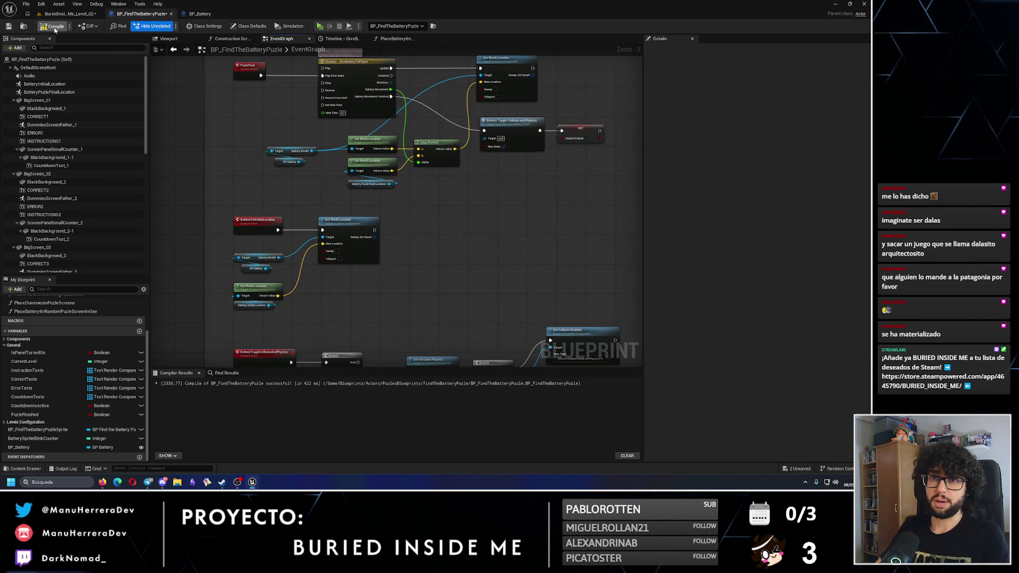
- Save the level and start a test play with Alt+P
click(72, 16)
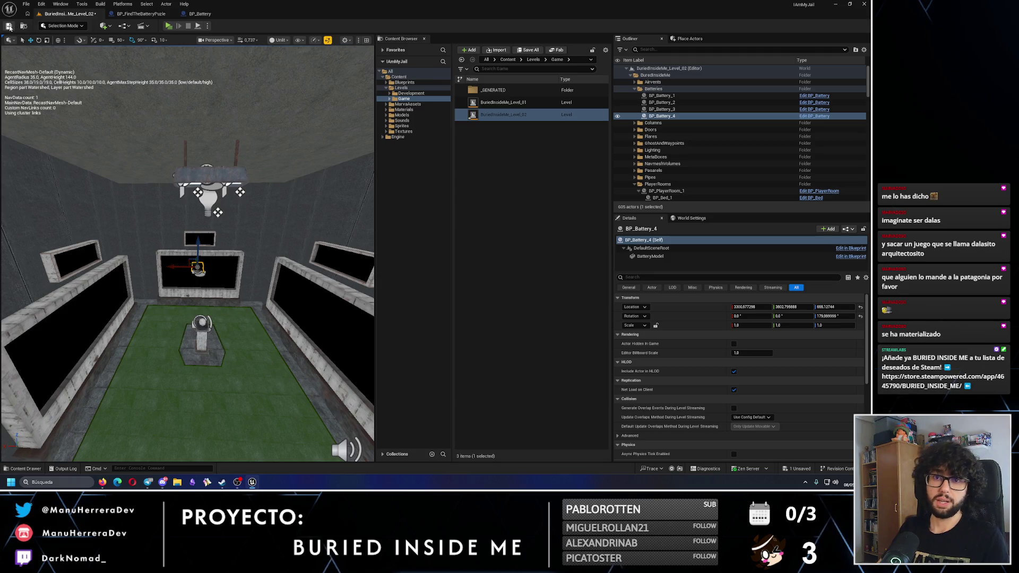
click(9, 27)
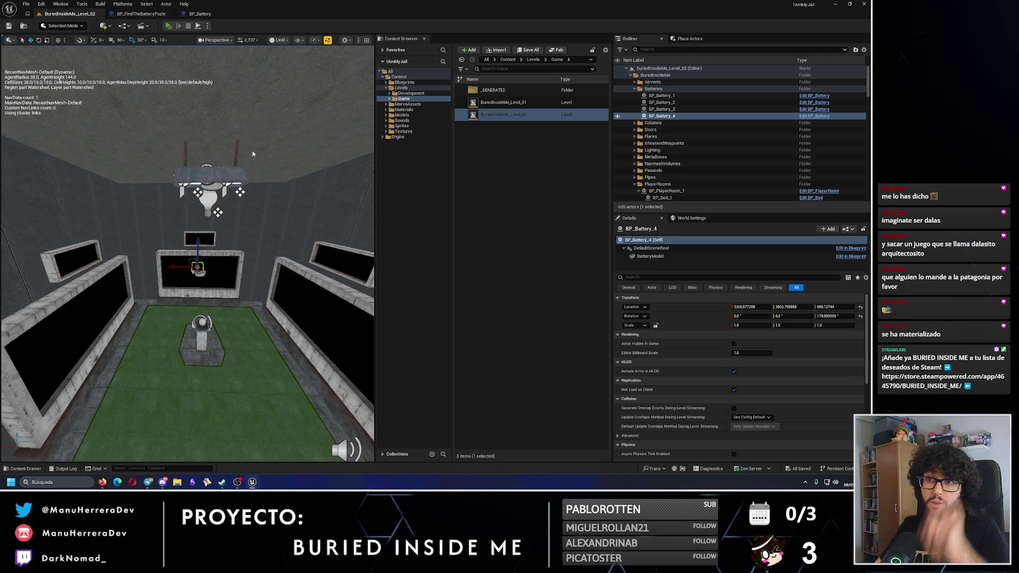
key(alt+p)
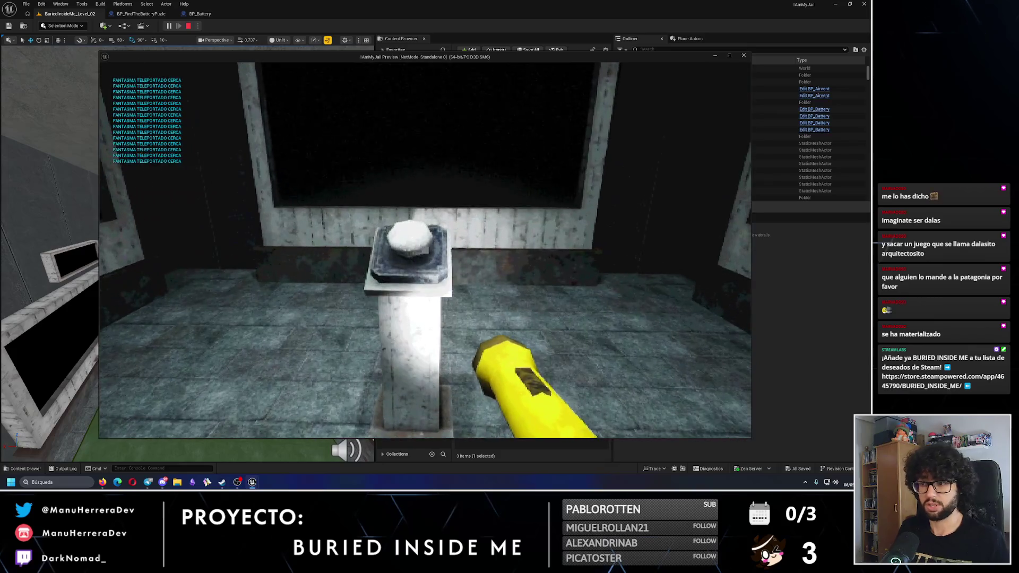
- Press the pedestal button, approach the wall screen, watch the battery drop to the floor, then stop
key(w)
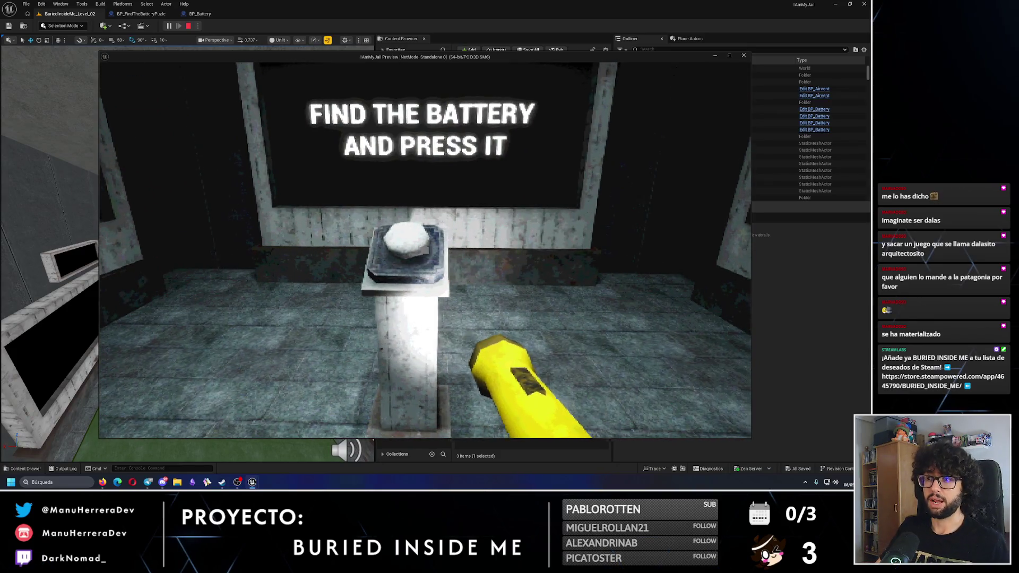
key(s)
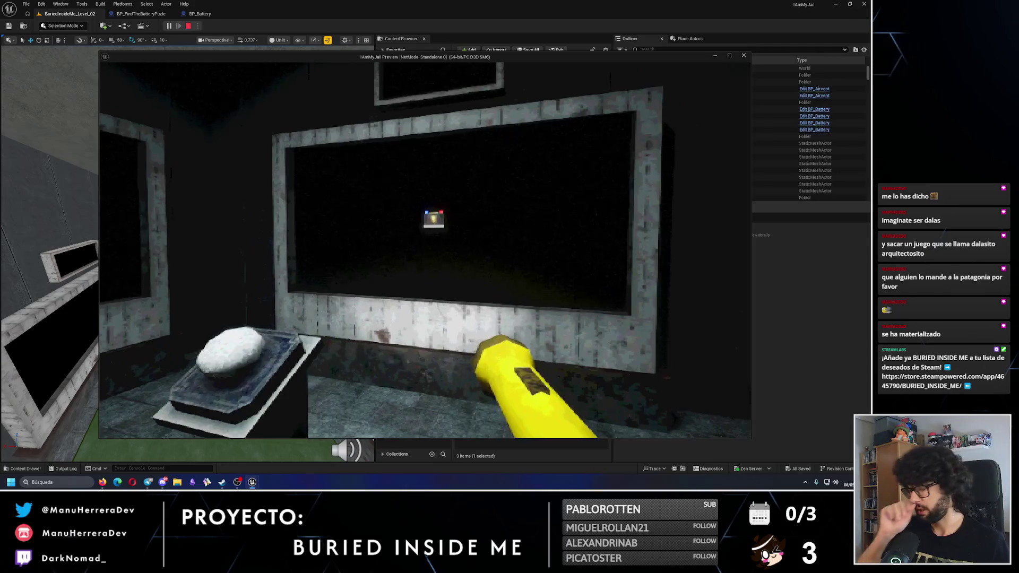
key(w)
key(s)
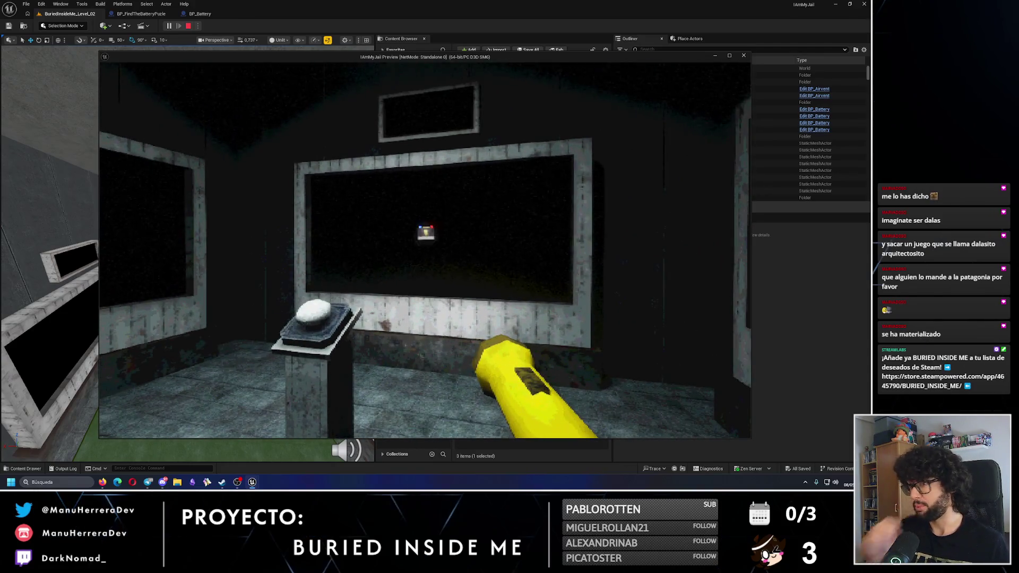
key(w)
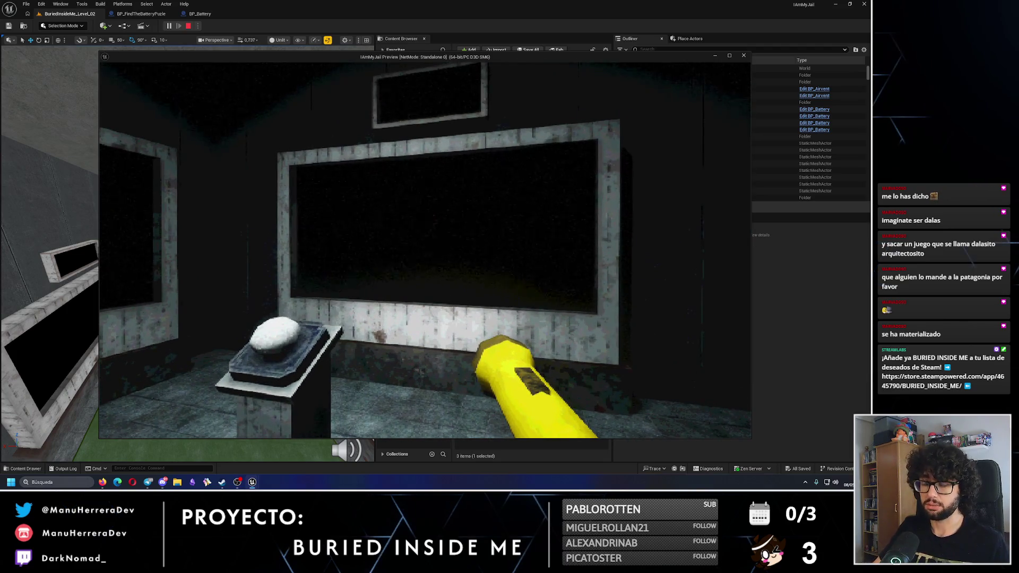
key(w)
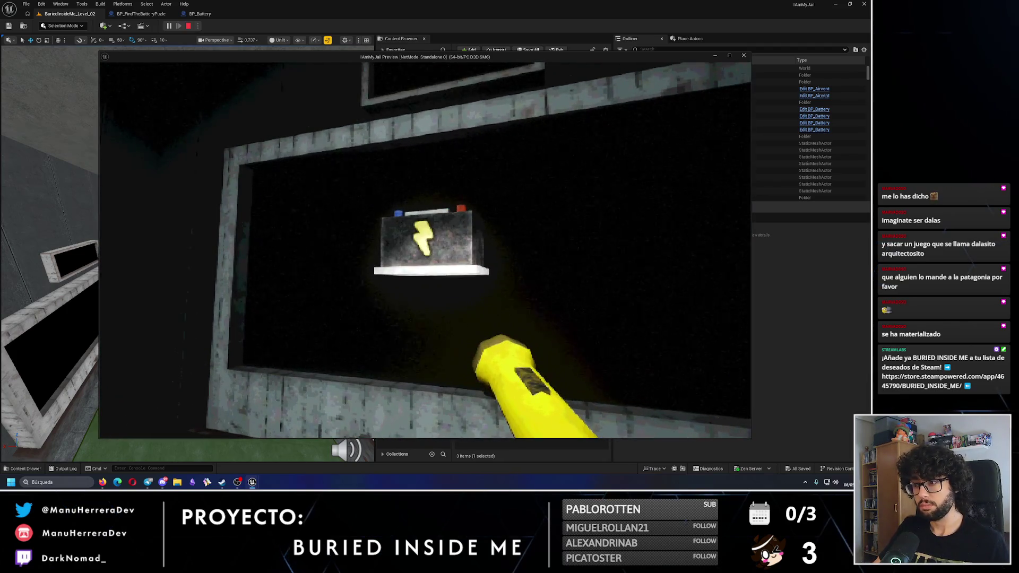
key(w)
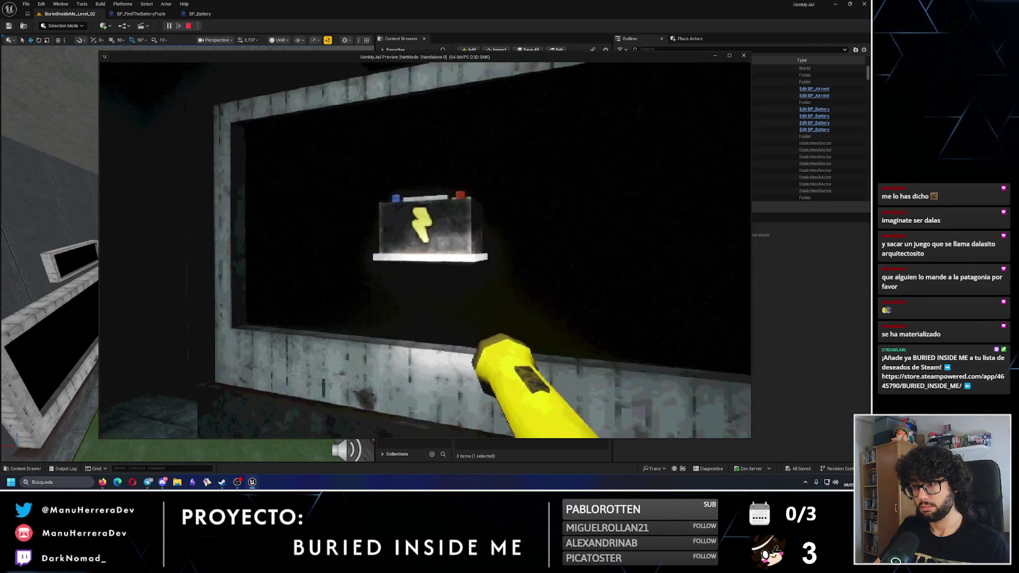
key(w)
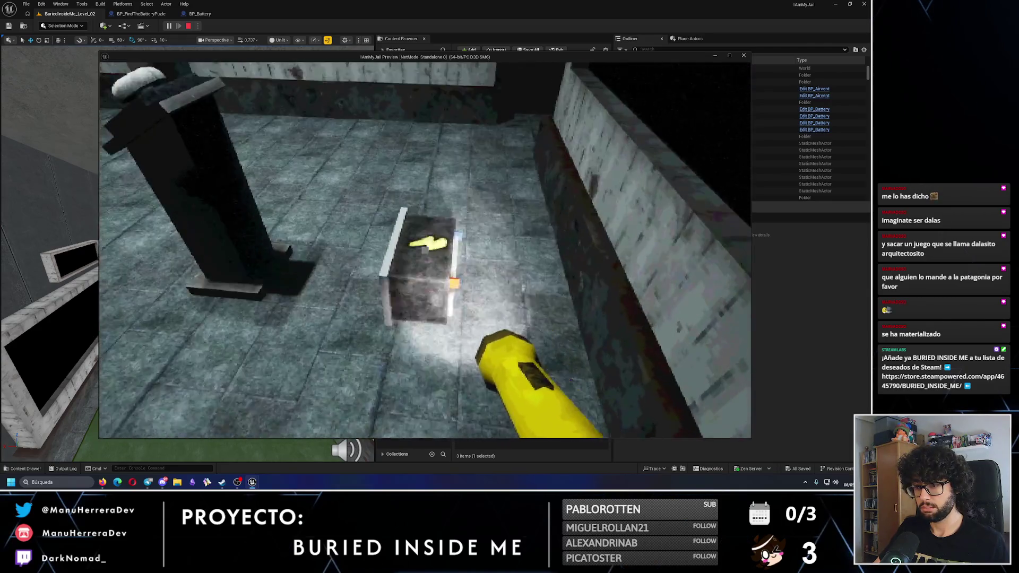
key(Escape)
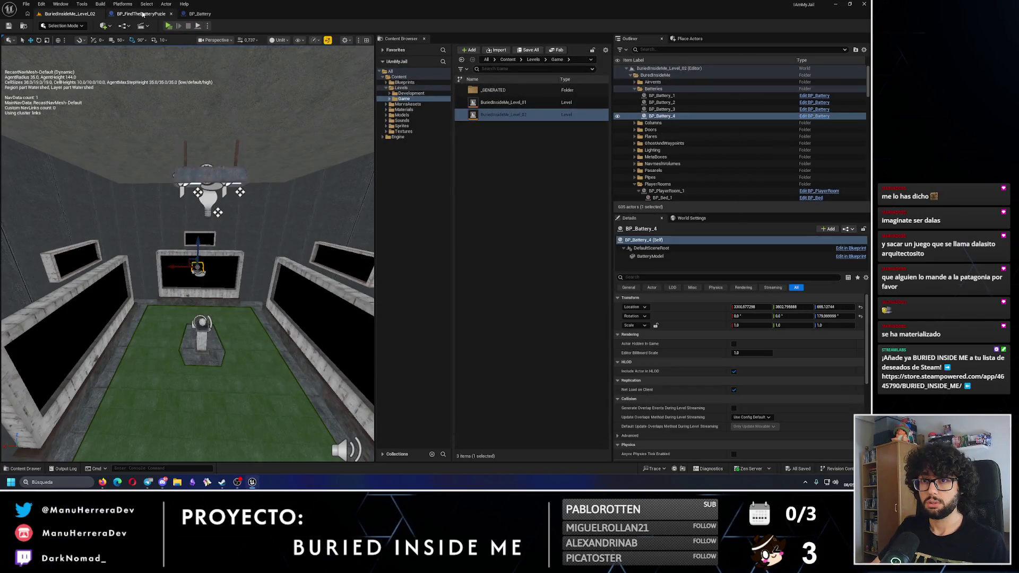
- Move the BatteryMovementFinished key to 2.0 seconds in GiveBatteryToPlayer and compile
click(143, 15)
scroll(492, 212, down, 5)
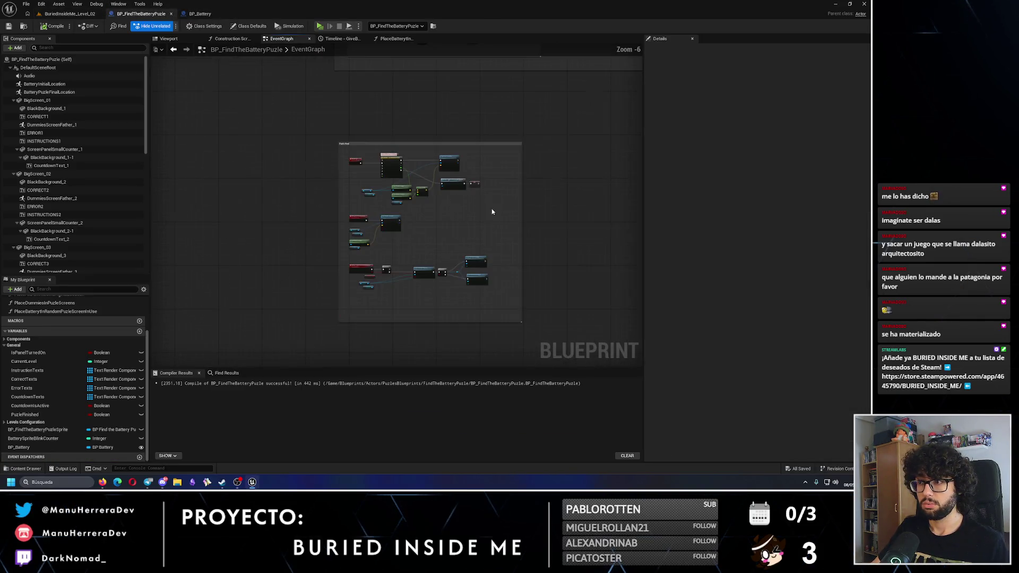
scroll(392, 184, up, 4)
double_click(262, 132)
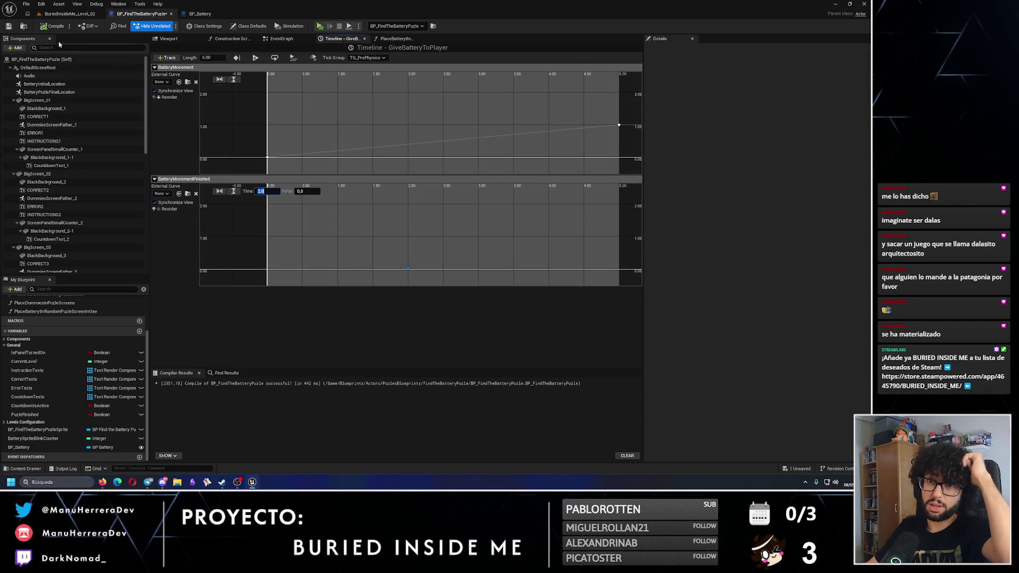
key(Return)
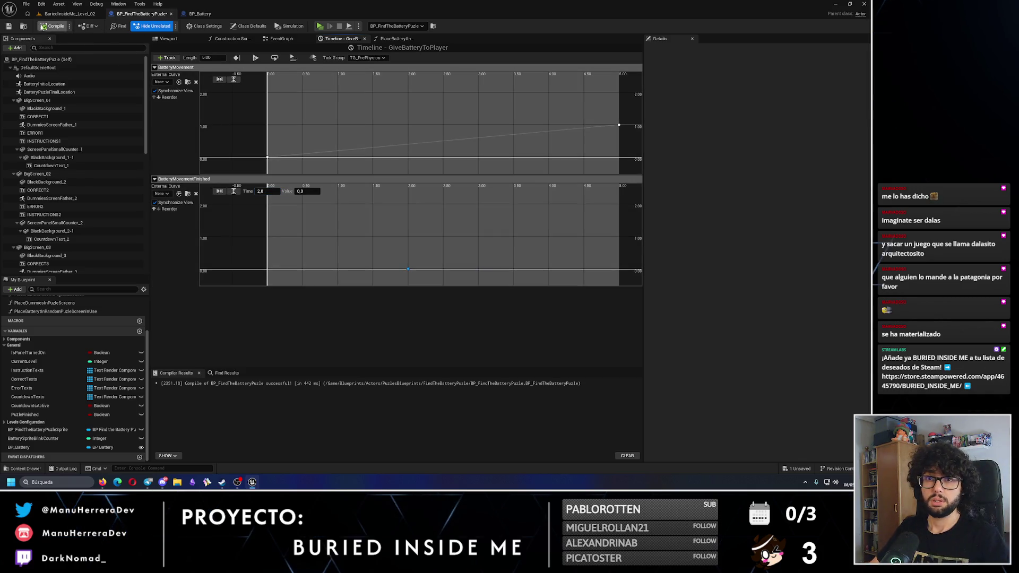
click(53, 26)
- Enable Sweep on the battery's Set World Location node, then compile, save, and return to the level
click(281, 39)
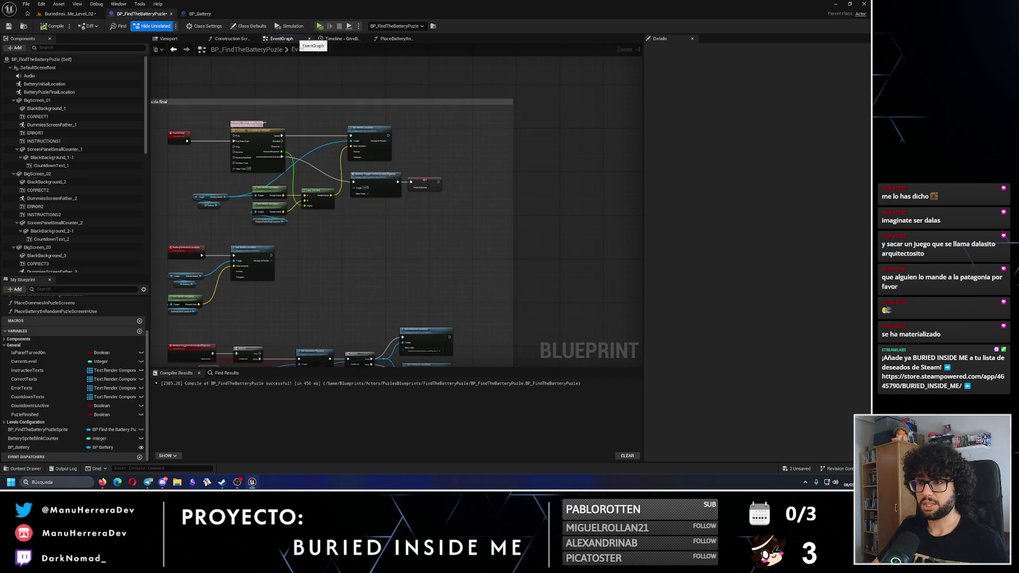
scroll(254, 125, up, 3)
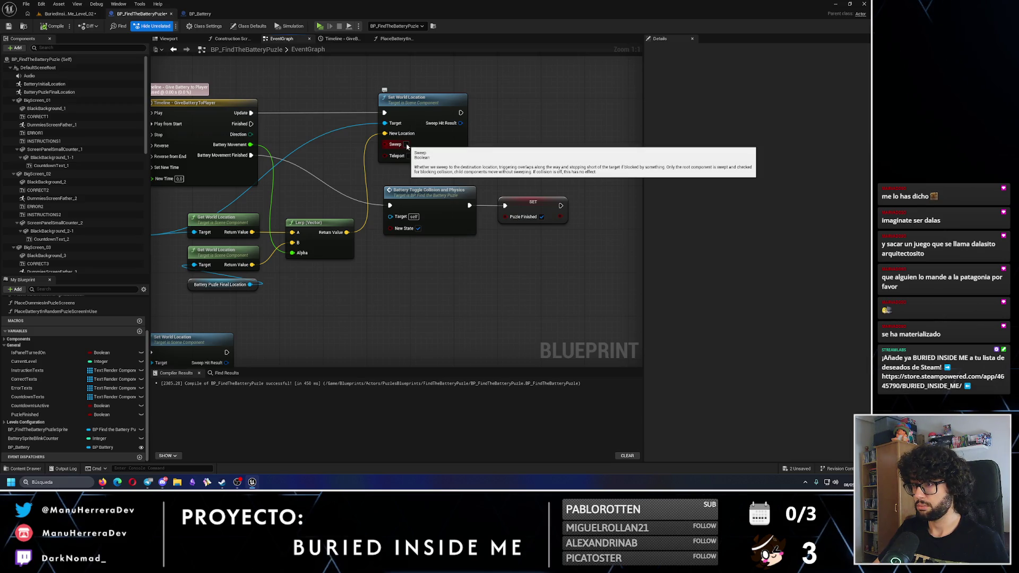
click(407, 145)
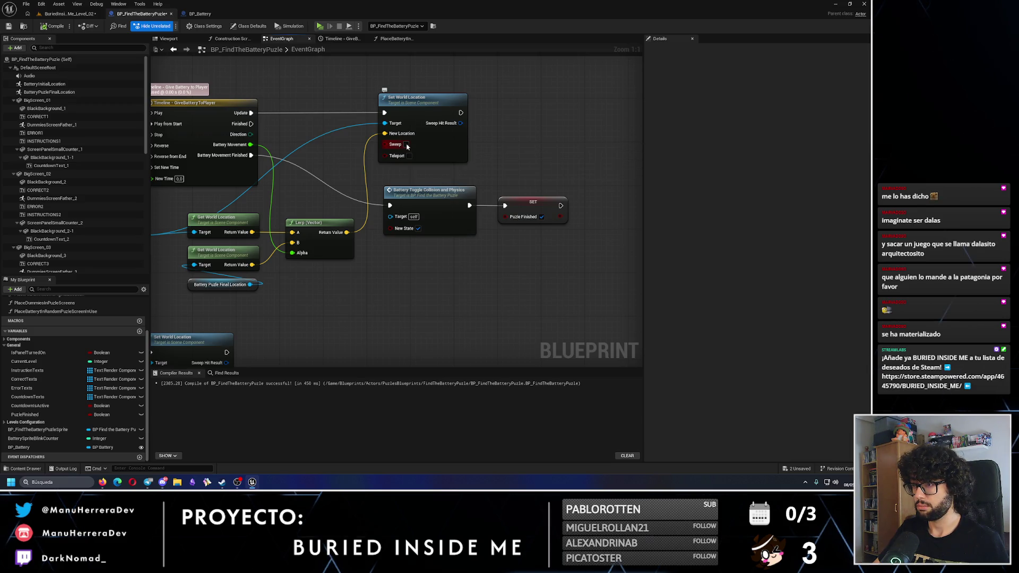
click(53, 27)
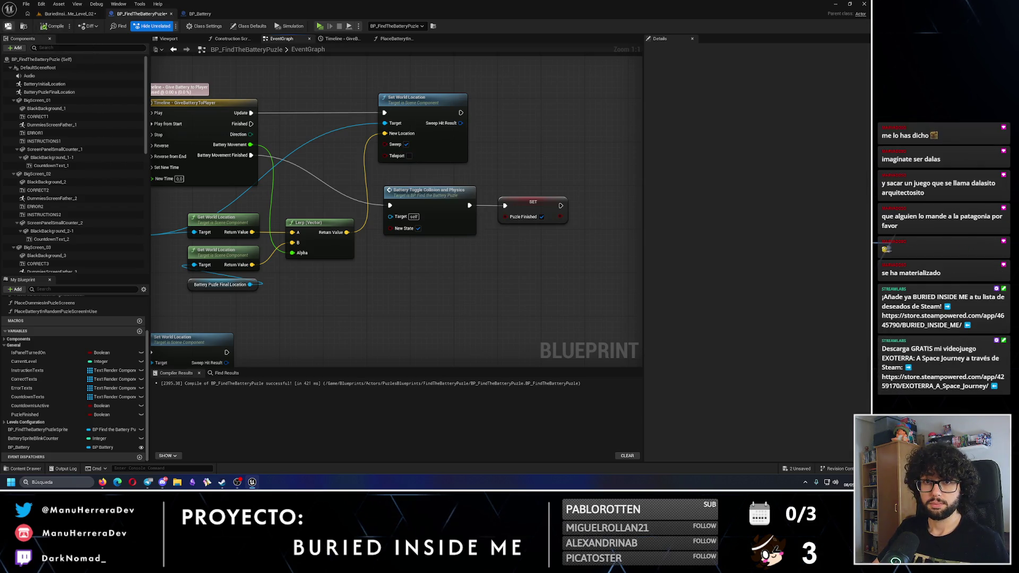
click(8, 26)
click(69, 13)
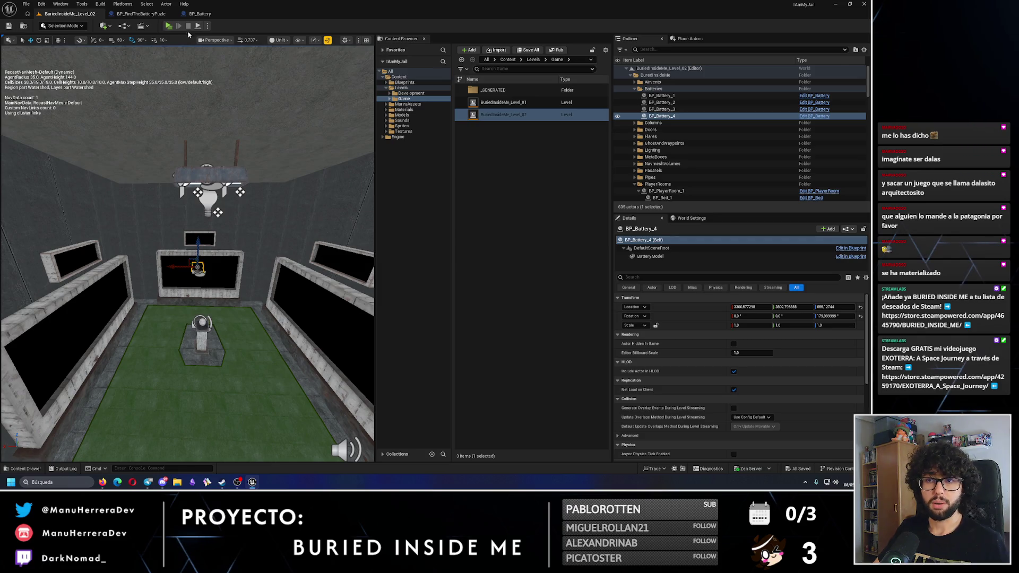
- Playtest with Alt+P, walk to the board, pick up the dropped battery, then stop the test
key(alt+p)
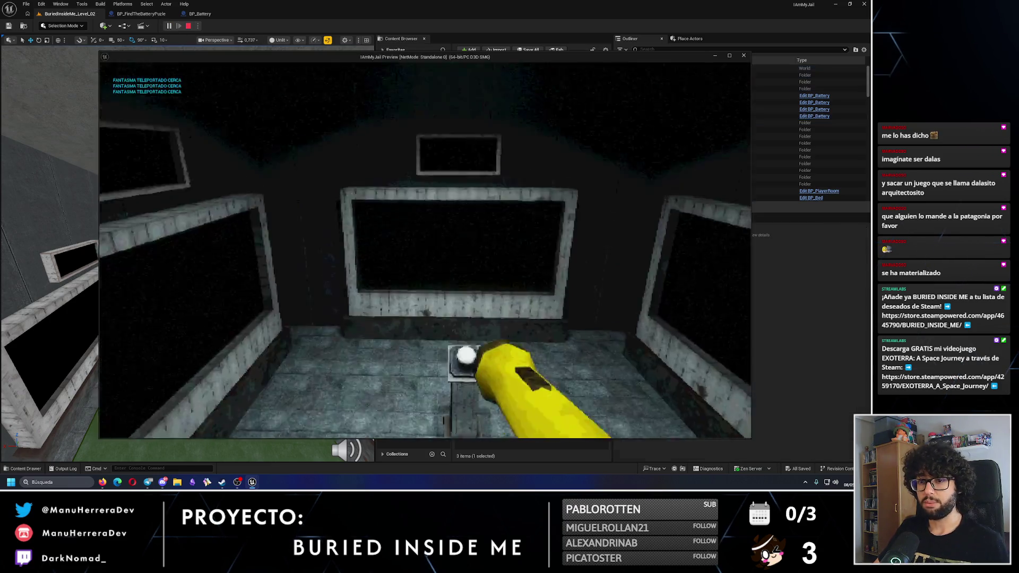
key(w)
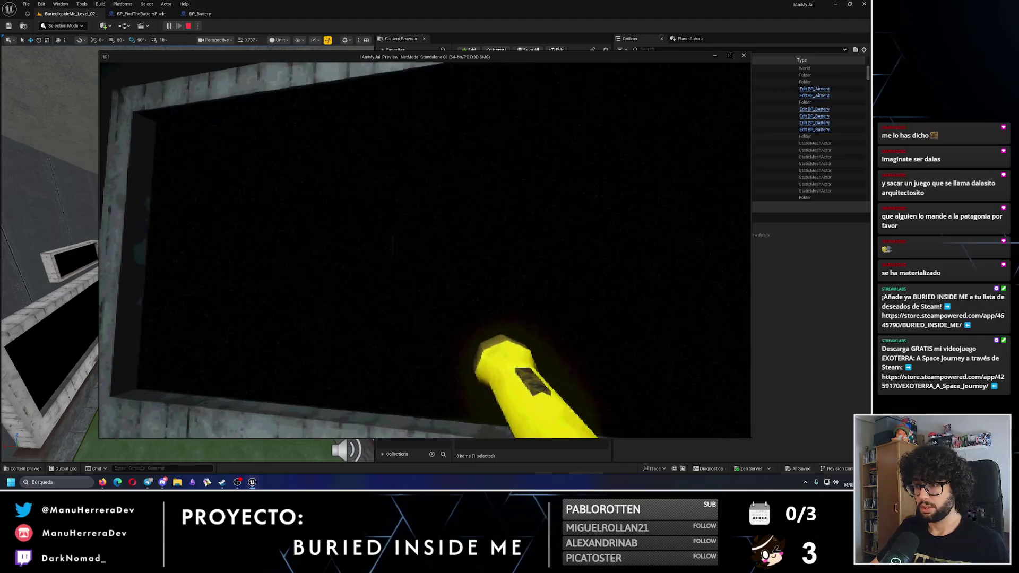
key(s)
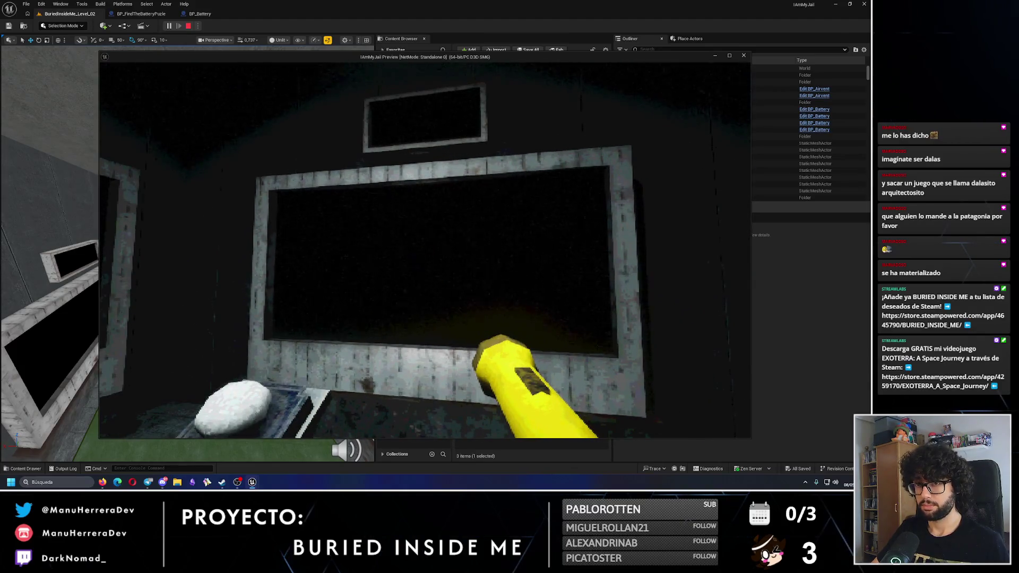
key(w)
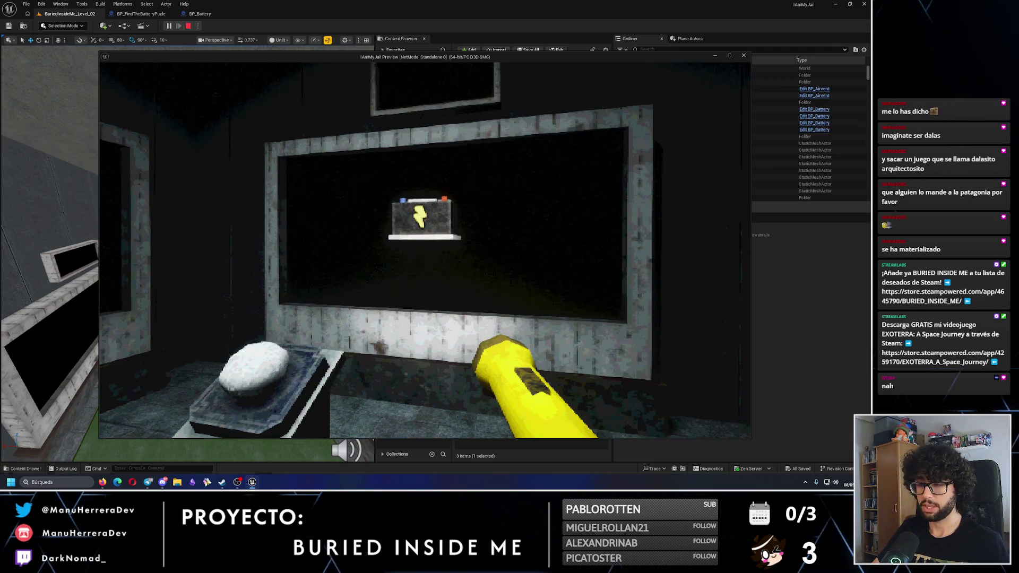
key(d)
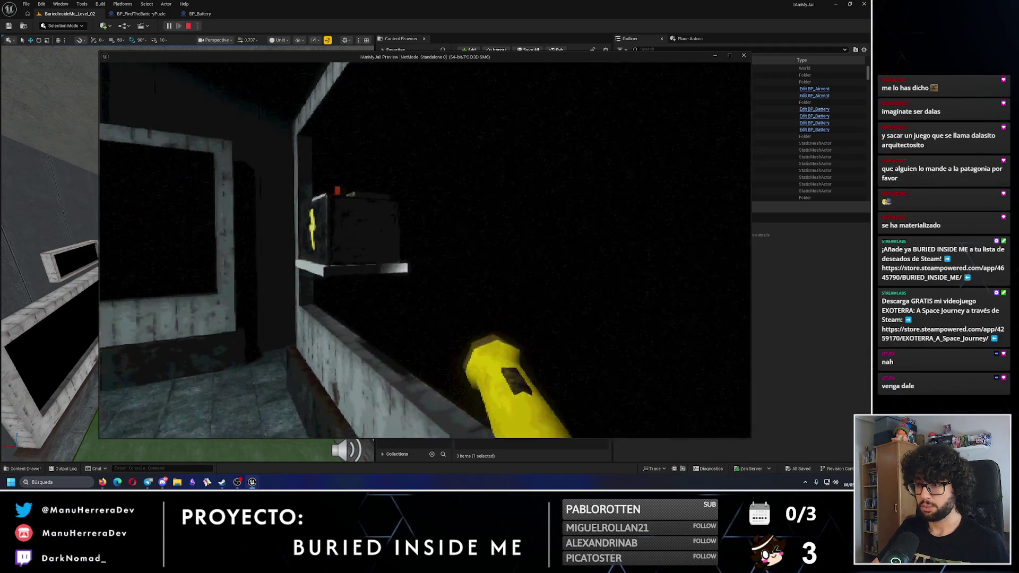
key(e)
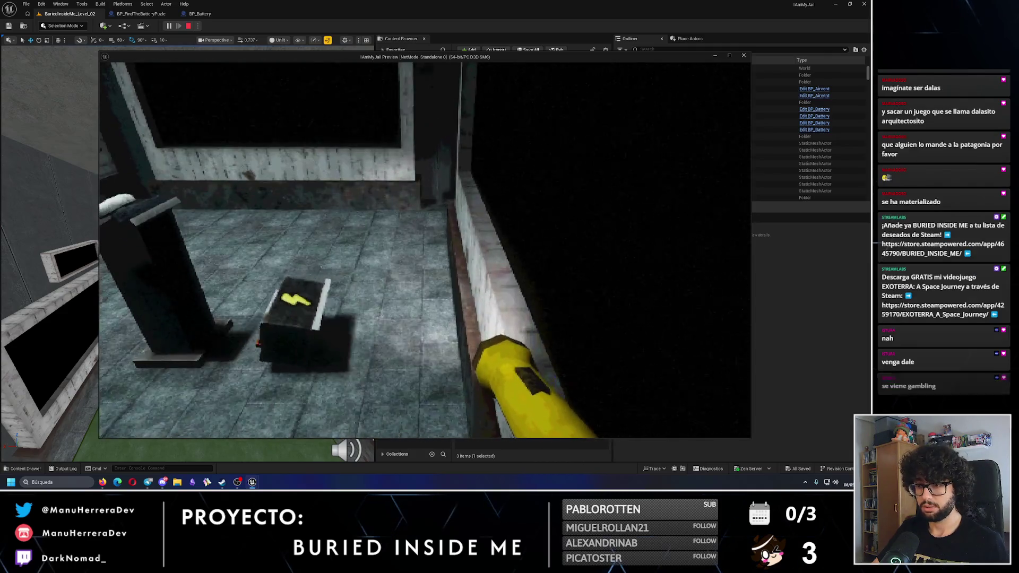
key(e)
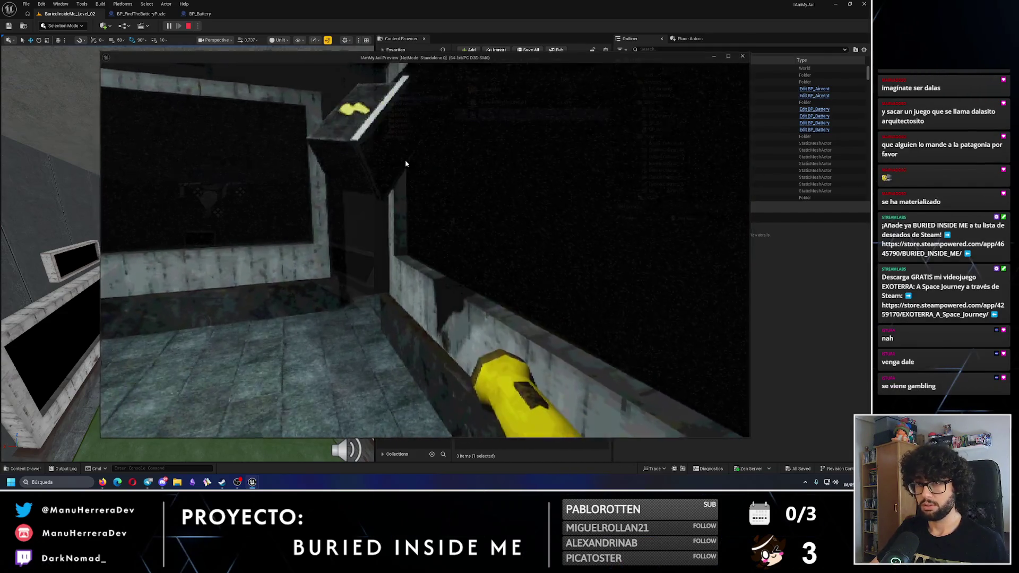
key(Escape)
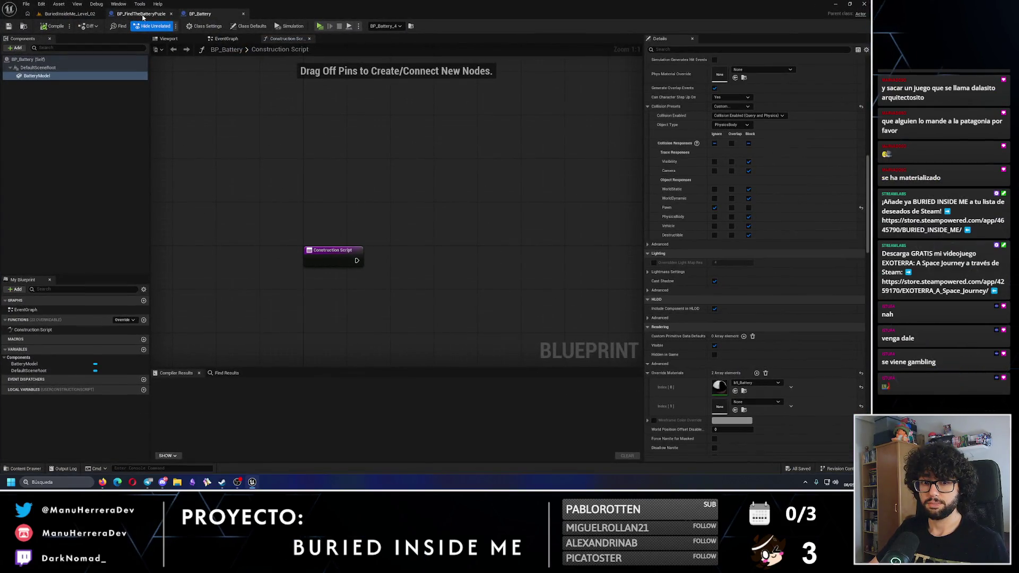
- Pull a wire from the timeline's Finished output in BP_FindTheBatteryPuzle and save with Ctrl+S
click(143, 15)
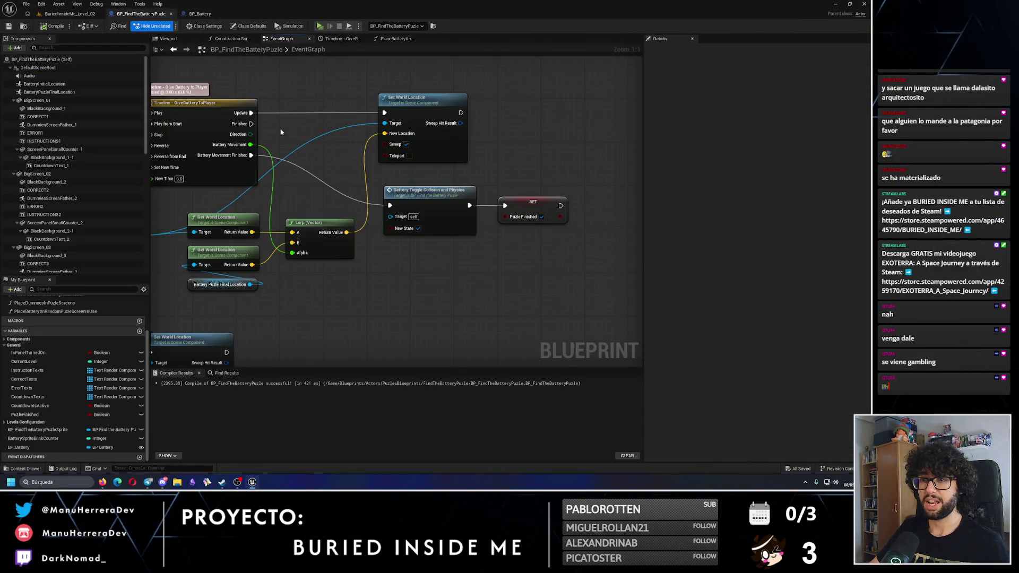
drag(251, 123, 391, 207)
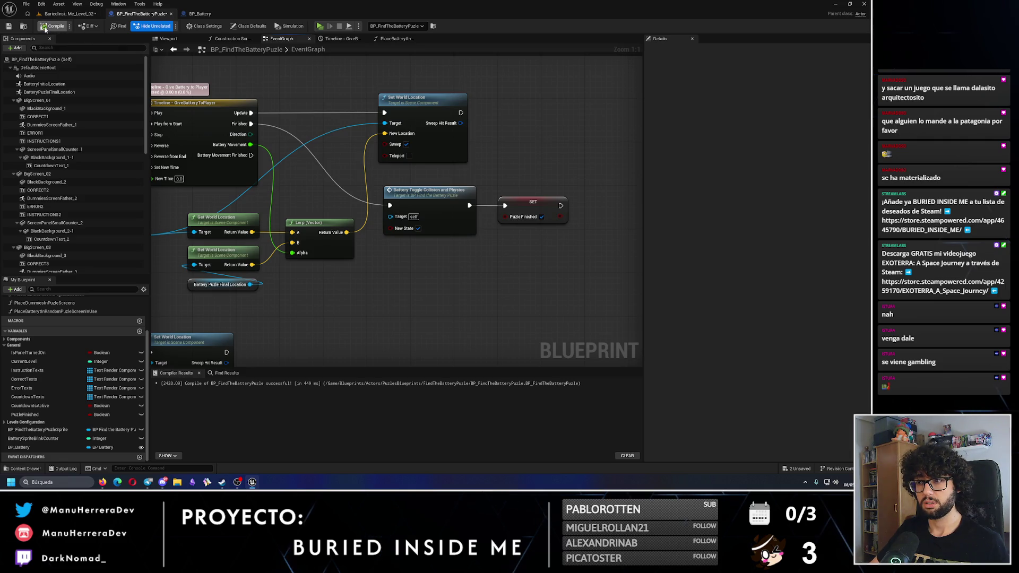
key(ctrl+s)
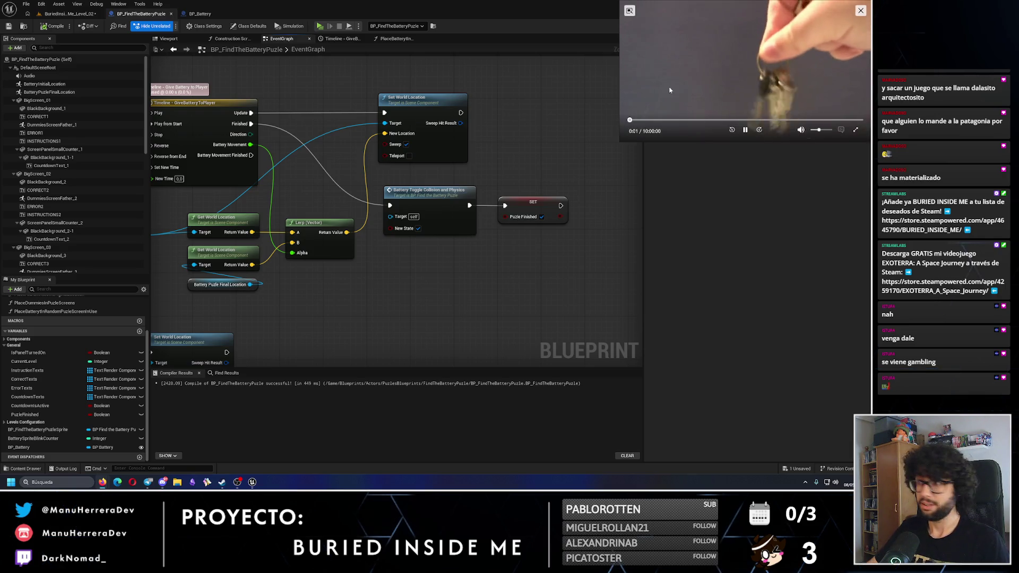
- Move the floating jingling-keys video over the graph and drag its corner to enlarge it
drag(688, 88, 615, 153)
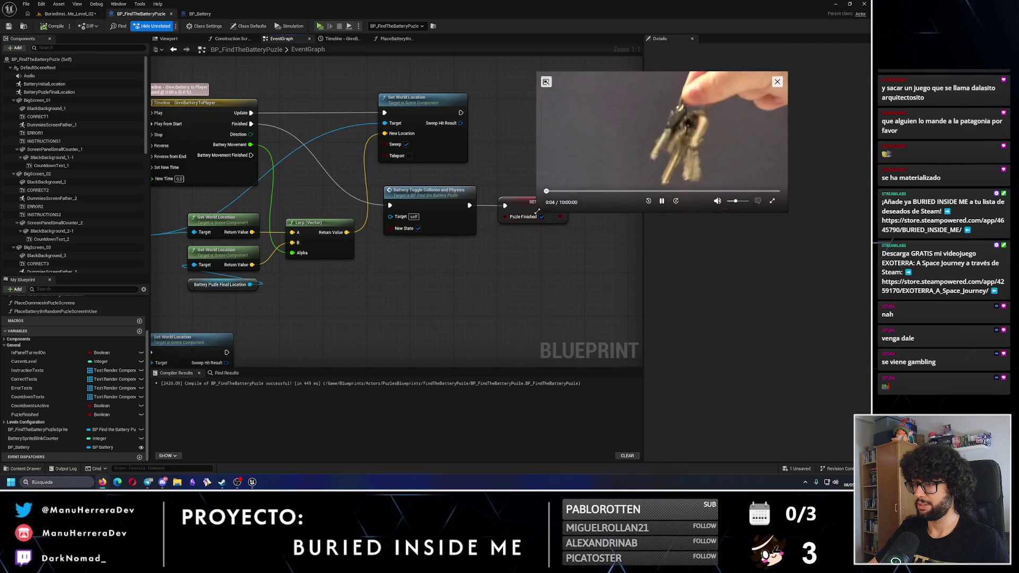
mouse_move(546, 207)
mouse_down()
mouse_move(357, 345)
mouse_move(352, 329)
mouse_up()
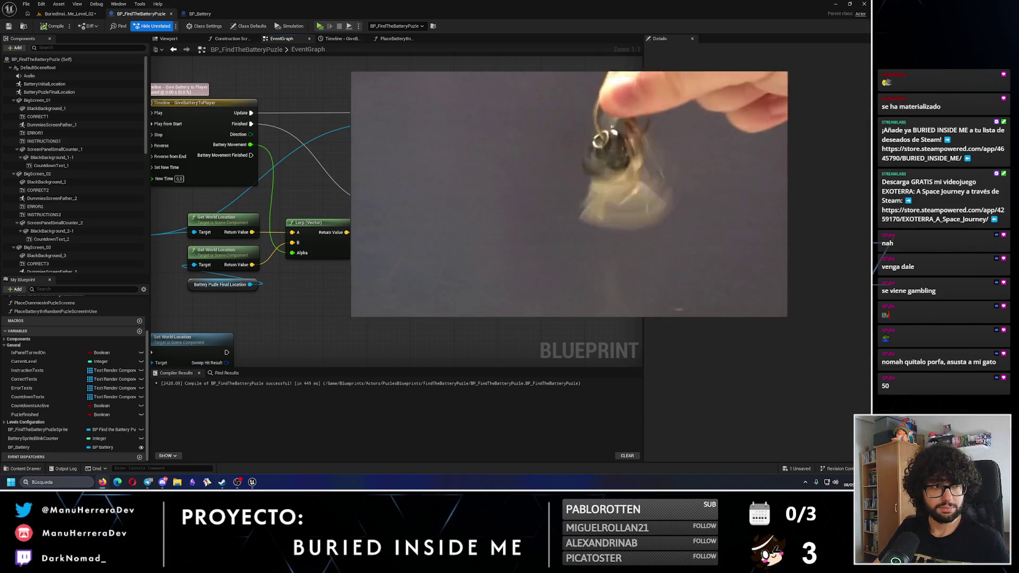
mouse_move(428, 264)
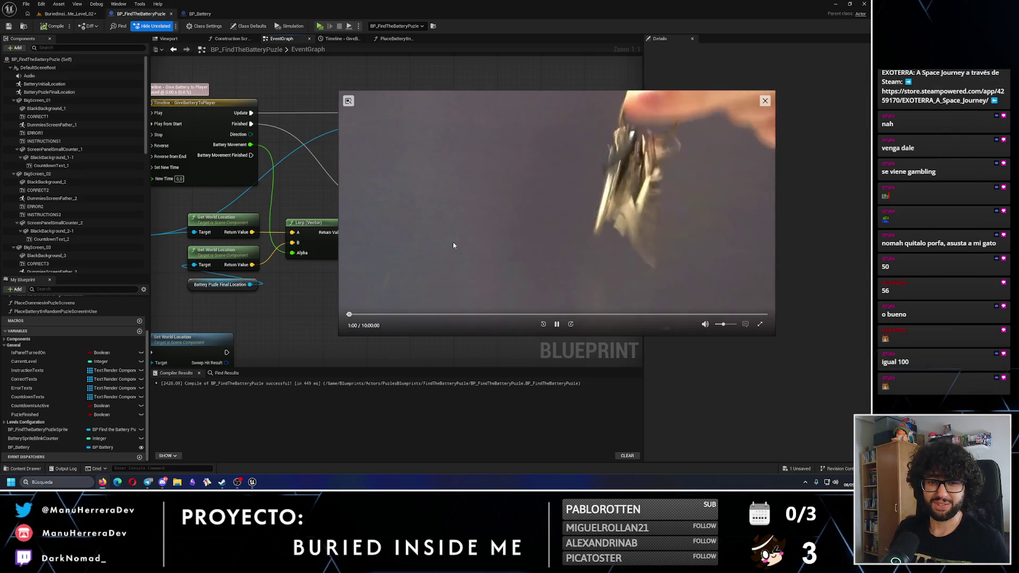
- Close the picture-in-picture keys video with its X button
click(764, 100)
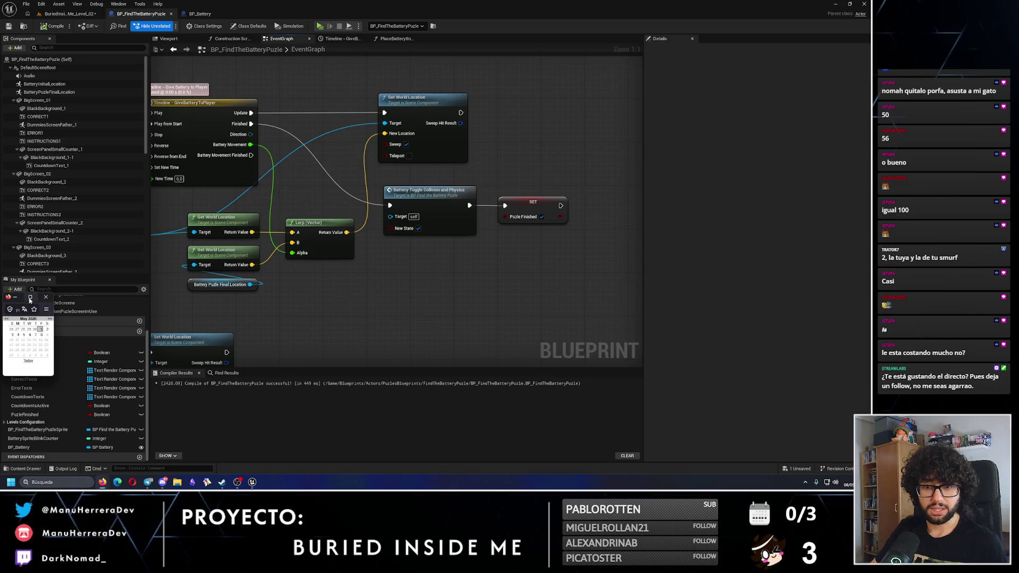
- Enlarge the calendar popup and pick 29 December 2025
mouse_move(52, 378)
mouse_down()
mouse_move(366, 424)
mouse_move(360, 439)
mouse_move(276, 417)
mouse_up()
click(23, 319)
click(23, 319)
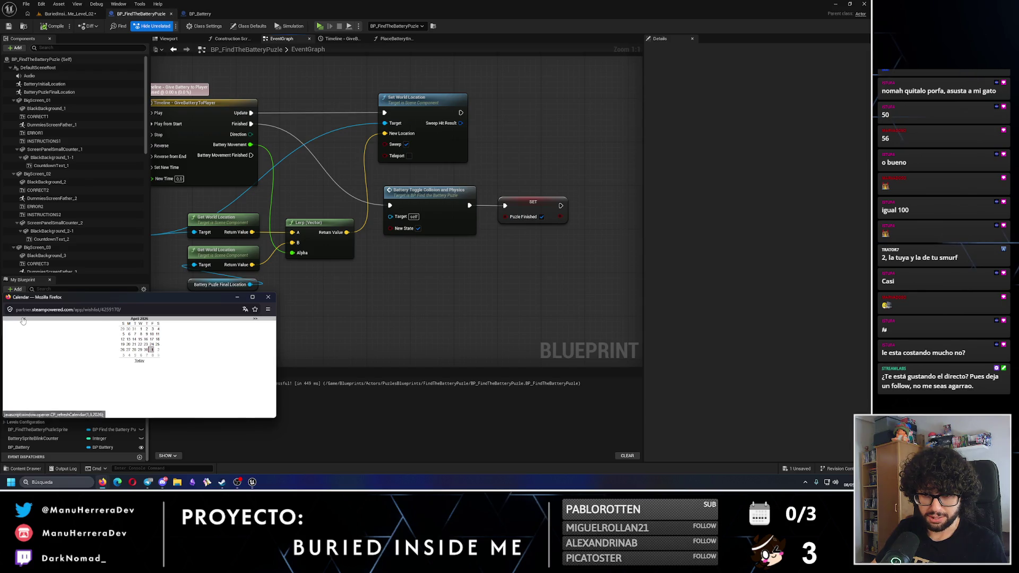
click(23, 319)
click(23, 319)
click(23, 319)
click(23, 319)
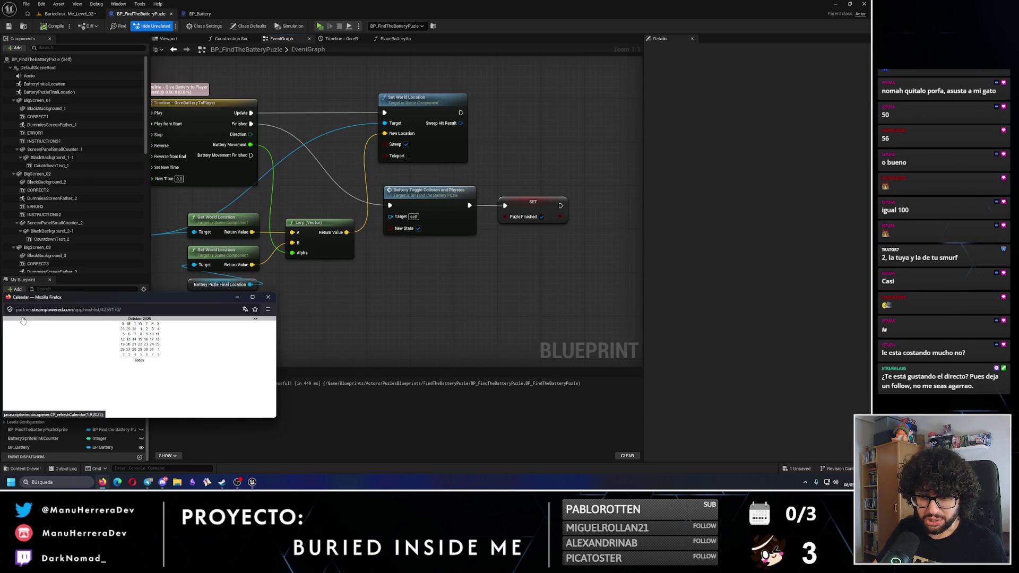
click(255, 319)
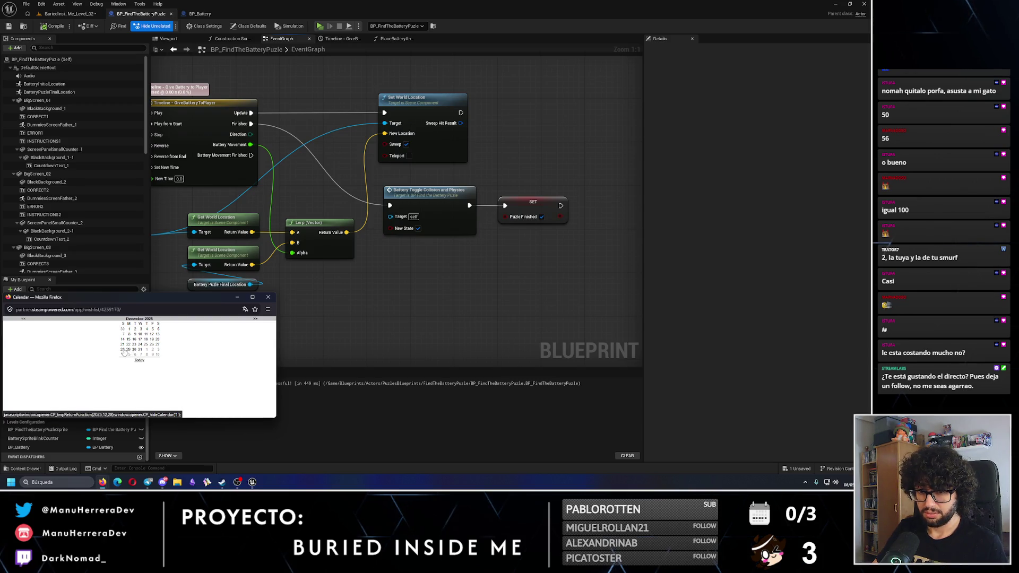
click(130, 352)
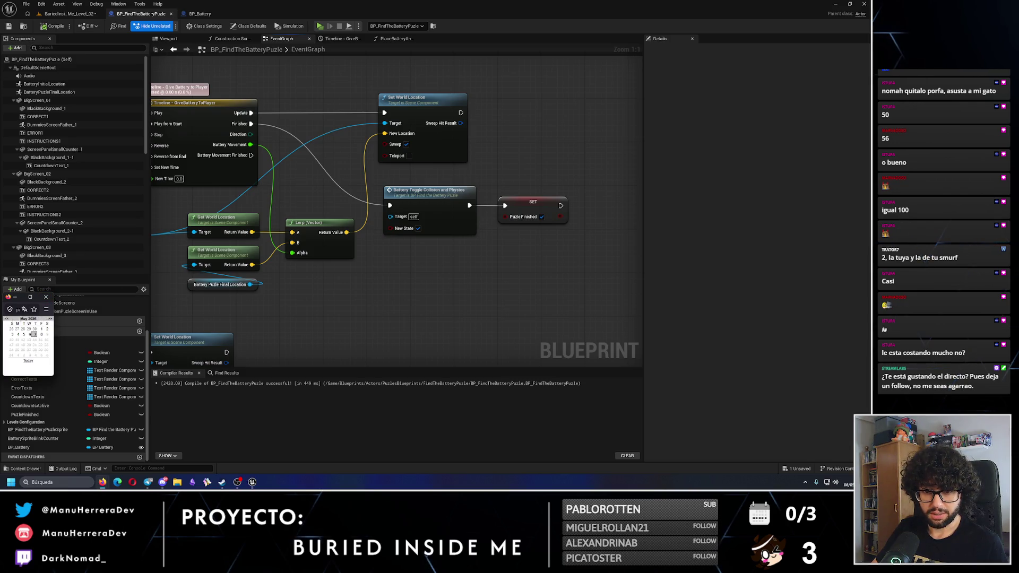
- Browse the calendar to January 2026, then dismiss the popup
click(7, 320)
click(7, 320)
click(8, 320)
click(7, 320)
click(8, 320)
click(7, 320)
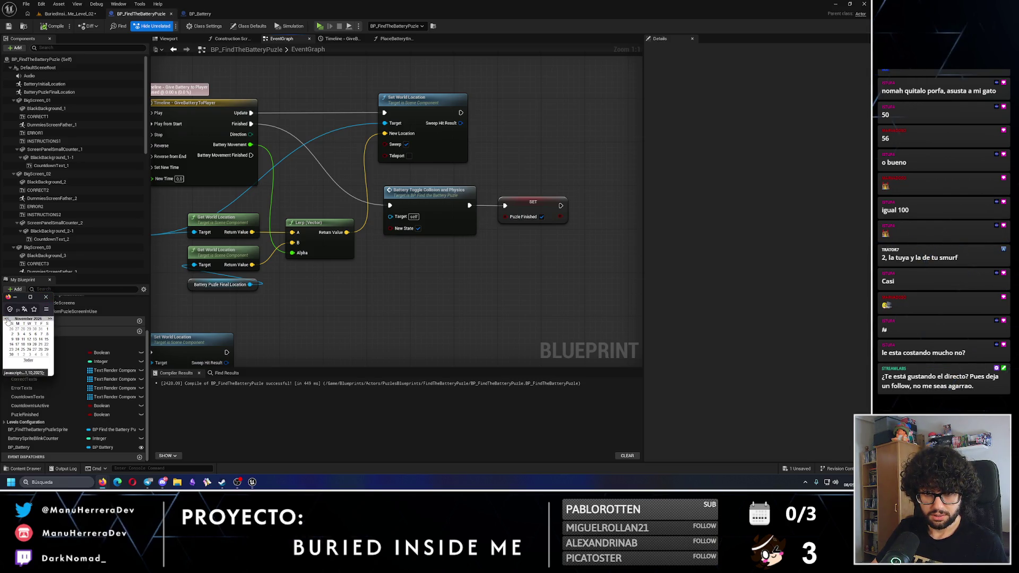
click(8, 320)
click(8, 320)
click(7, 320)
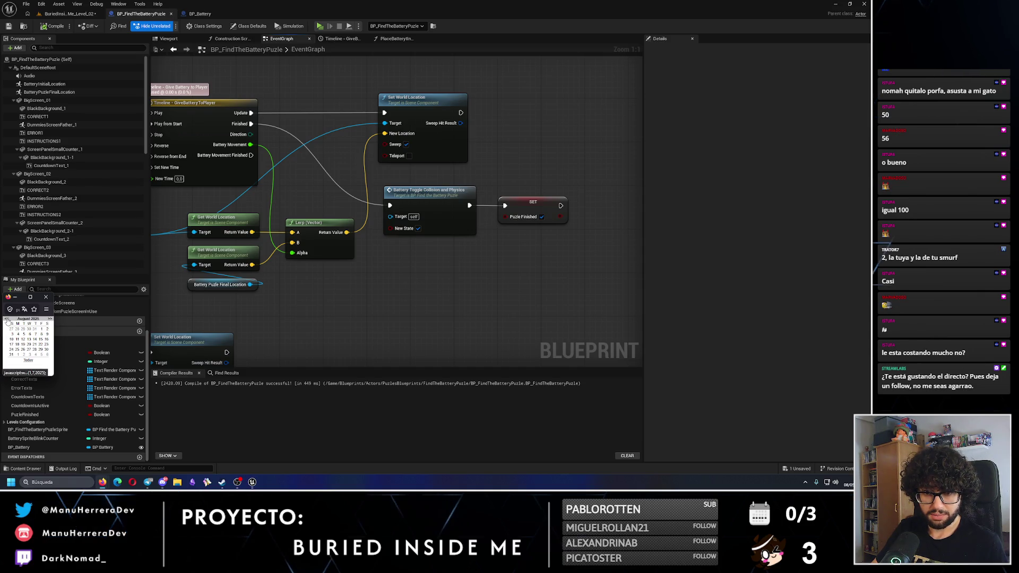
click(50, 319)
click(50, 319)
click(50, 320)
click(50, 319)
click(50, 319)
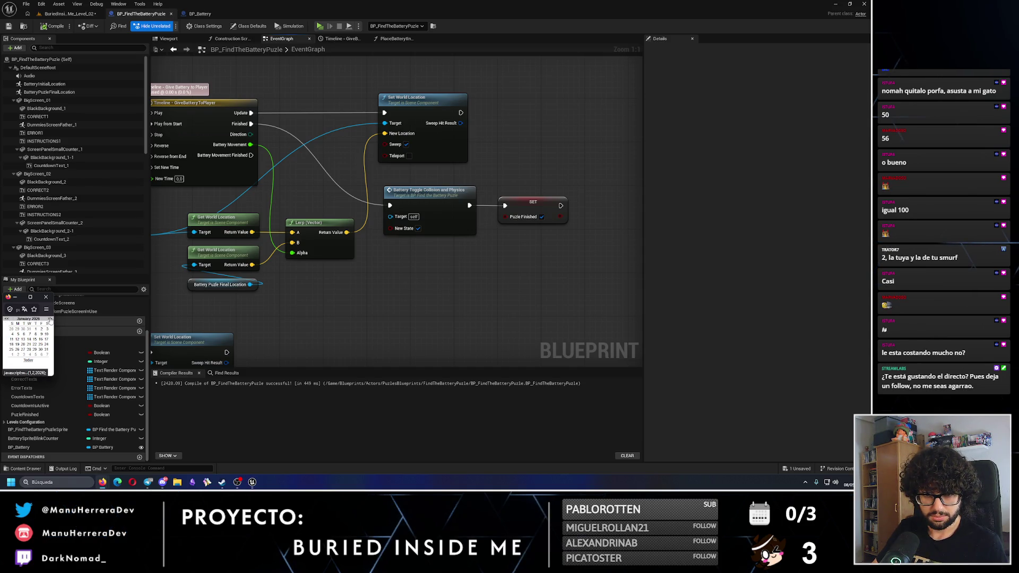
click(23, 366)
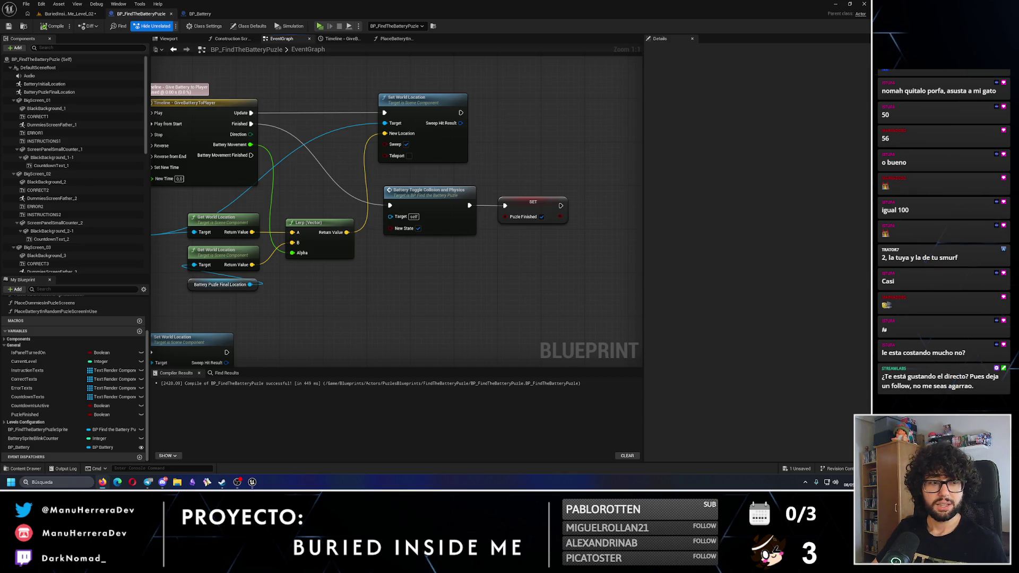
click(849, 484)
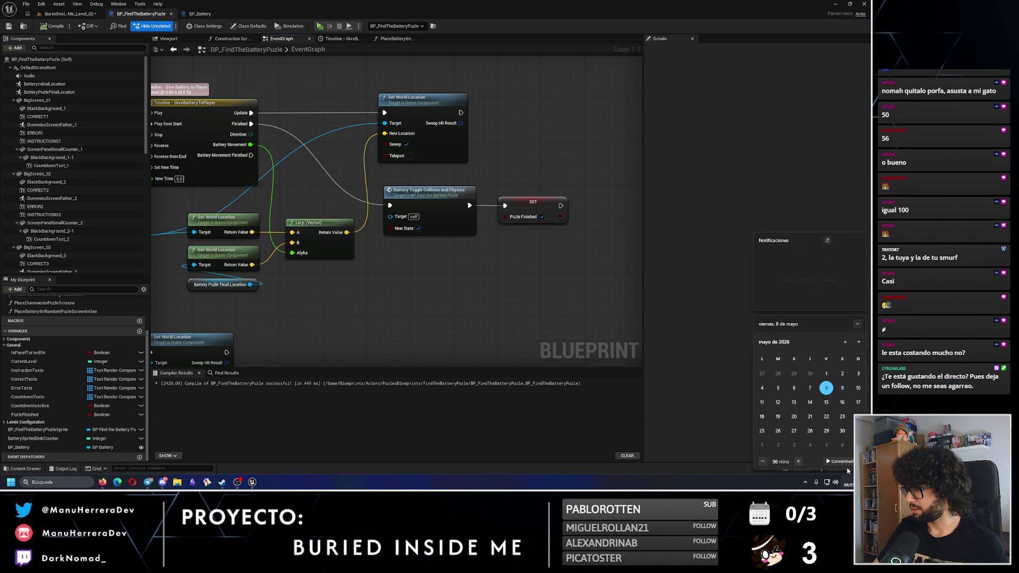
click(845, 342)
click(845, 342)
click(845, 343)
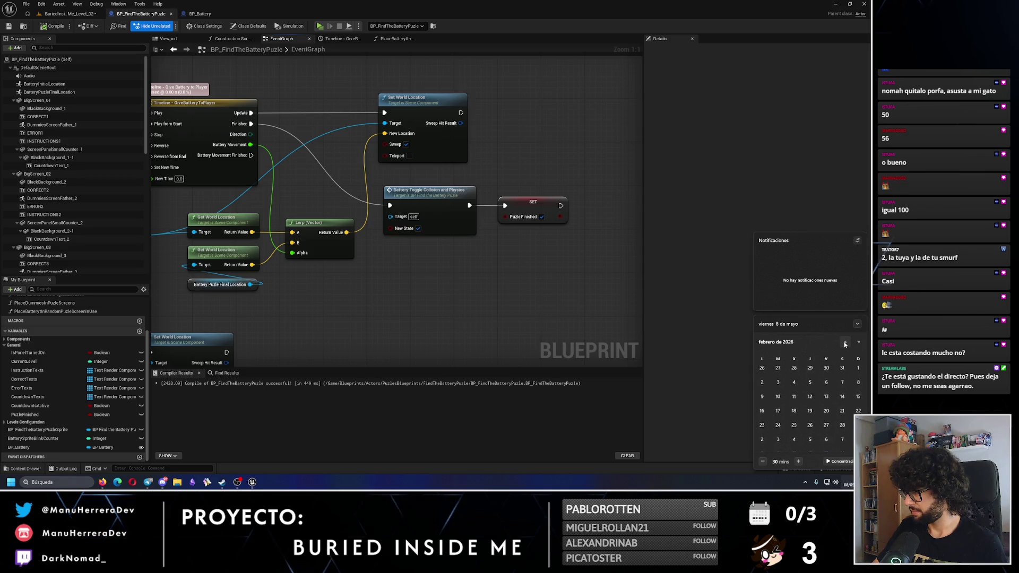
click(845, 342)
click(845, 342)
click(845, 343)
click(845, 342)
click(858, 343)
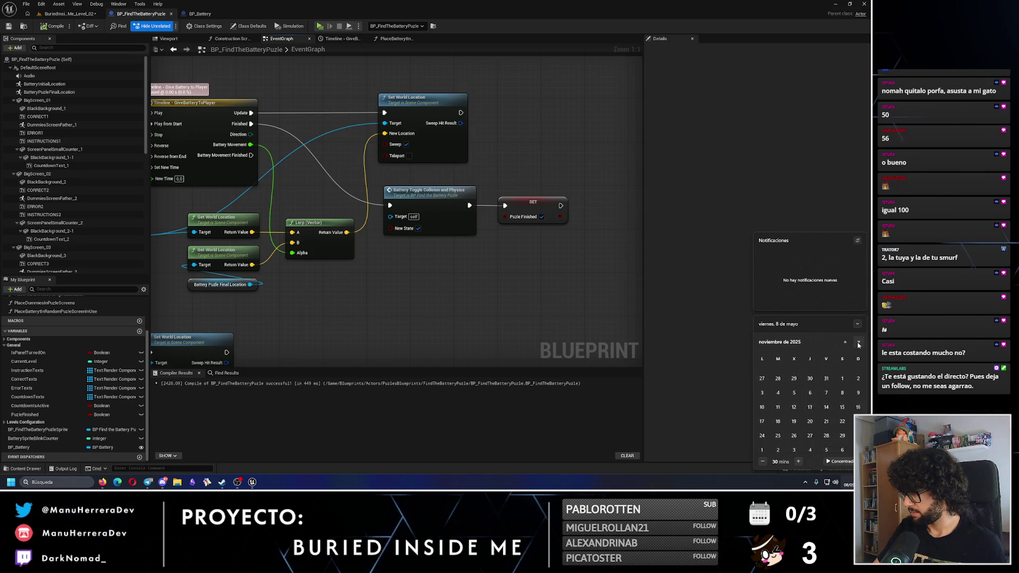
click(858, 343)
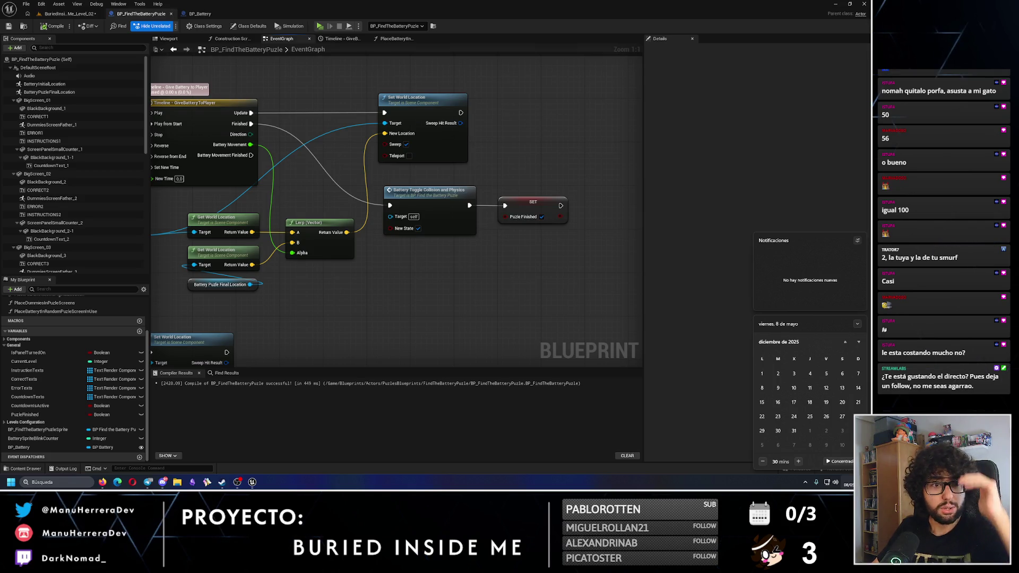
key(Escape)
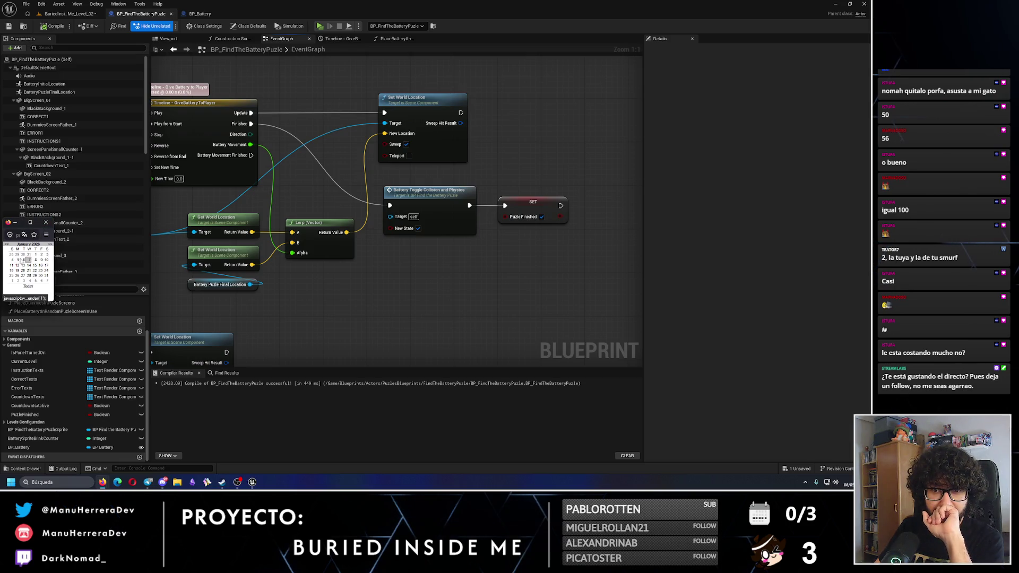
click(20, 259)
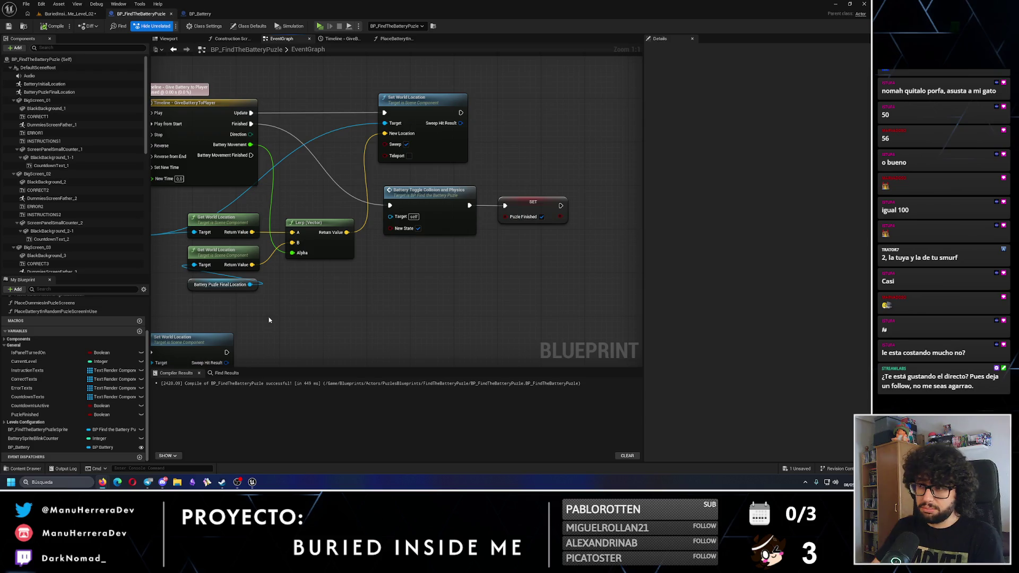
- Save the modified packages from the level tab and start a new playtest with Alt+P
scroll(350, 281, down, 1)
scroll(372, 271, down, 2)
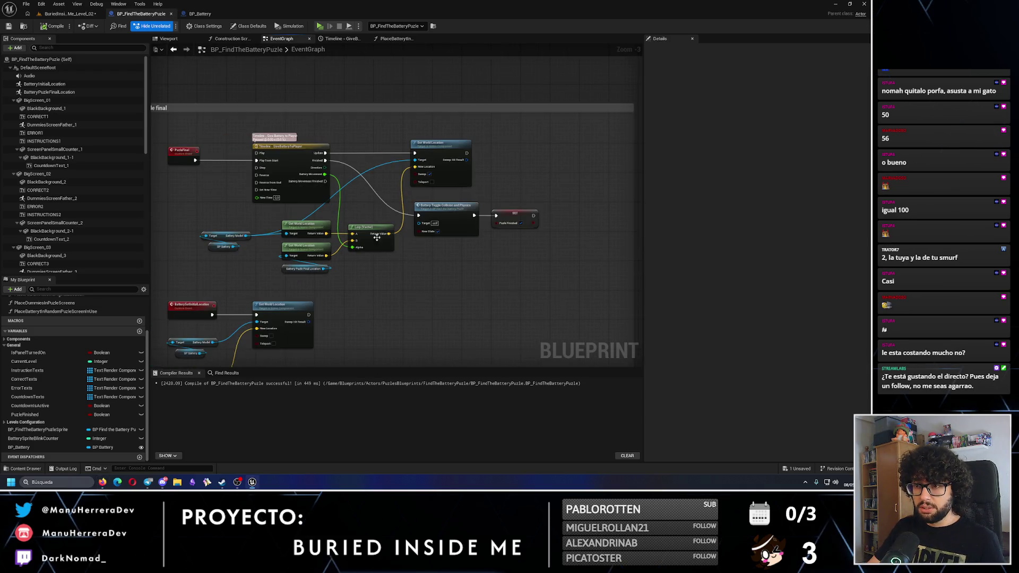
click(67, 13)
click(9, 26)
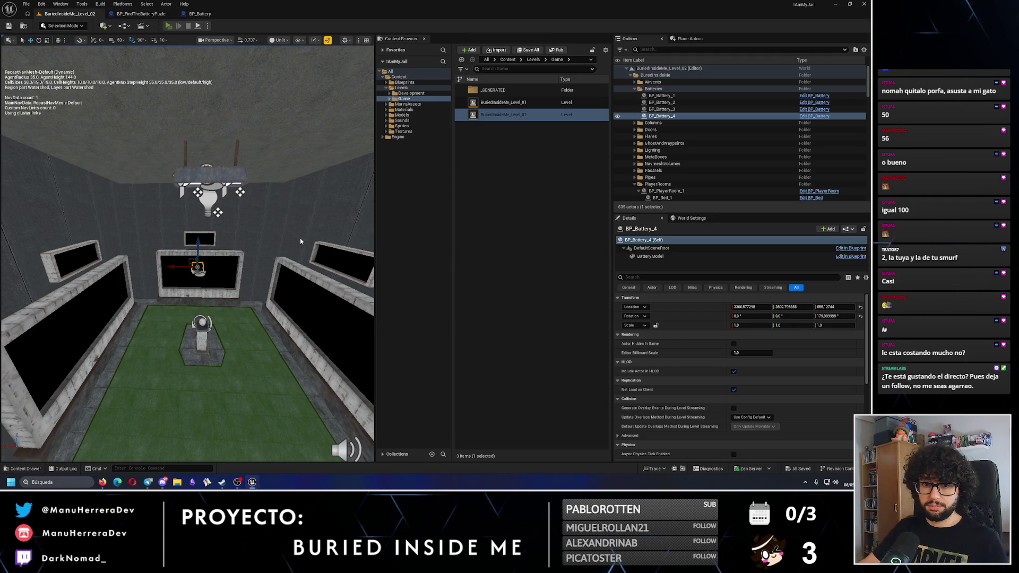
key(alt+p)
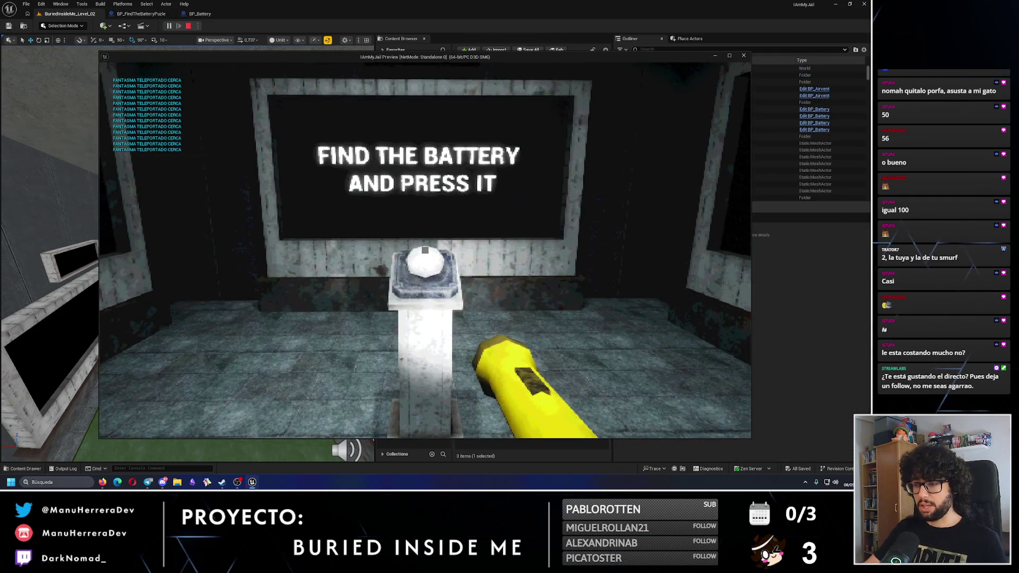
- Walk toward the wall screen and pedestal, watch the battery fall, then exit with Esc
key(d)
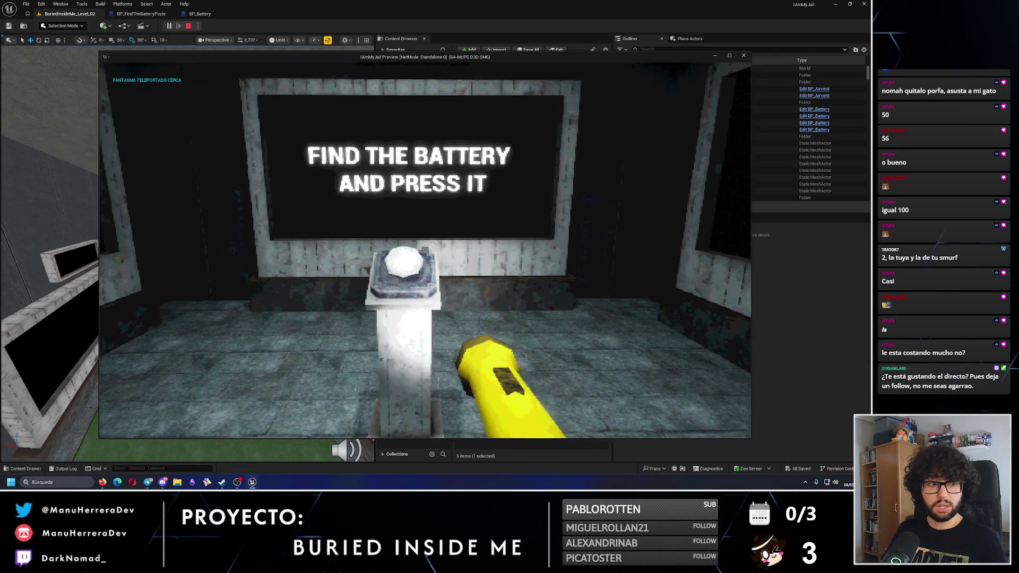
key(w)
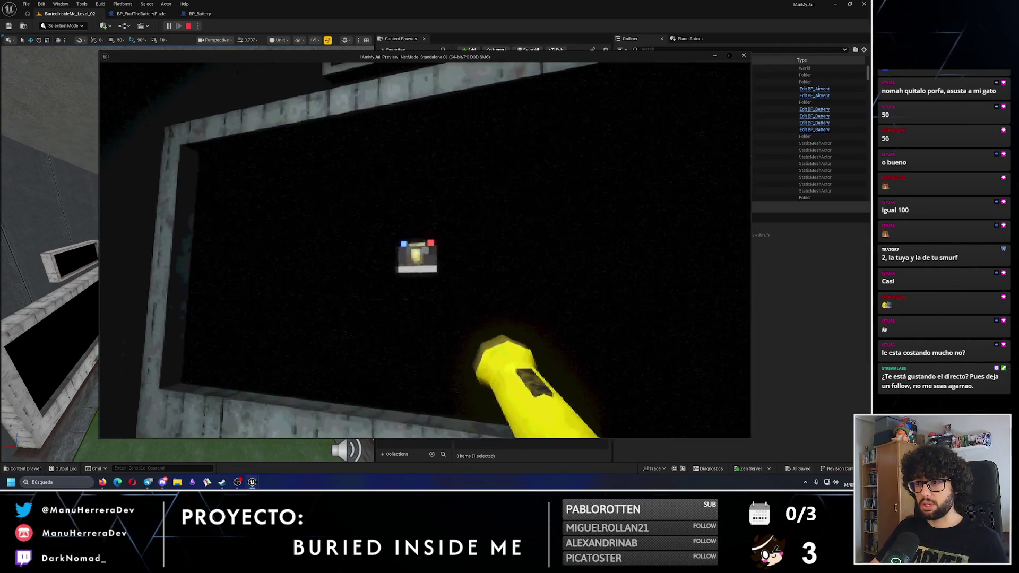
key(s)
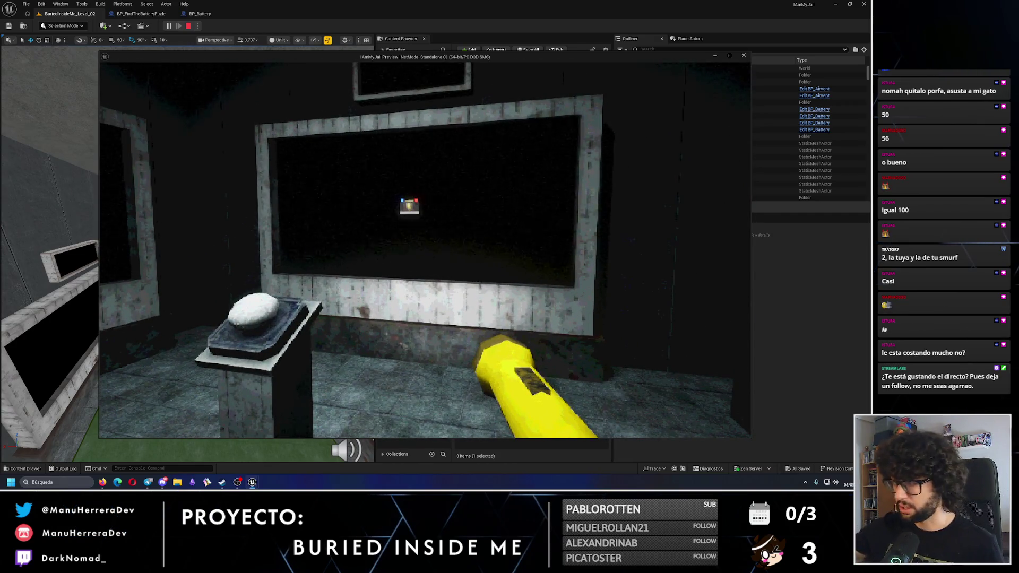
key(w)
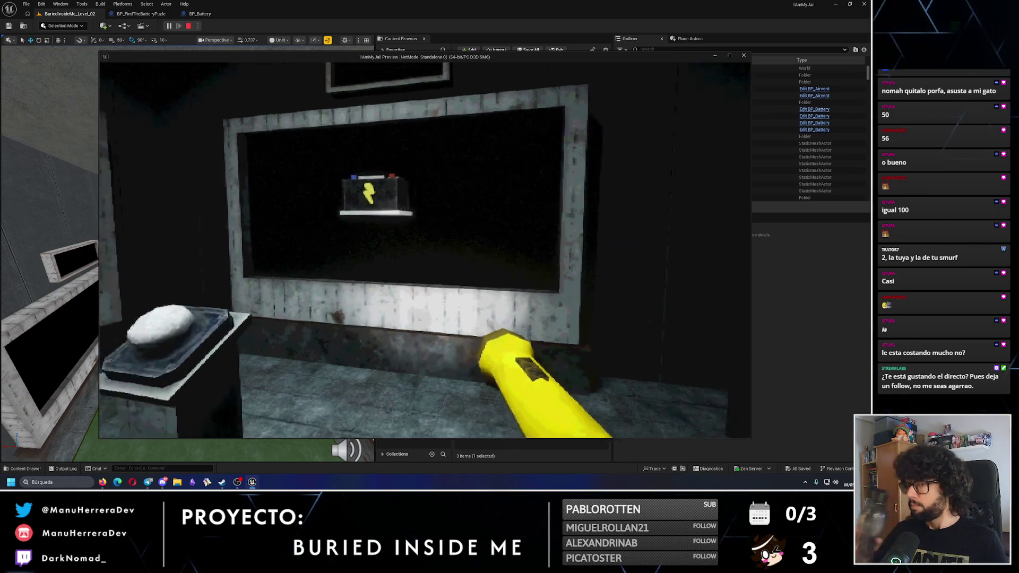
key(s)
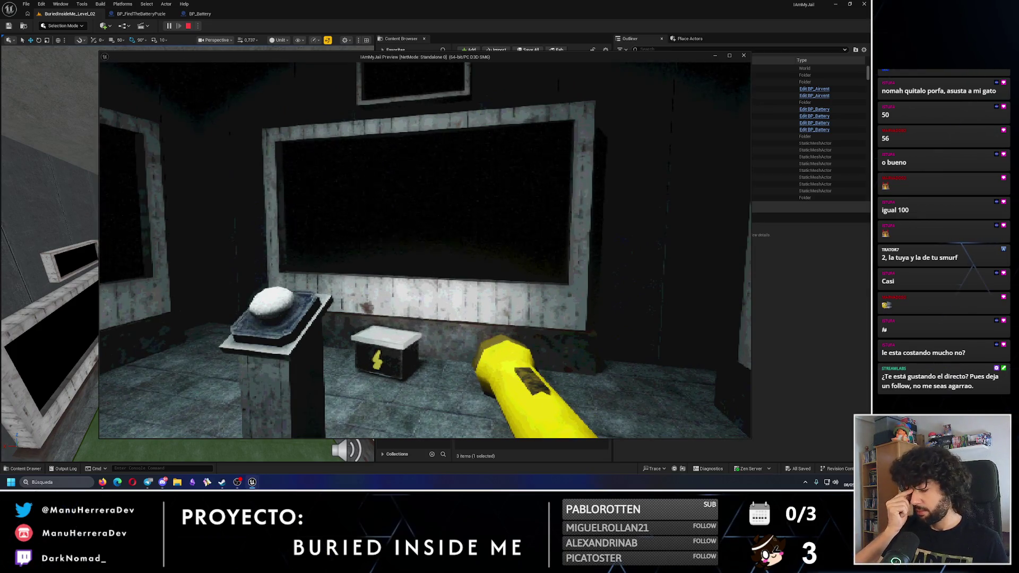
key(Escape)
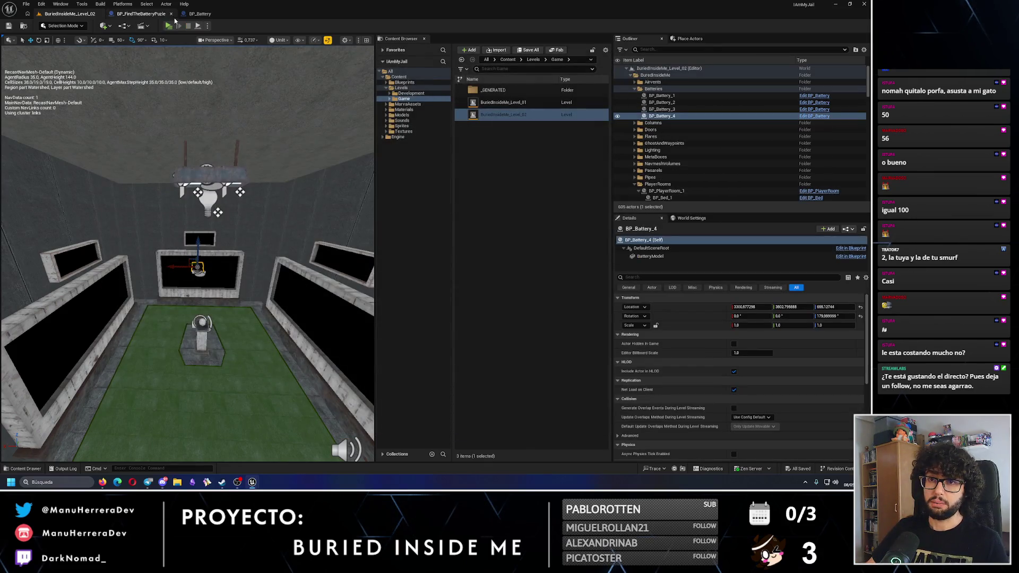
- Wire Battery Movement Finished to the battery toggle instead of the timeline's Finished, and compile
click(159, 14)
scroll(371, 187, up, 3)
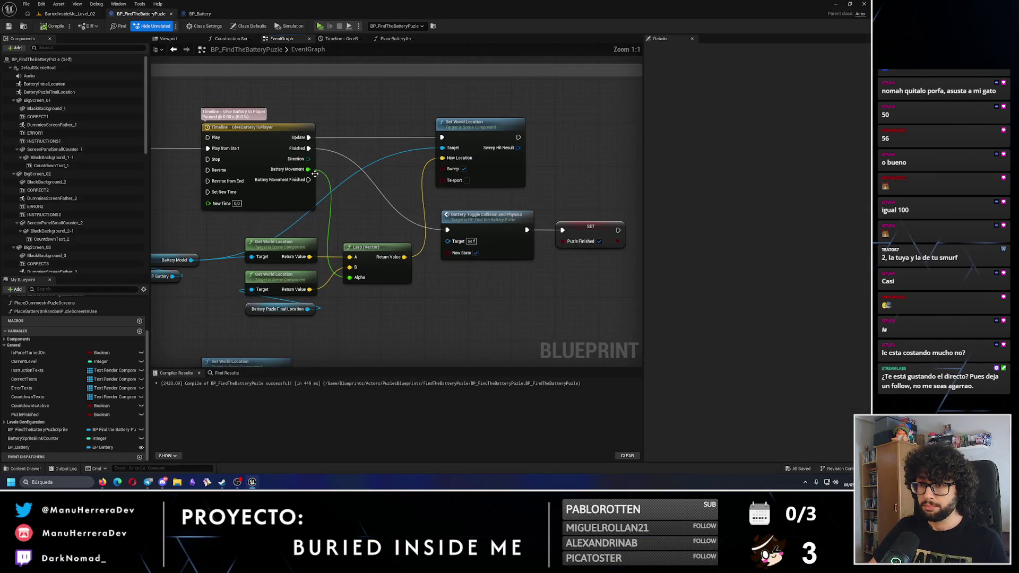
drag(309, 180, 447, 230)
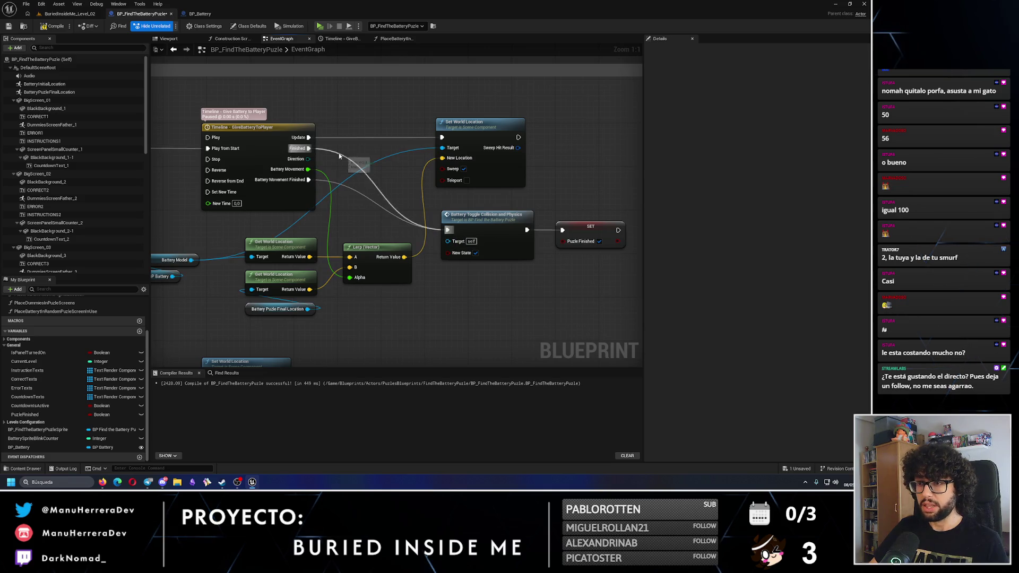
alt+click(393, 208)
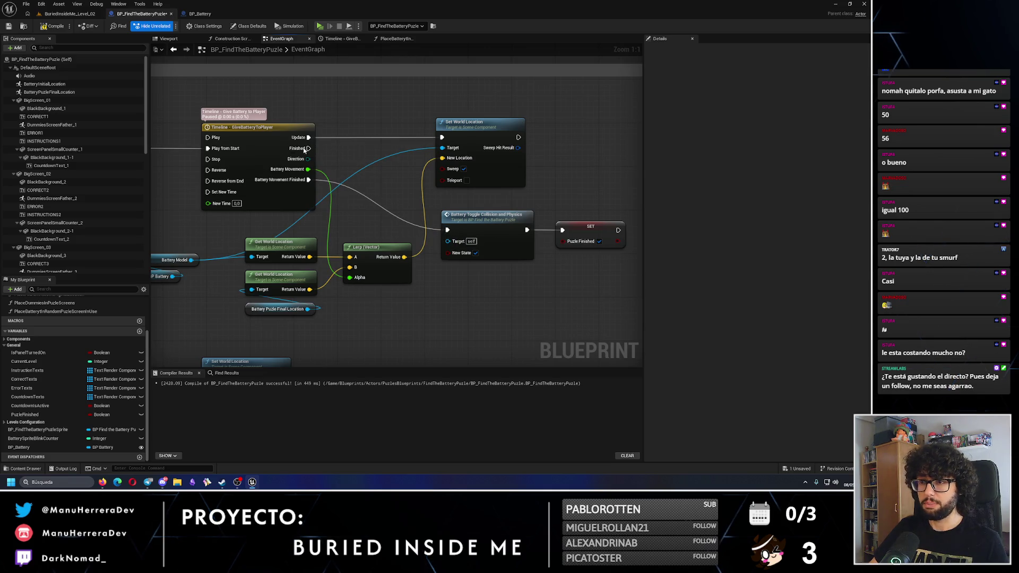
click(54, 27)
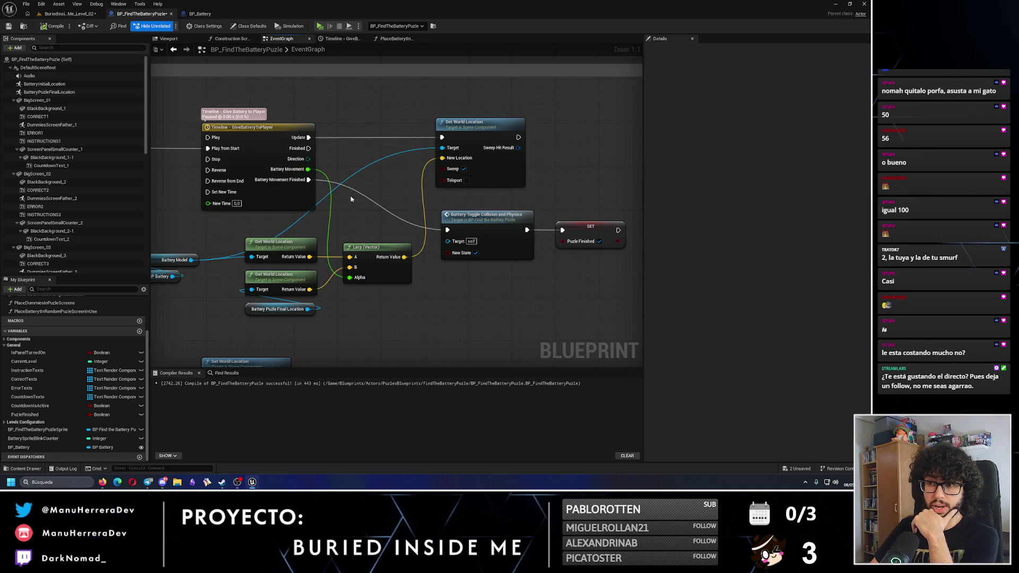
- Move the BatteryMovement curve's end key earlier in the GiveBatteryToPlayer timeline
click(277, 135)
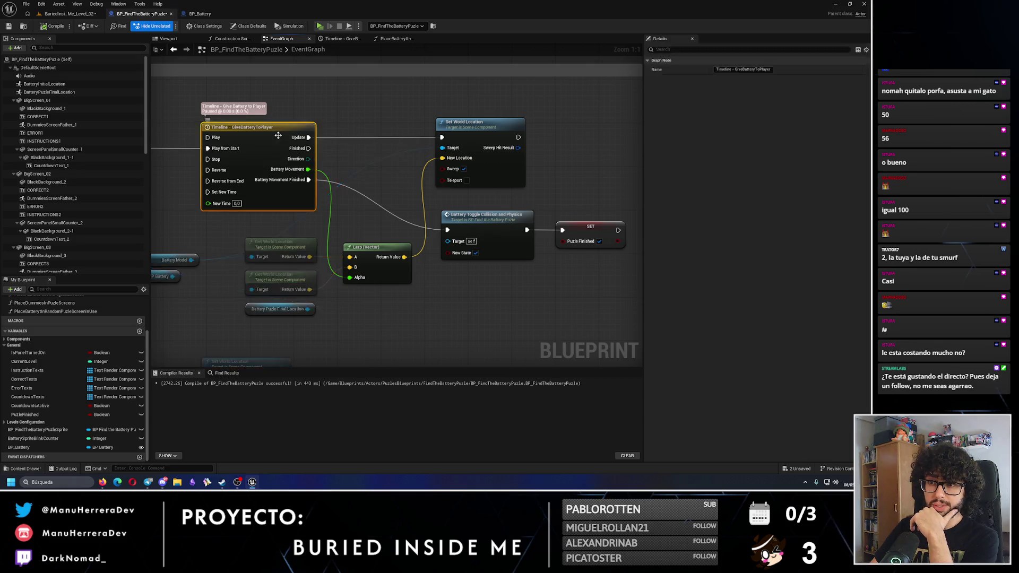
double_click(277, 136)
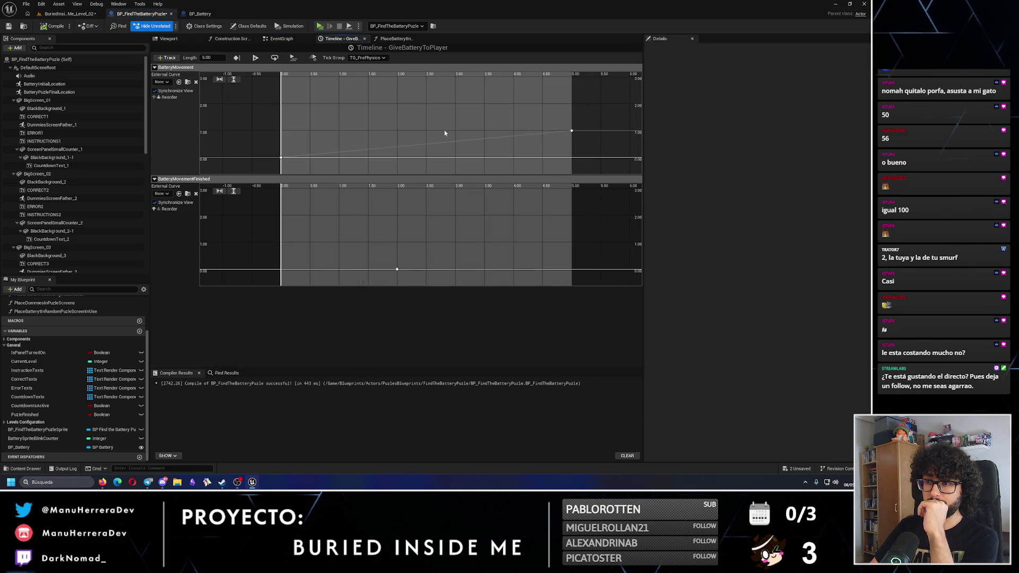
click(571, 131)
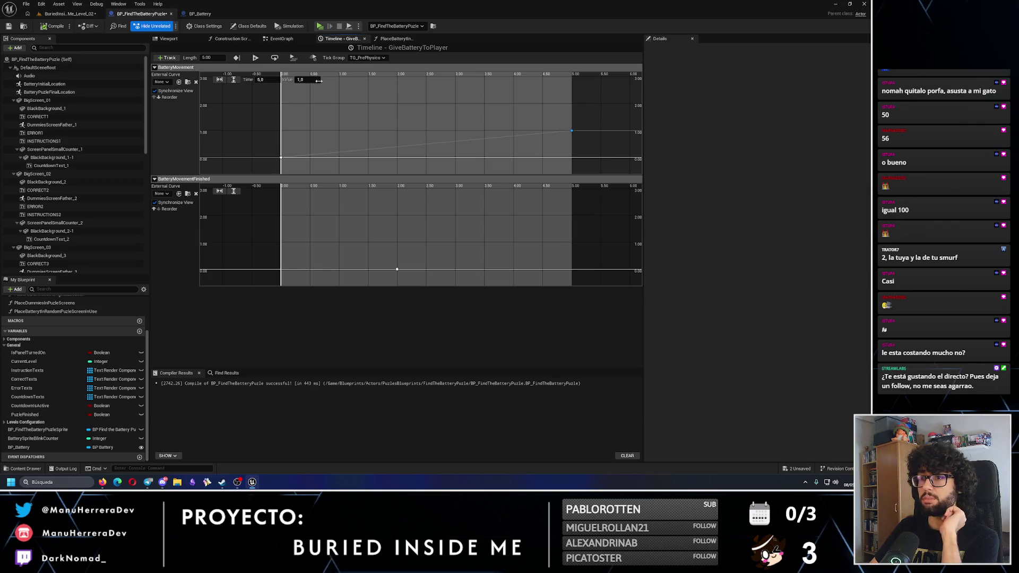
click(278, 80)
text(3)
key(Return)
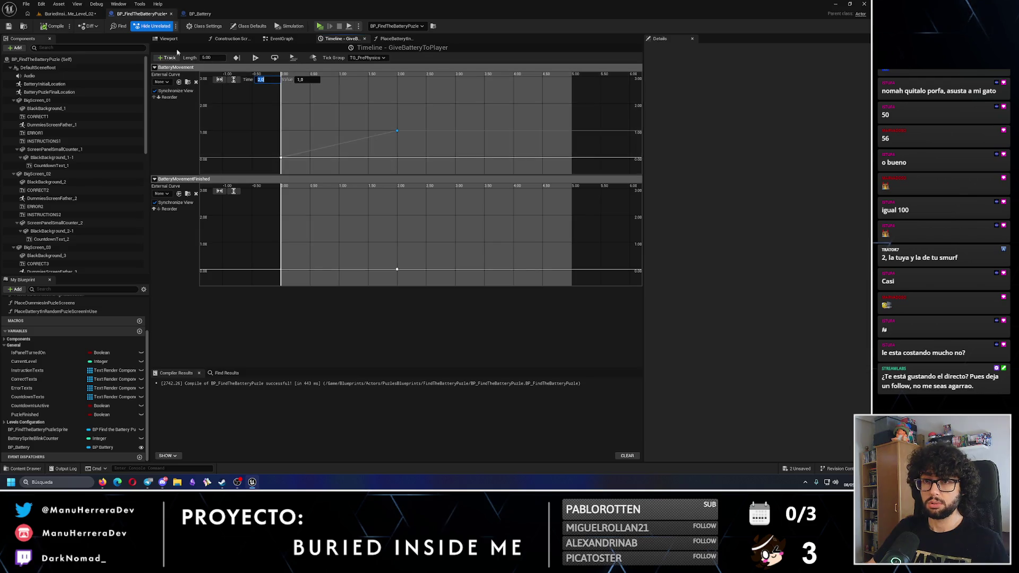
- Save the blueprint and the level, then launch a new playtest
click(8, 26)
click(69, 13)
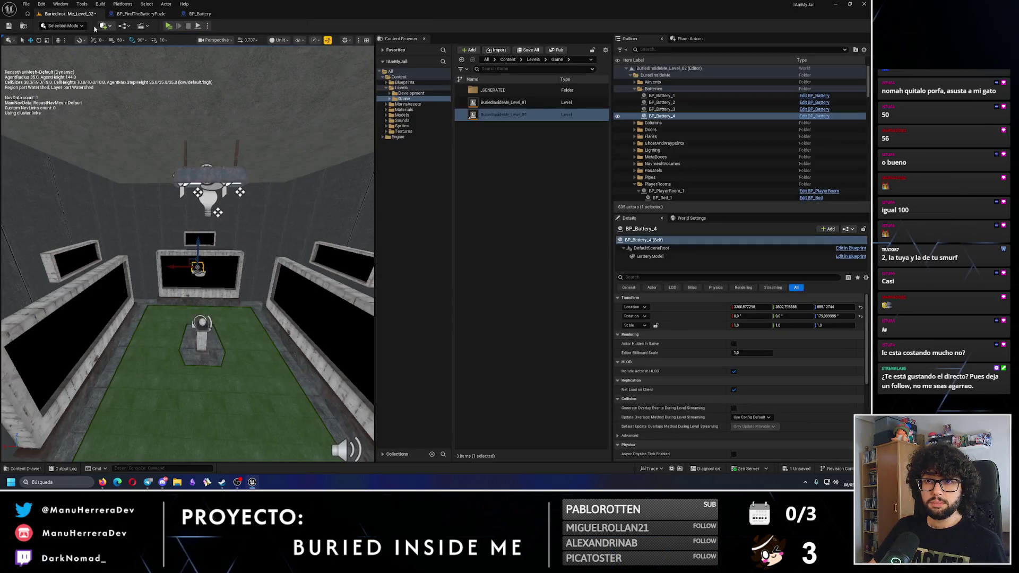
key(ctrl+s)
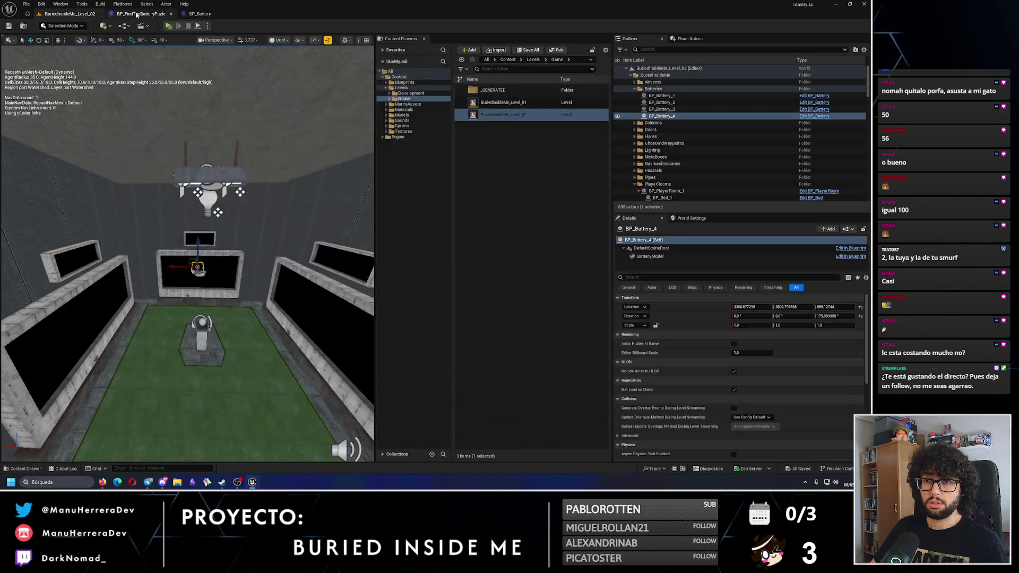
click(140, 13)
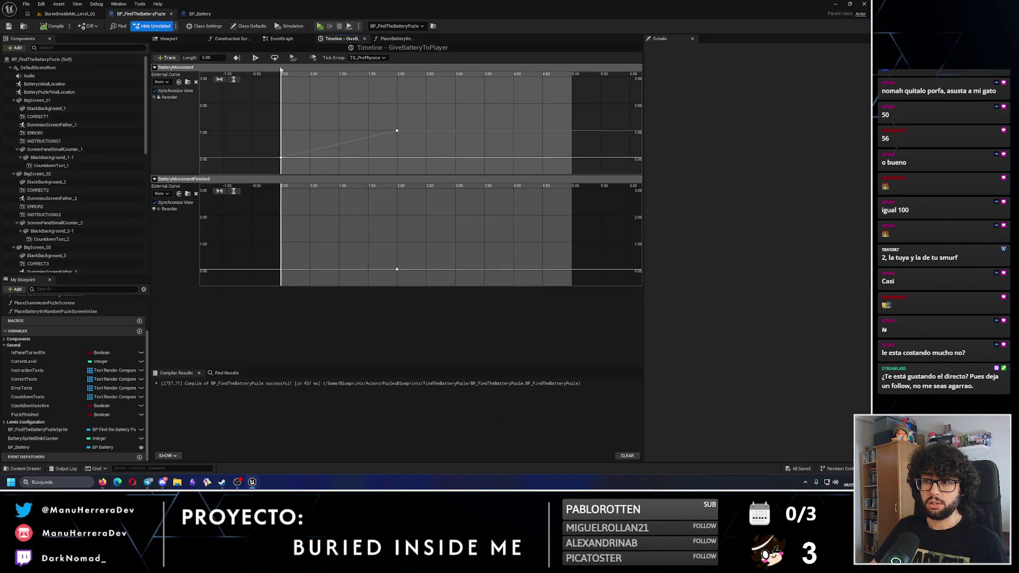
click(282, 38)
click(59, 14)
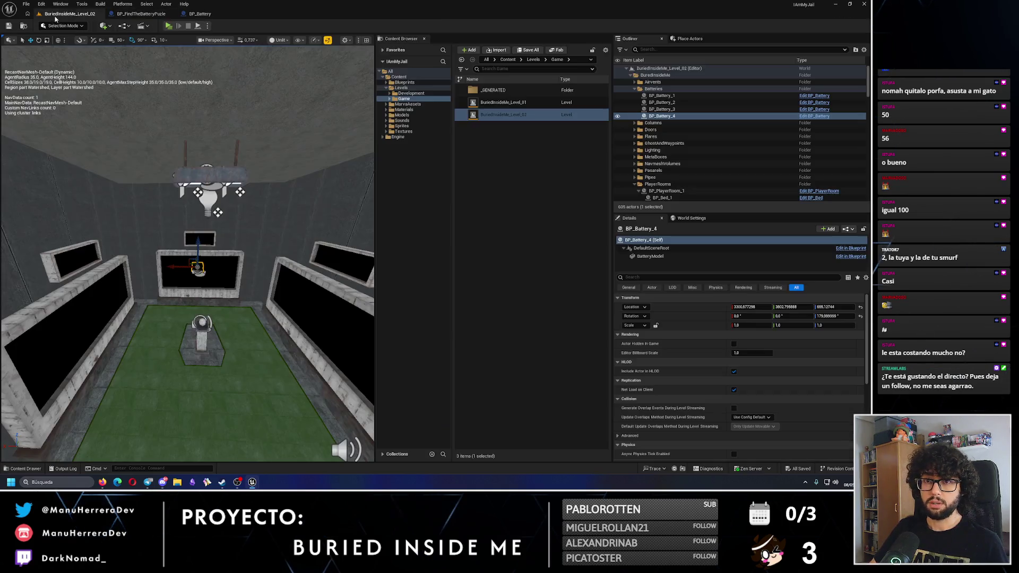
key(alt+p)
- Walk around the pedestal and sign until the battery drops, then end play with Esc
key(w)
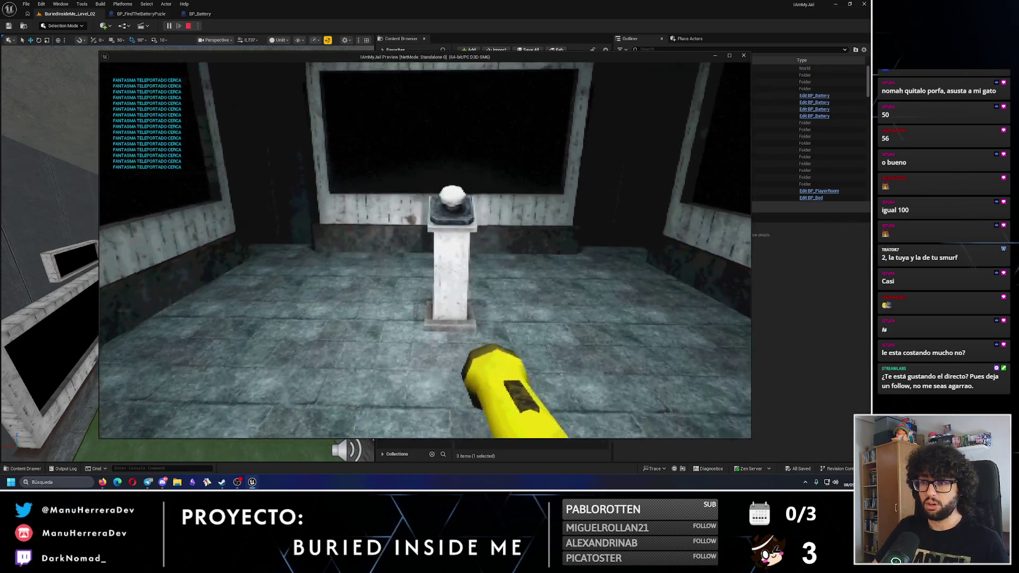
key(s)
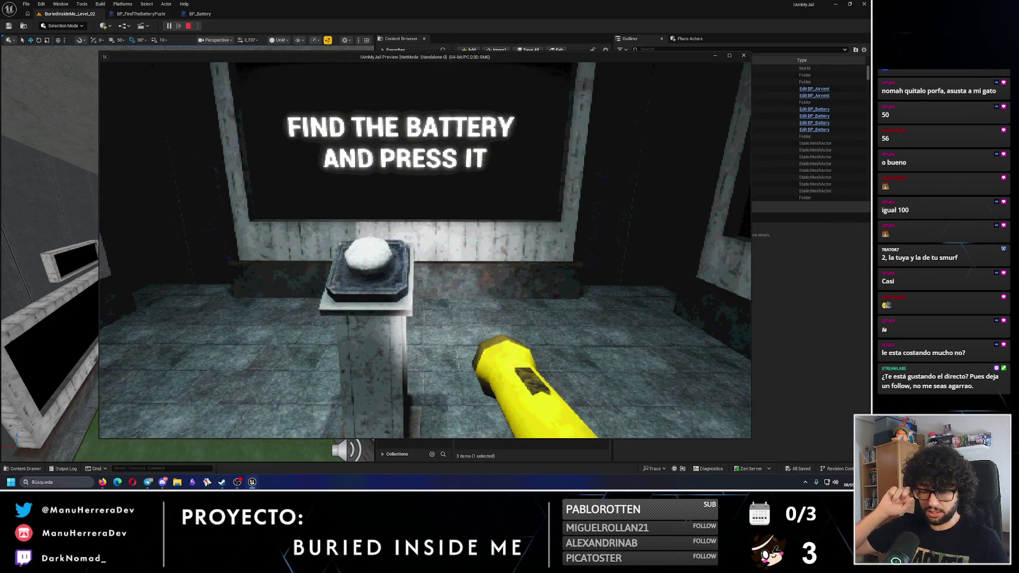
key(w)
key(w)
key(e)
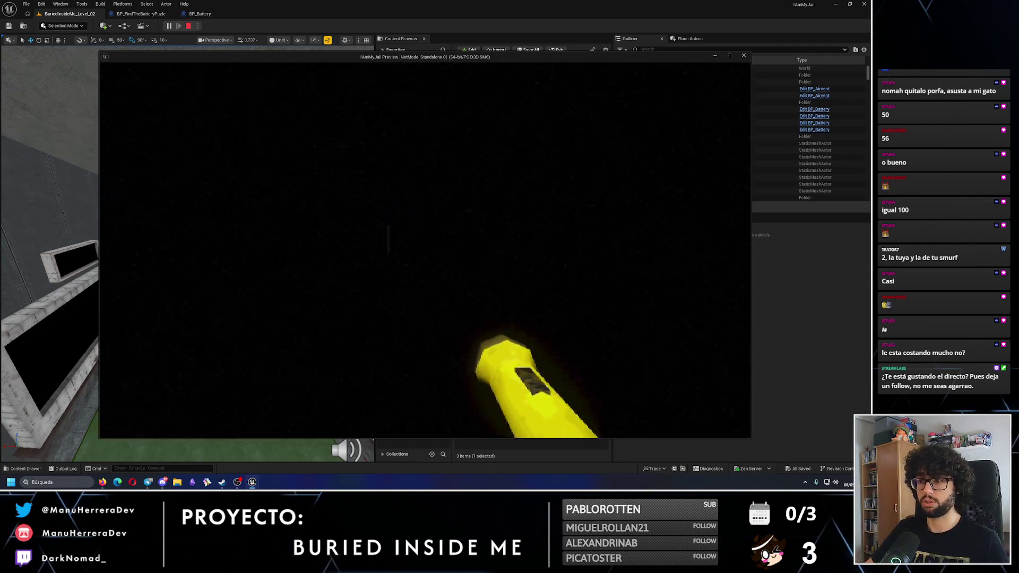
key(s)
key(s)
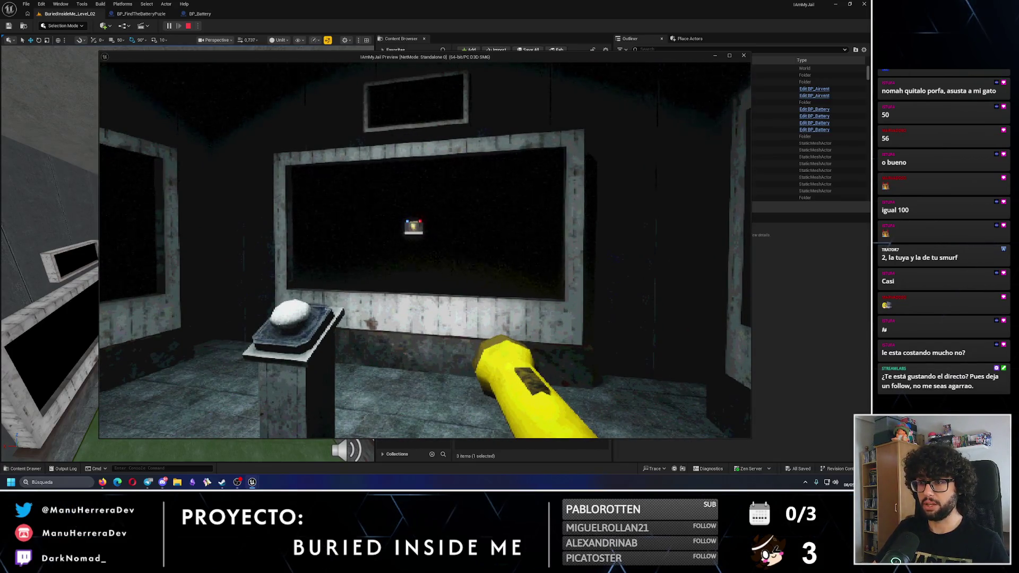
key(w)
key(w)
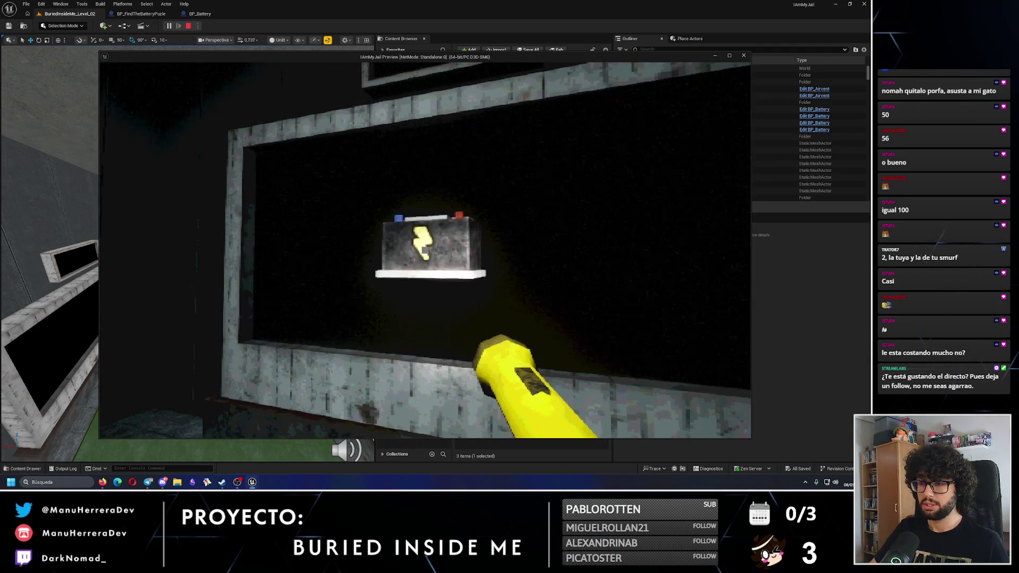
key(d)
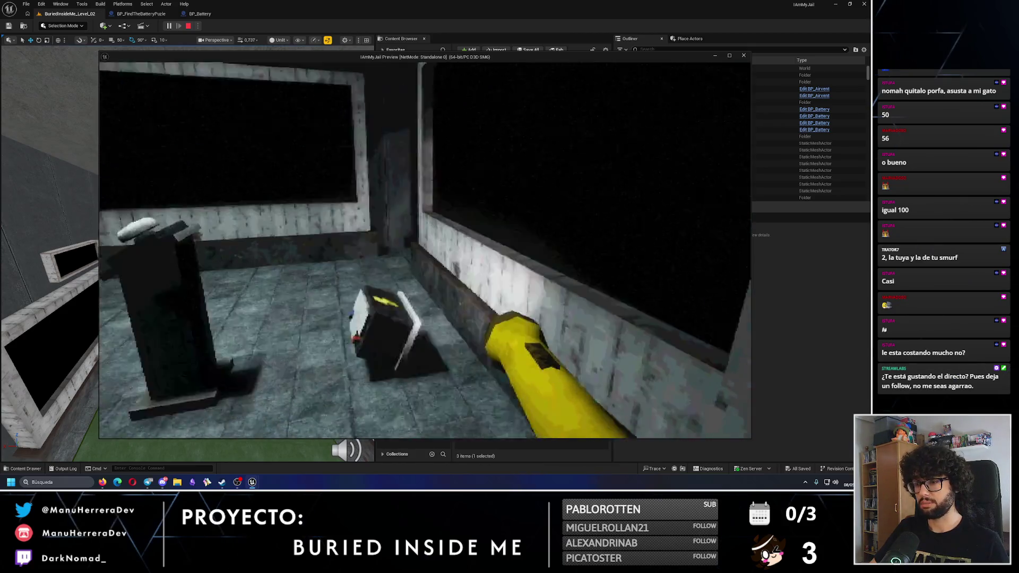
key(Escape)
- Reconnect the timeline's Finished output to the battery toggle, removing the Battery Movement Finished link
key(ctrl+Tab)
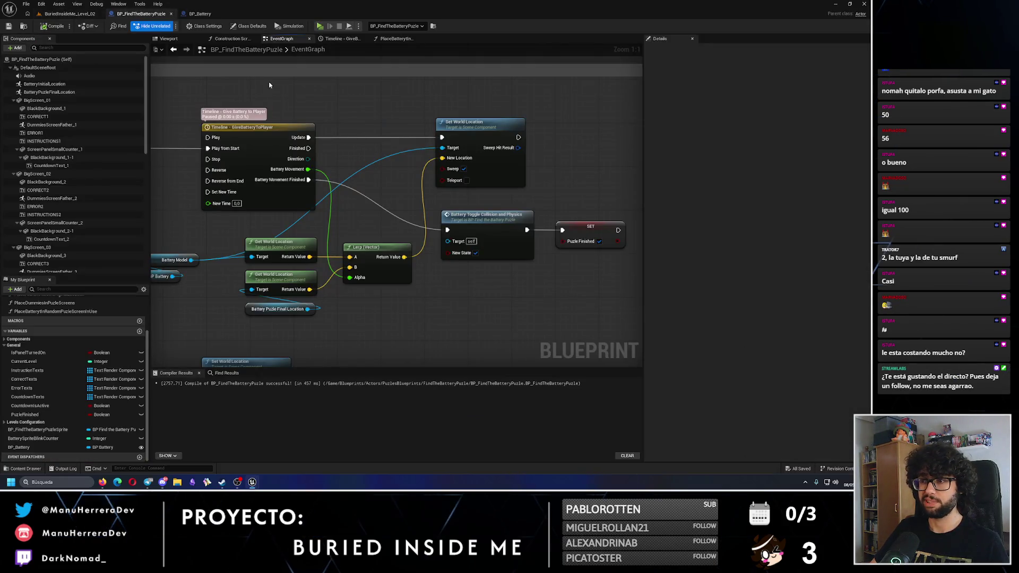
drag(308, 148, 447, 229)
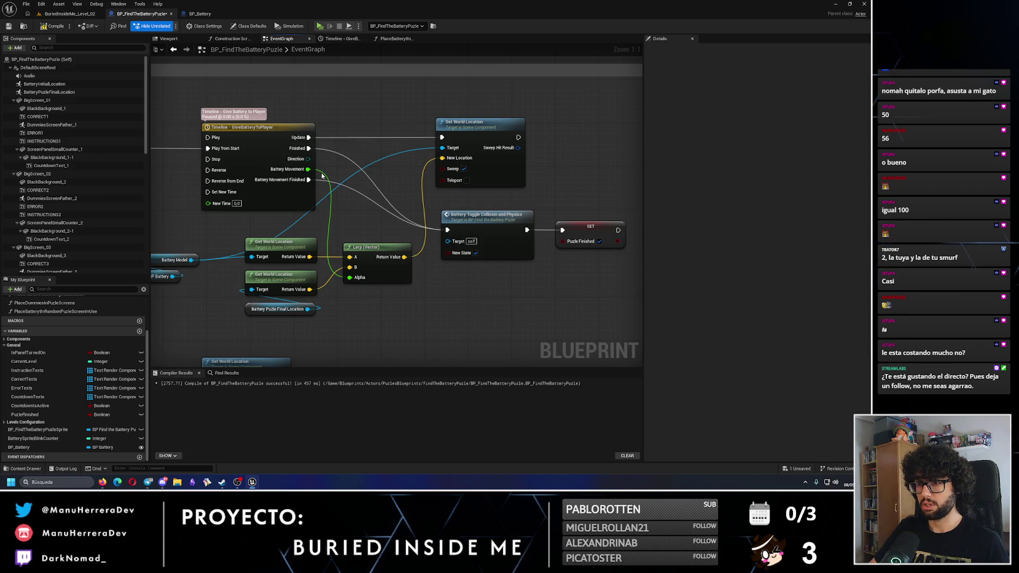
alt+click(309, 180)
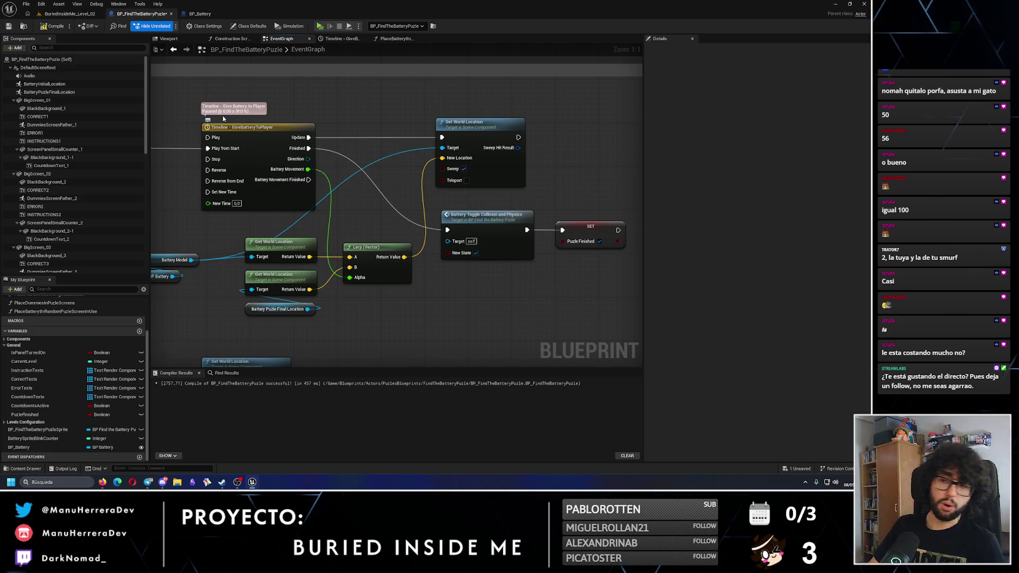
- Delete the BatteryMovementFinished track, set the end key time to 4.00, and compile
double_click(255, 175)
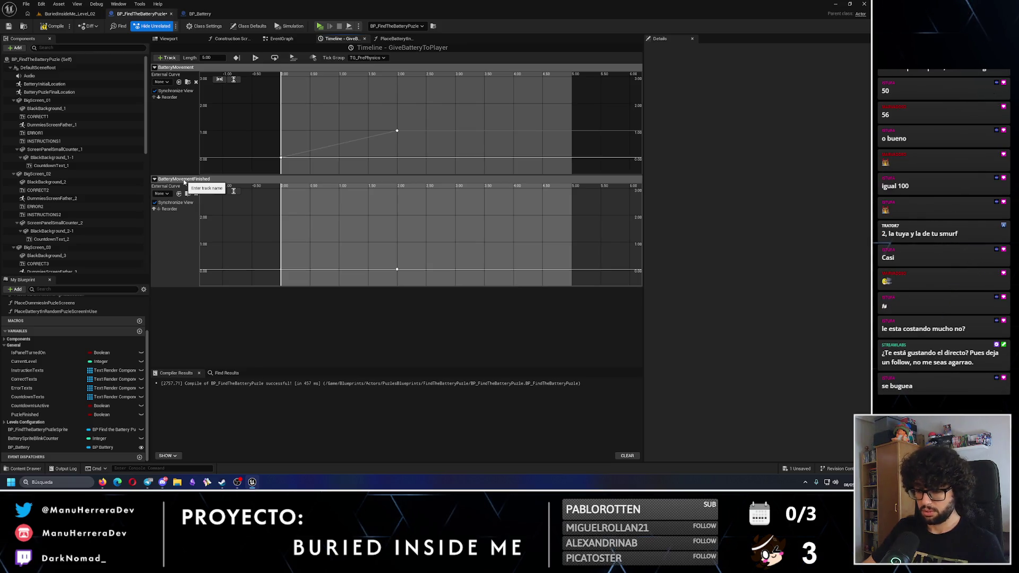
key(Delete)
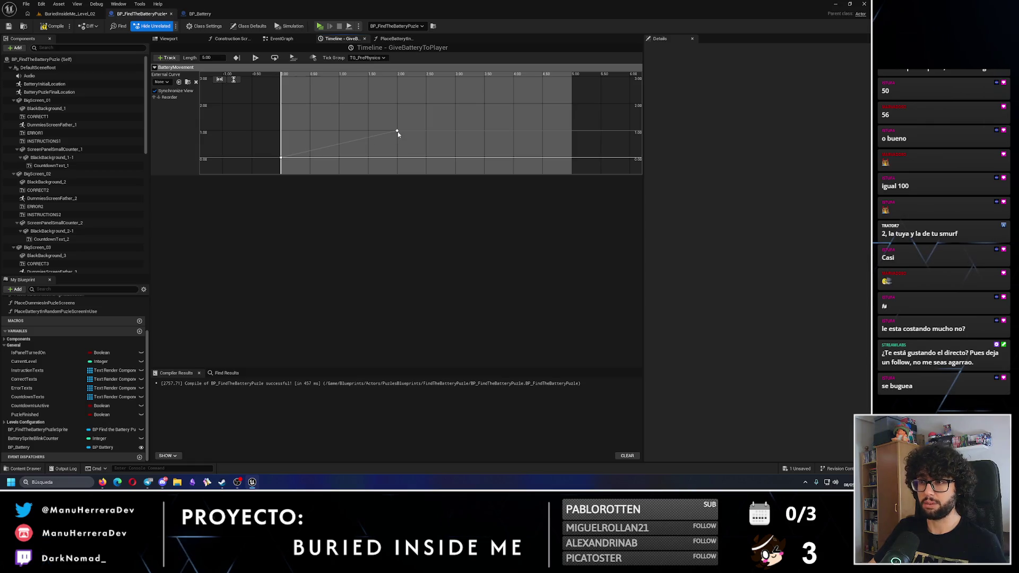
click(397, 132)
text(4)
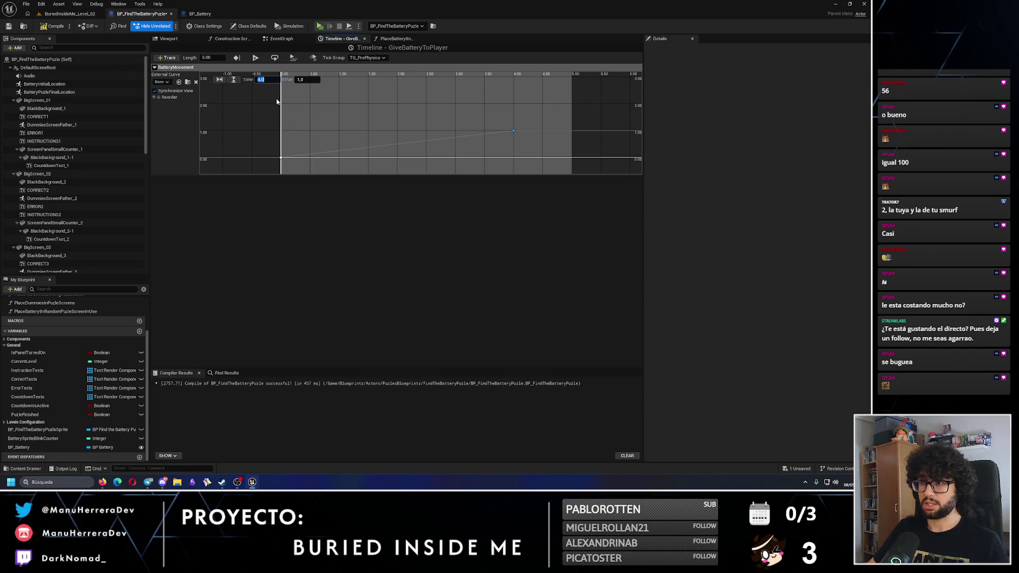
click(211, 57)
text(4.00)
key(Return)
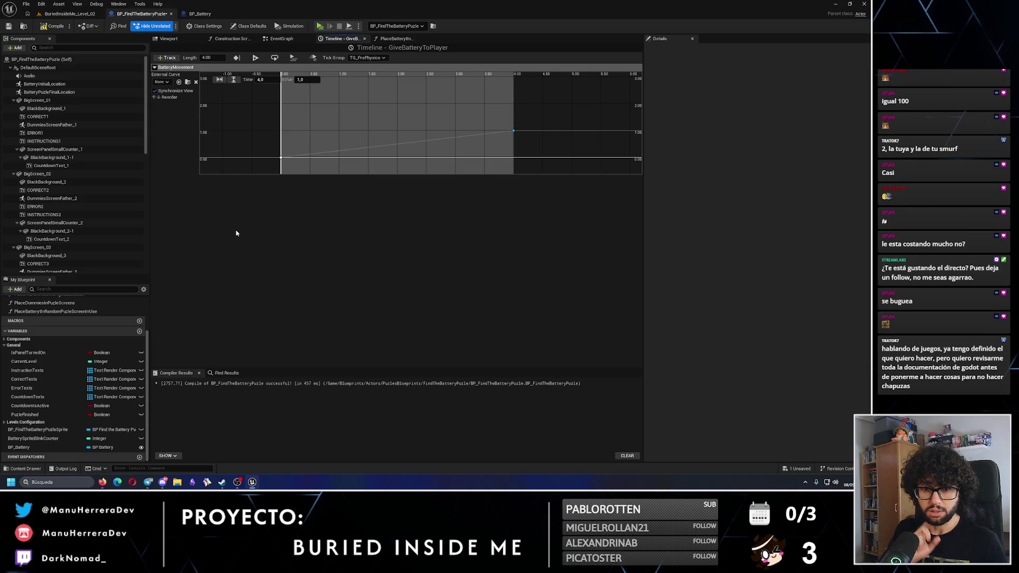
click(43, 27)
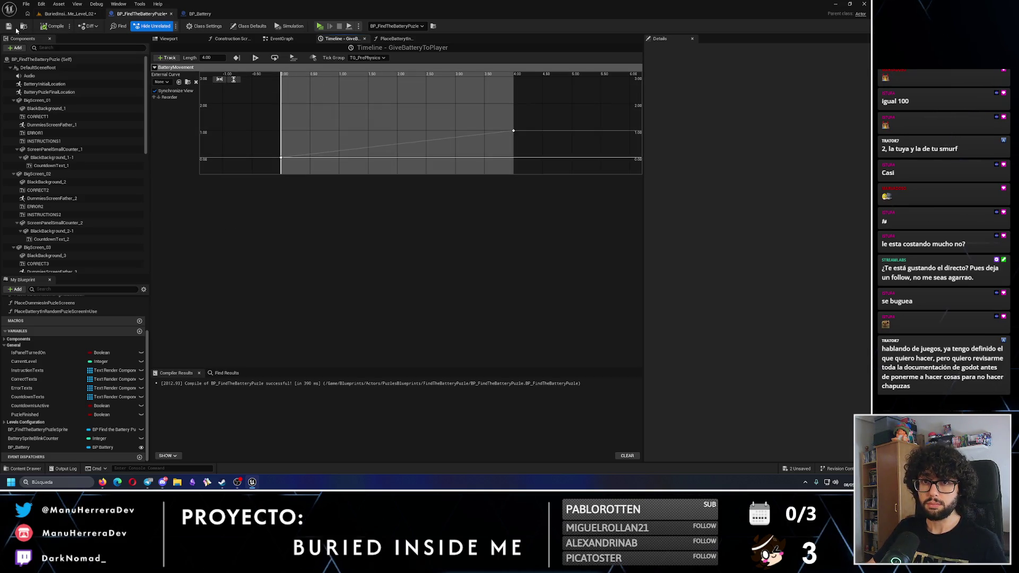
- Nudge the Set World Location node slightly right and save the blueprint
click(290, 41)
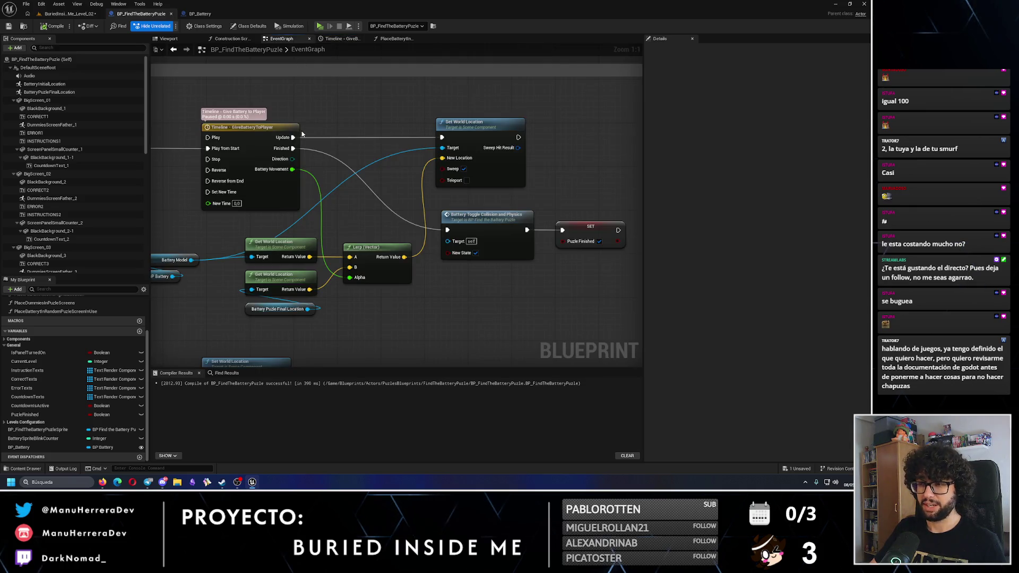
drag(472, 131, 477, 131)
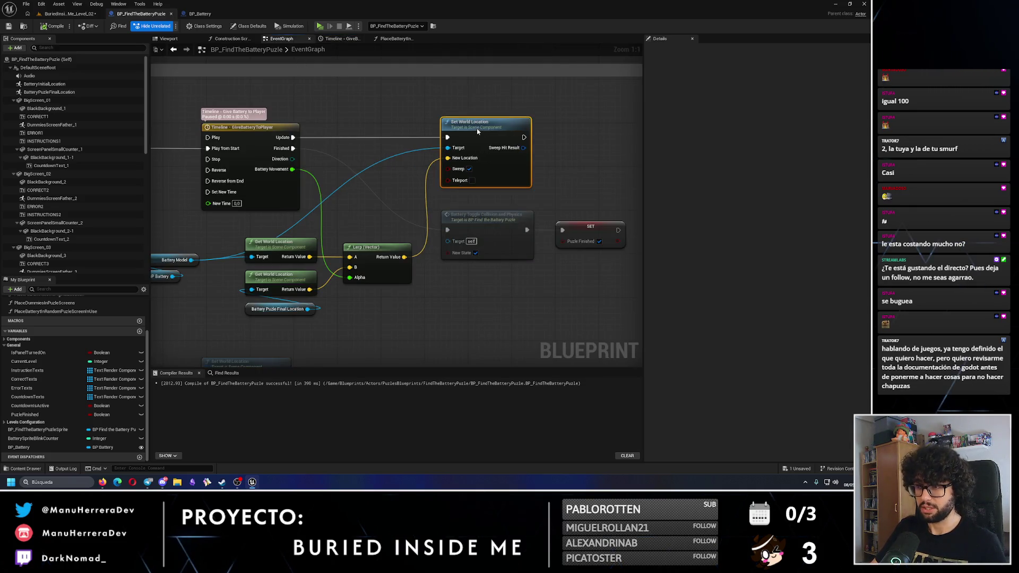
click(579, 137)
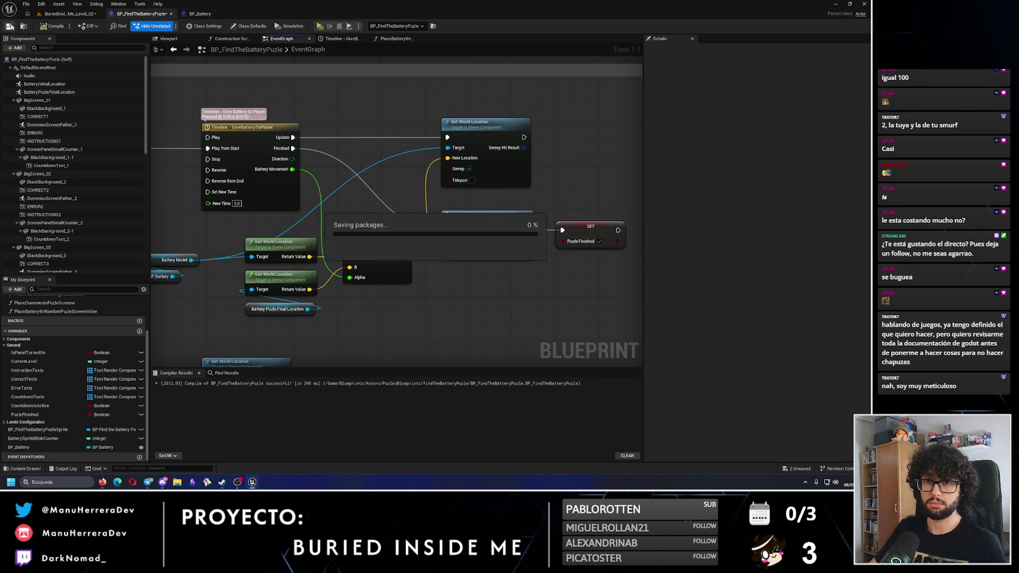
click(58, 5)
click(59, 13)
- Save the level and, in the playtest, walk back and forth in front of the wall screen
click(64, 13)
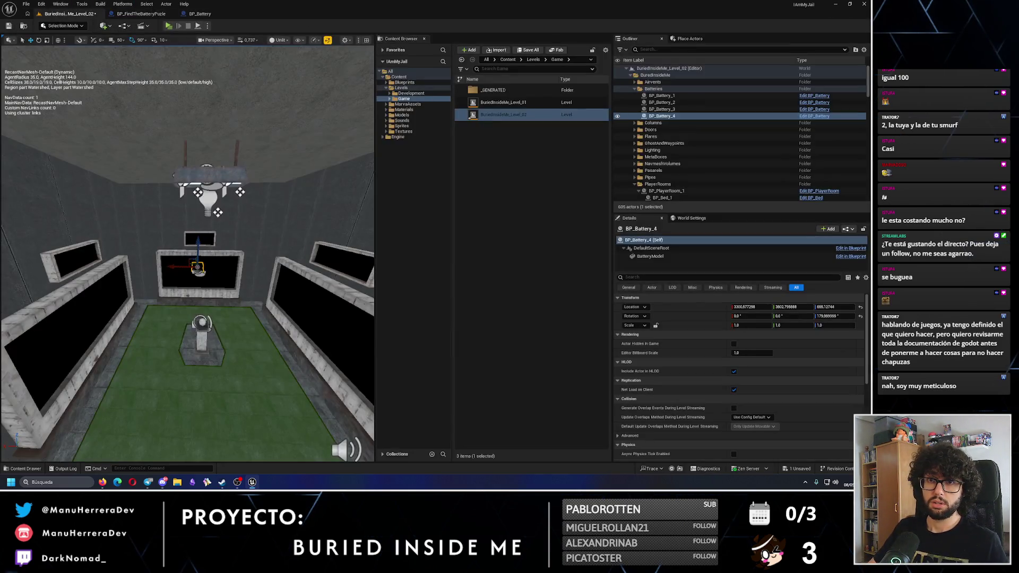
click(12, 26)
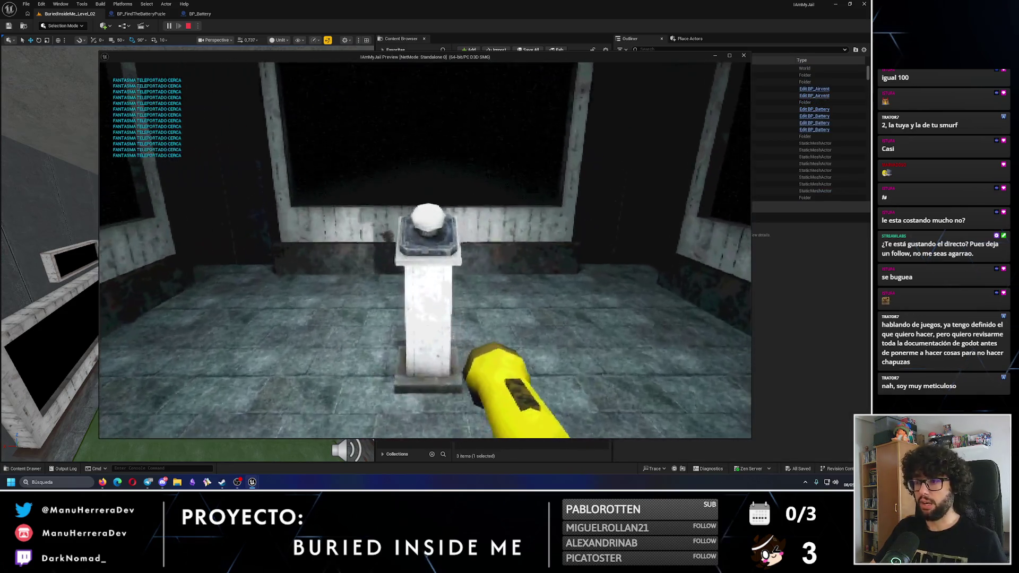
key(s)
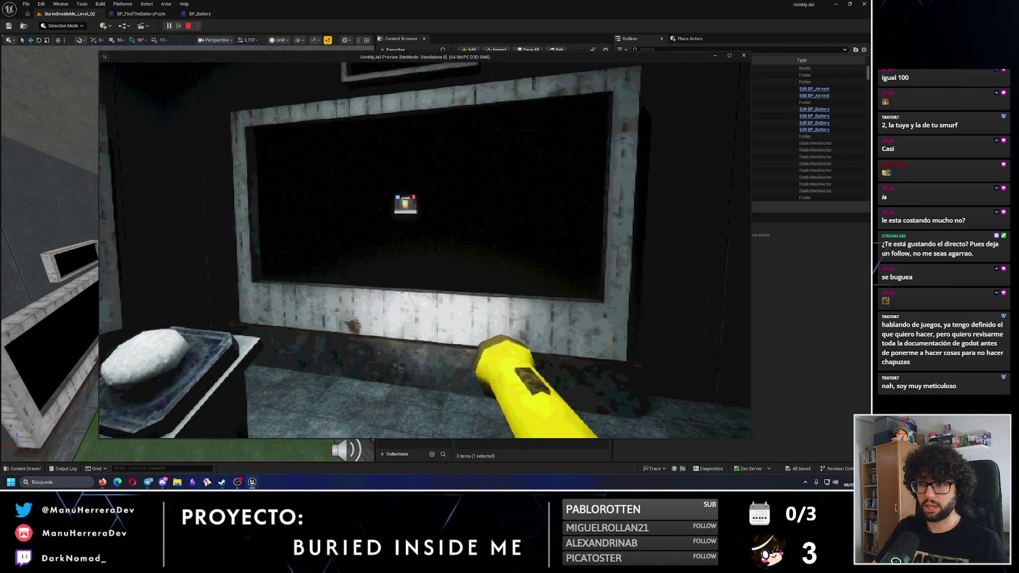
key(w)
key(s)
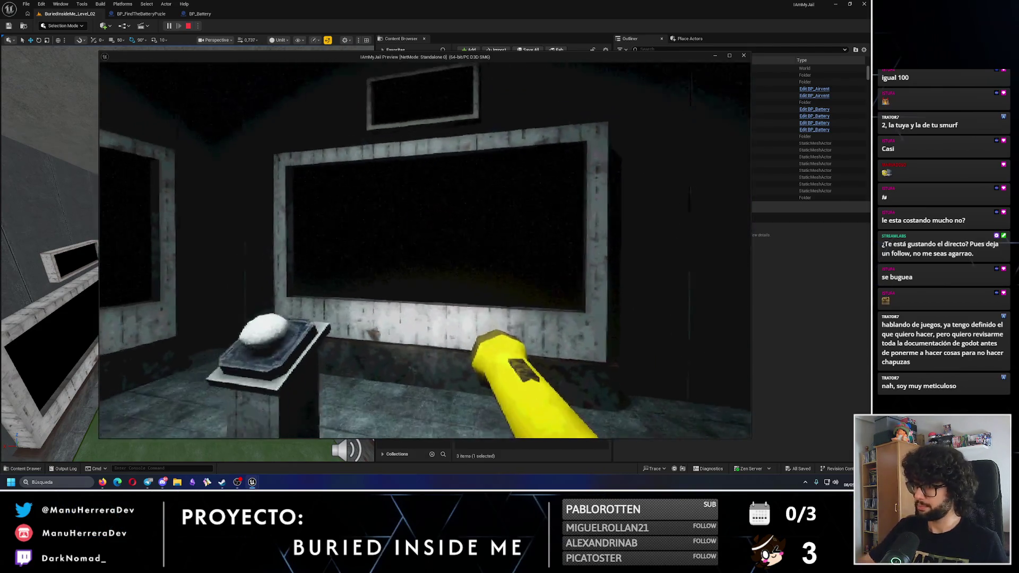
key(w)
key(w)
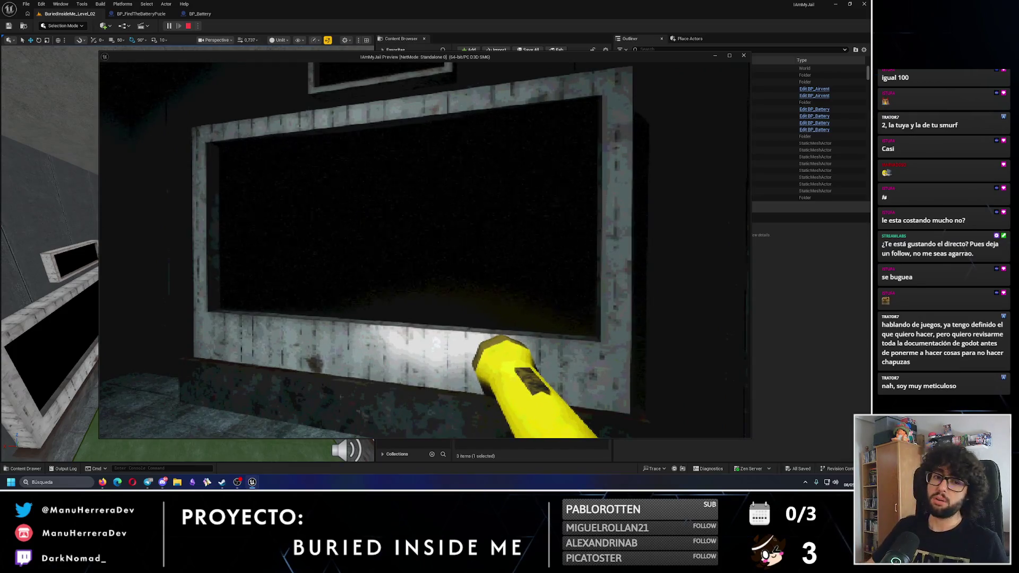
- Reach the battery box, pick up and drop the battery by the pedestal and wall, then stop
key(a)
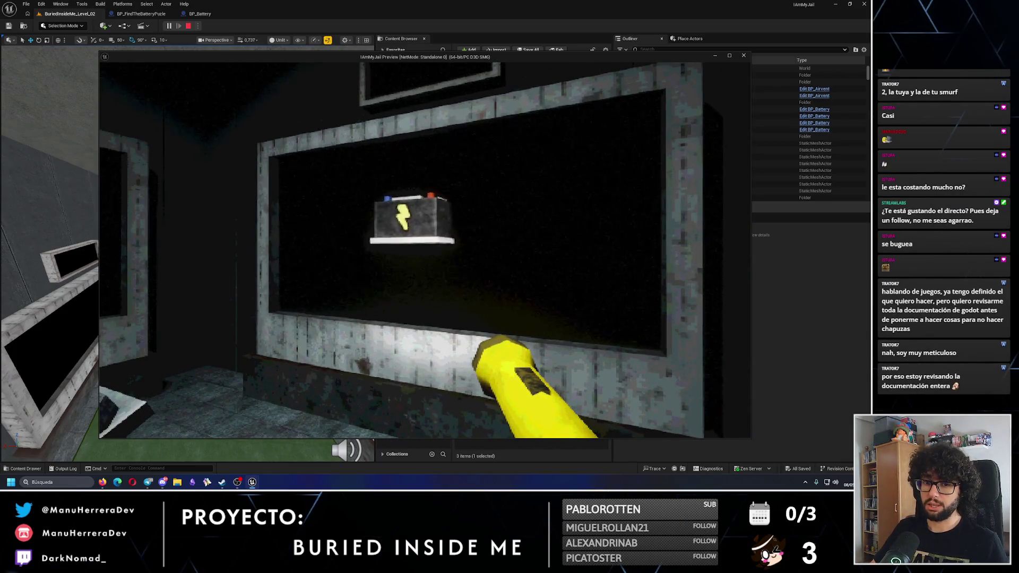
key(a)
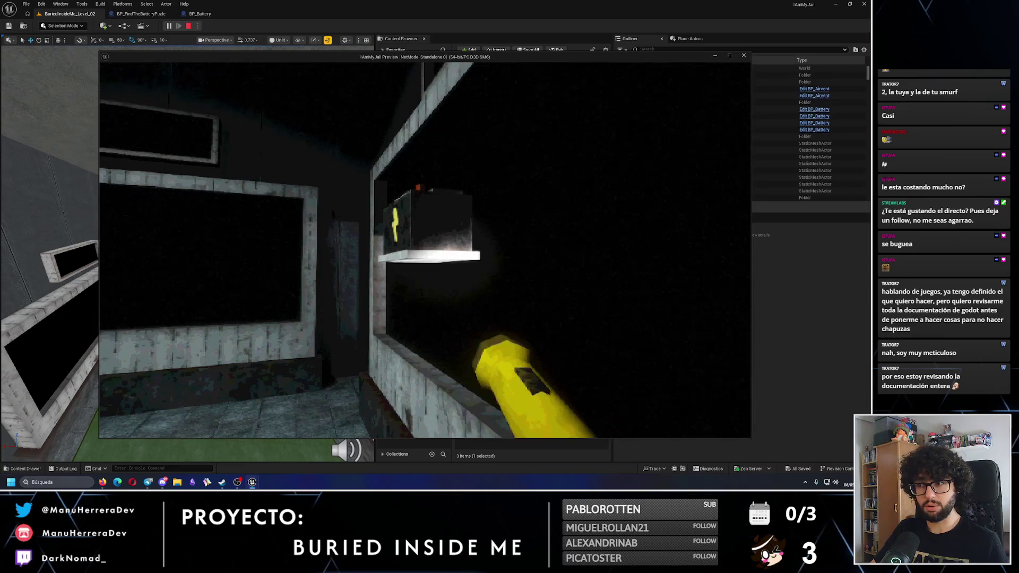
key(d)
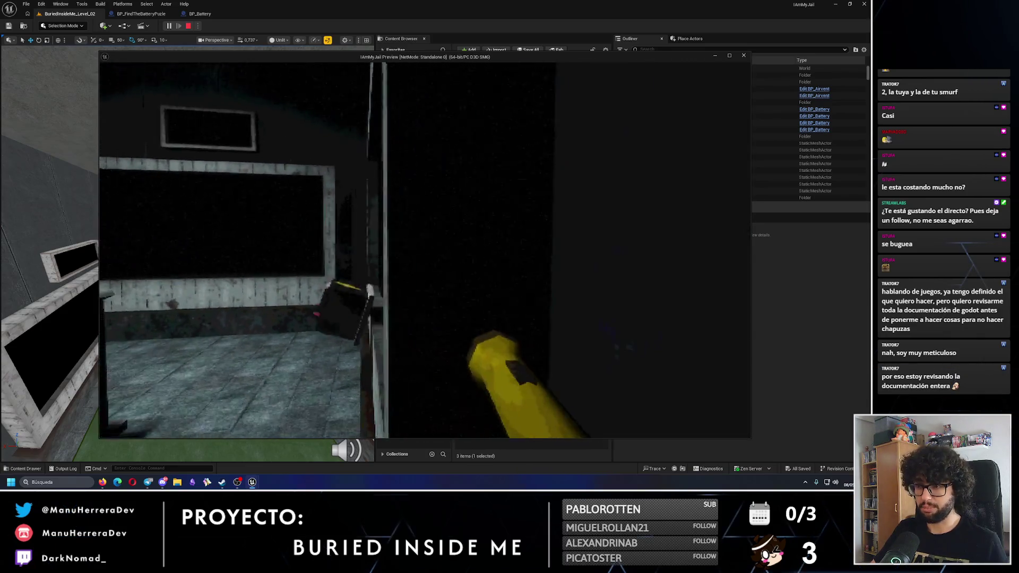
key(w)
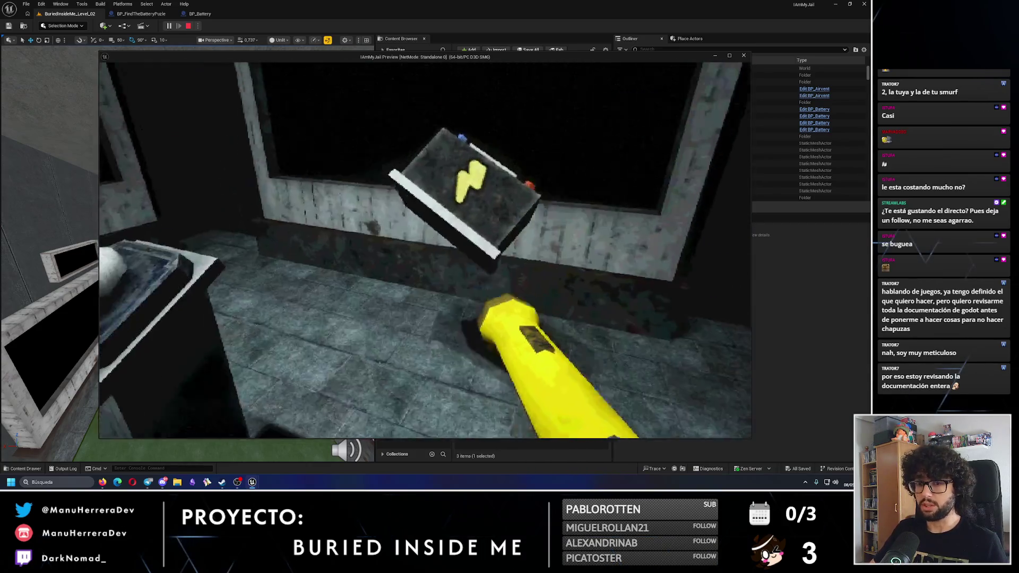
key(e)
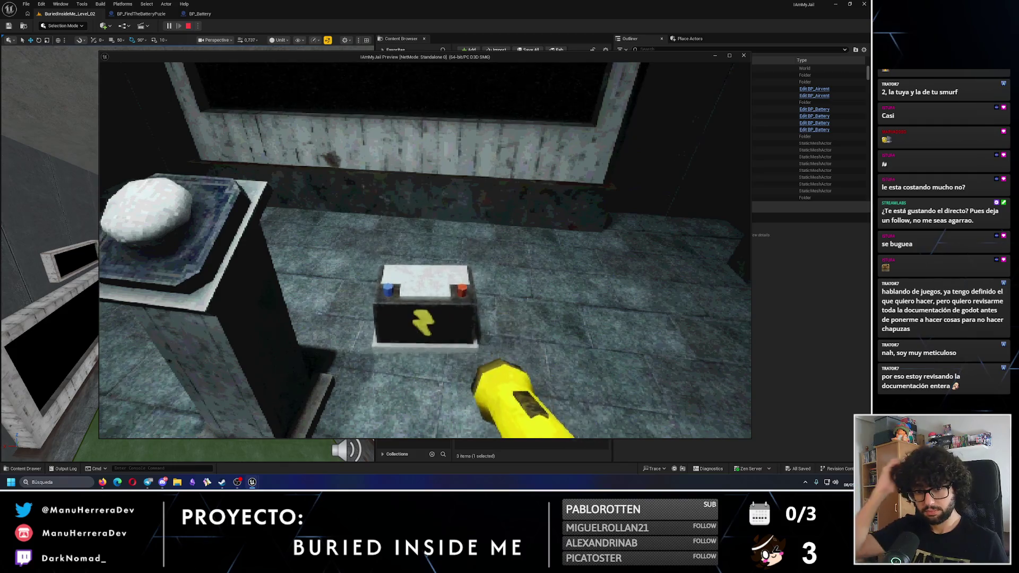
key(s)
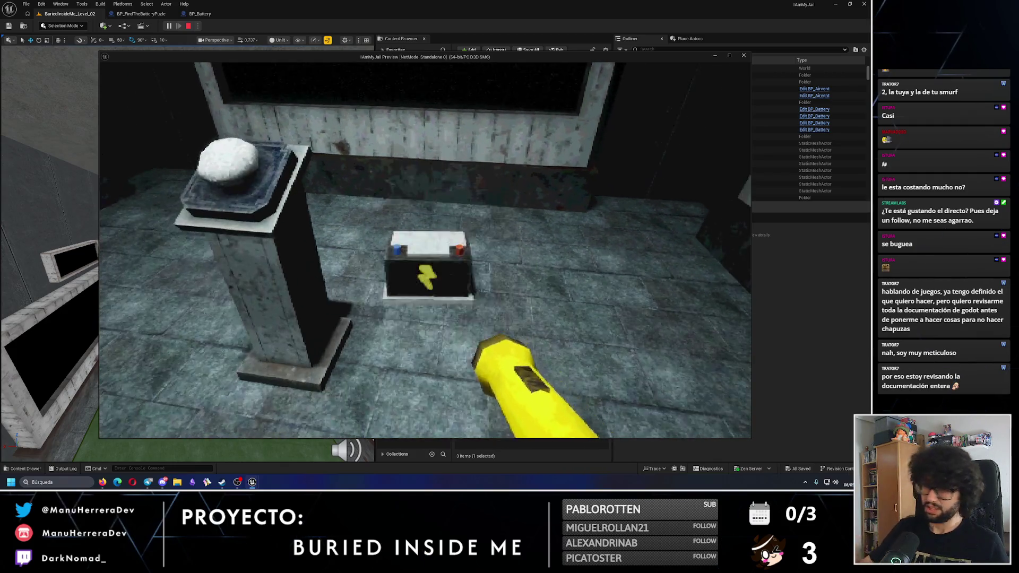
key(e)
key(e)
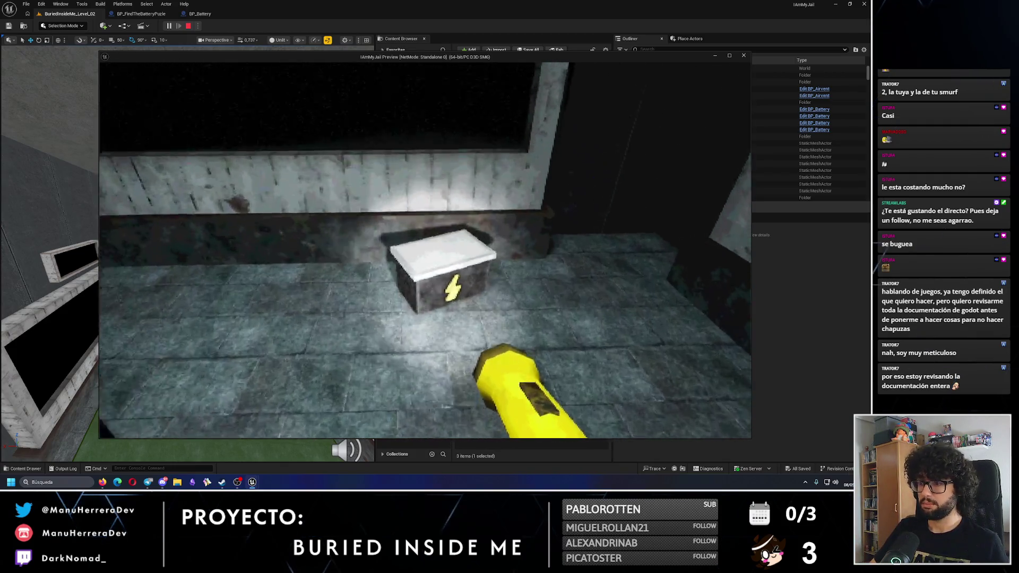
key(e)
key(e)
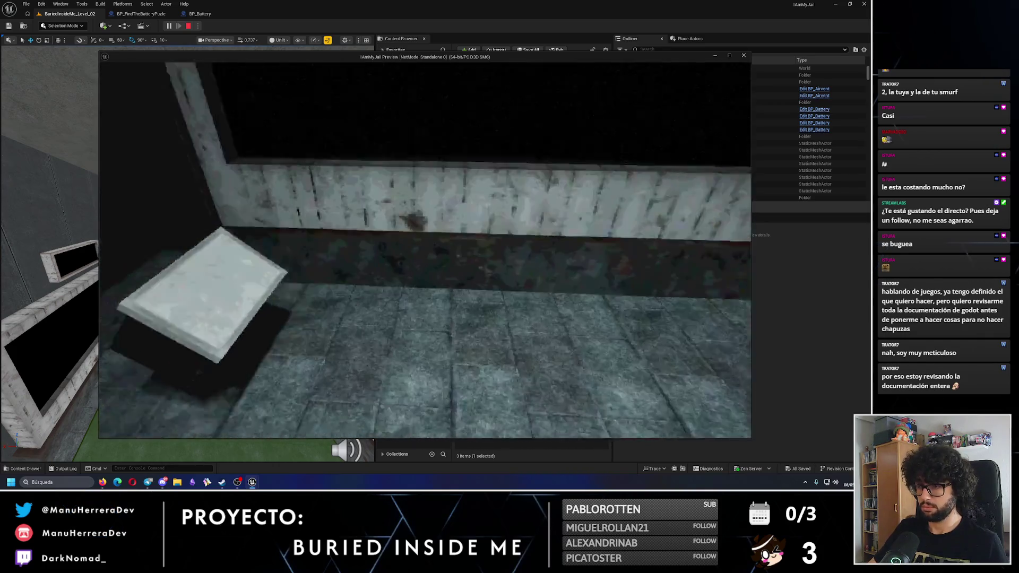
key(Escape)
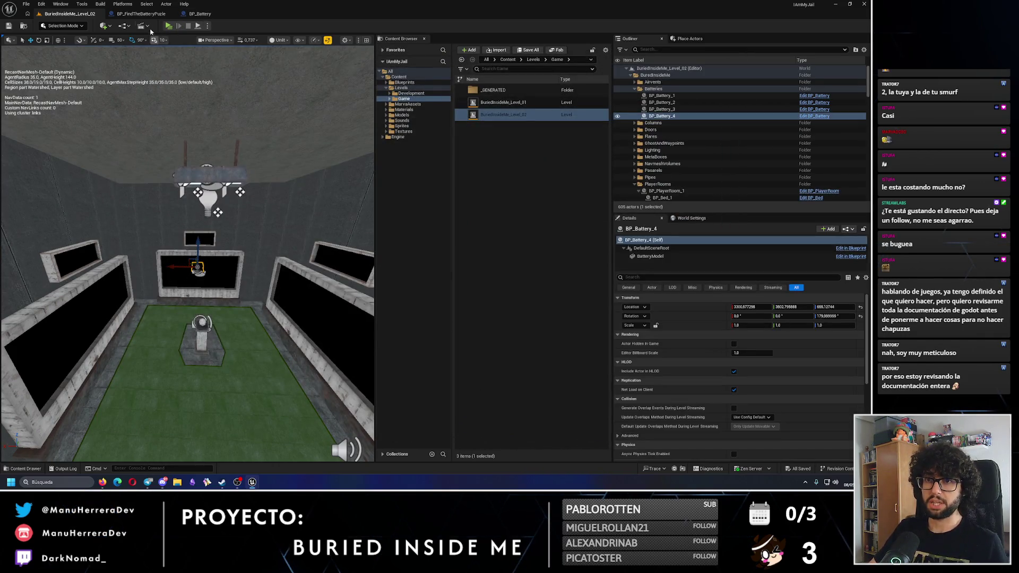
click(140, 13)
- Box-select the BatterySetInitialLocation nodes and shift them up slightly
scroll(307, 178, down, 2)
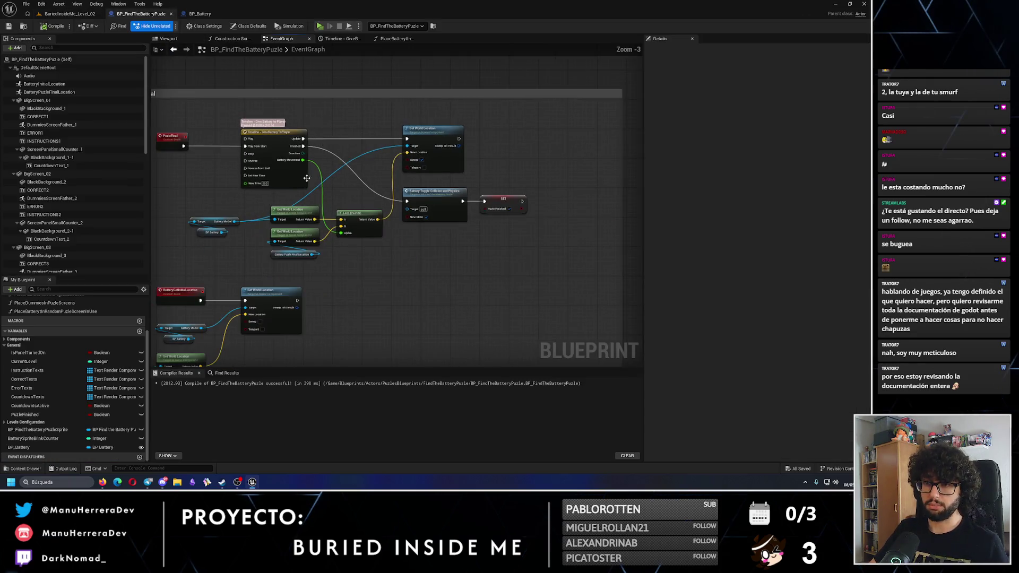
scroll(306, 178, up, 3)
scroll(340, 180, down, 4)
scroll(340, 180, up, 2)
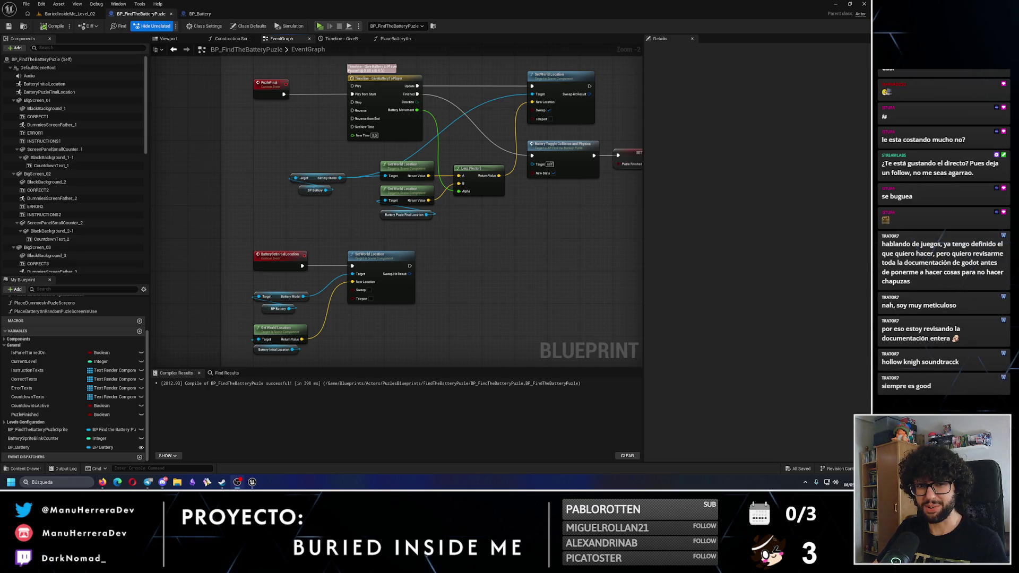
drag(283, 275, 236, 176)
drag(383, 250, 198, 166)
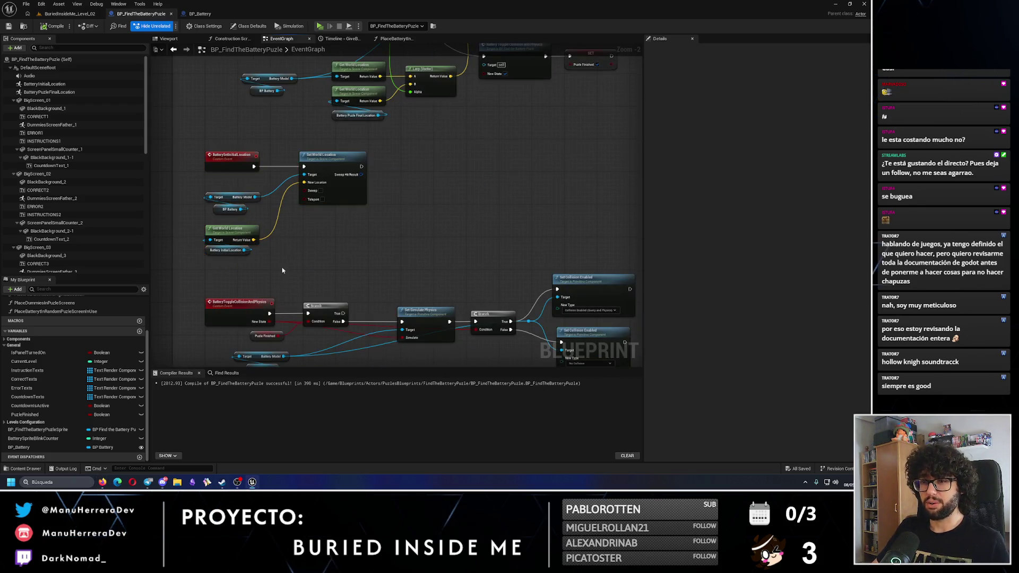
drag(284, 268, 207, 183)
drag(233, 249, 244, 237)
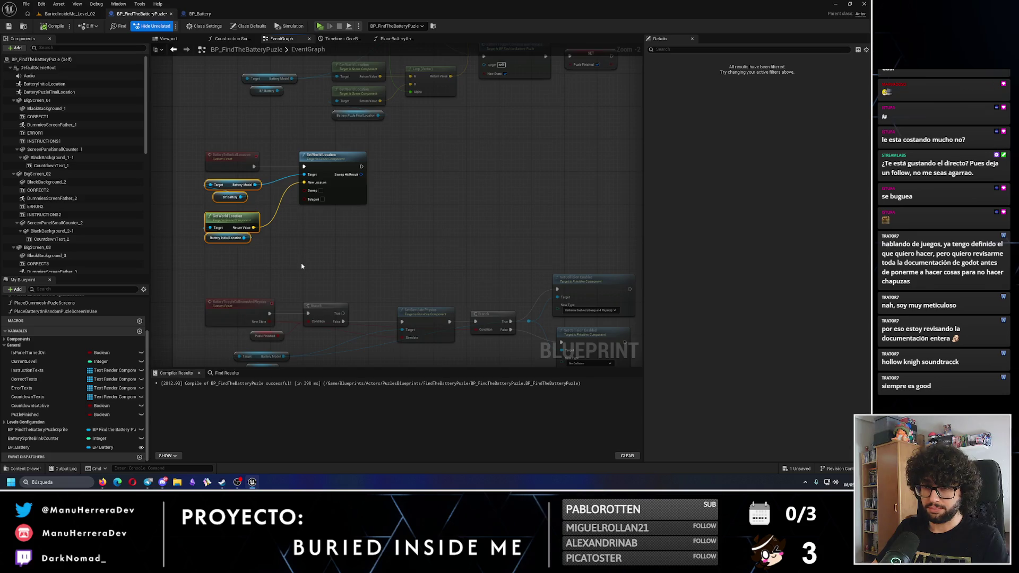
click(348, 268)
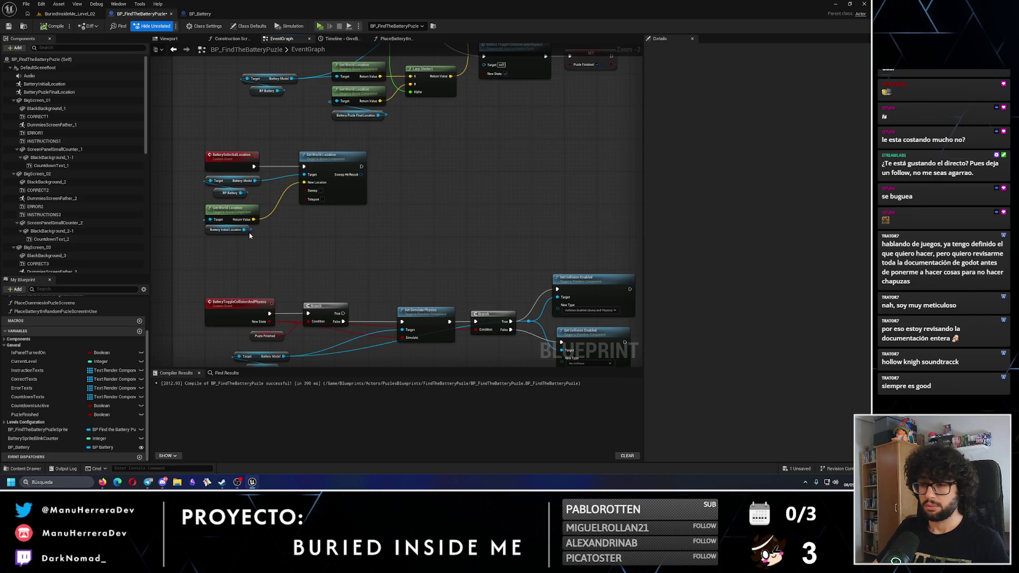
drag(386, 272, 265, 207)
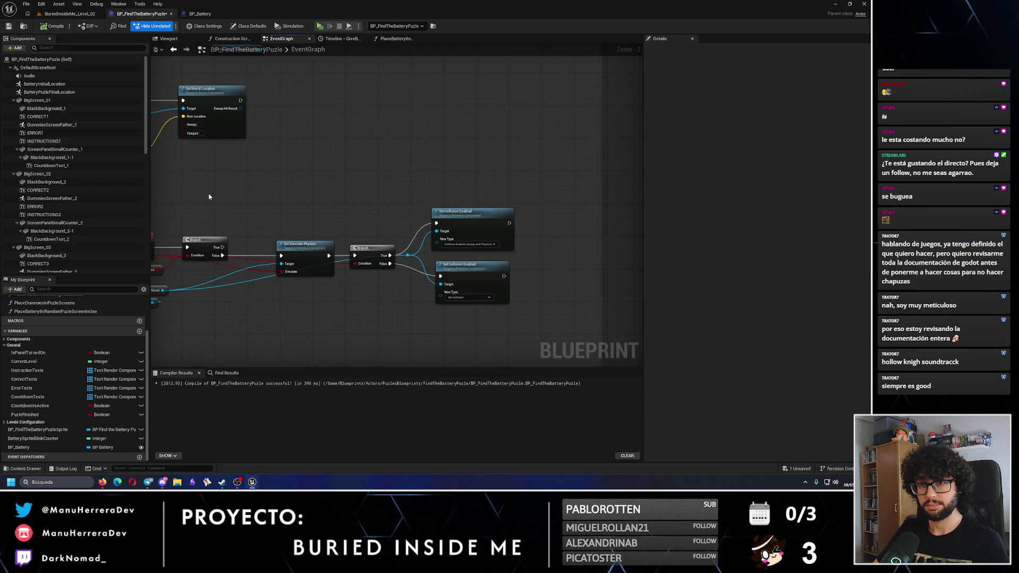
- Briefly open and close BP_Battery, then edit the CurrentLevel variable's default value
click(69, 13)
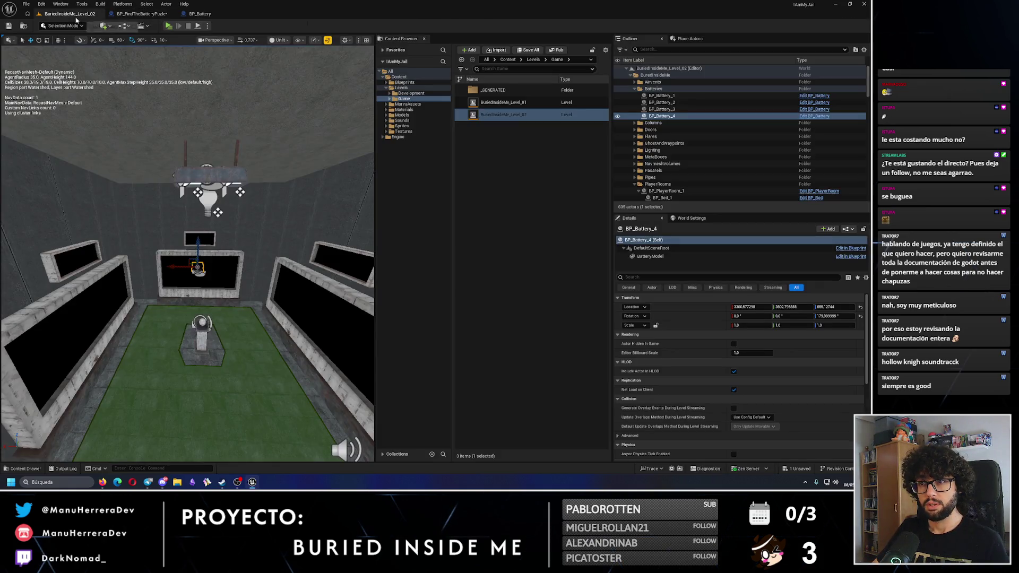
click(197, 14)
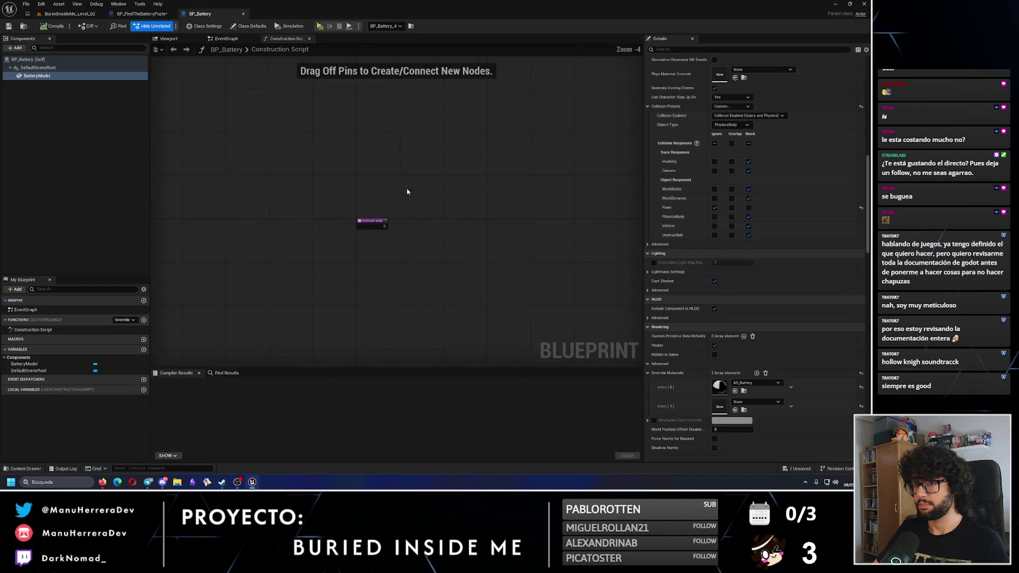
click(243, 14)
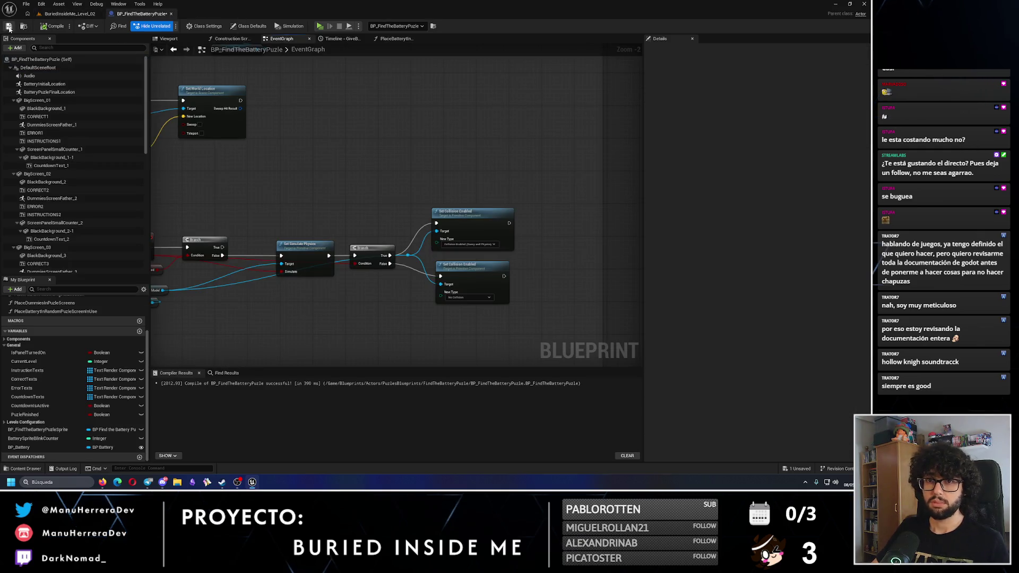
scroll(255, 104, down, 4)
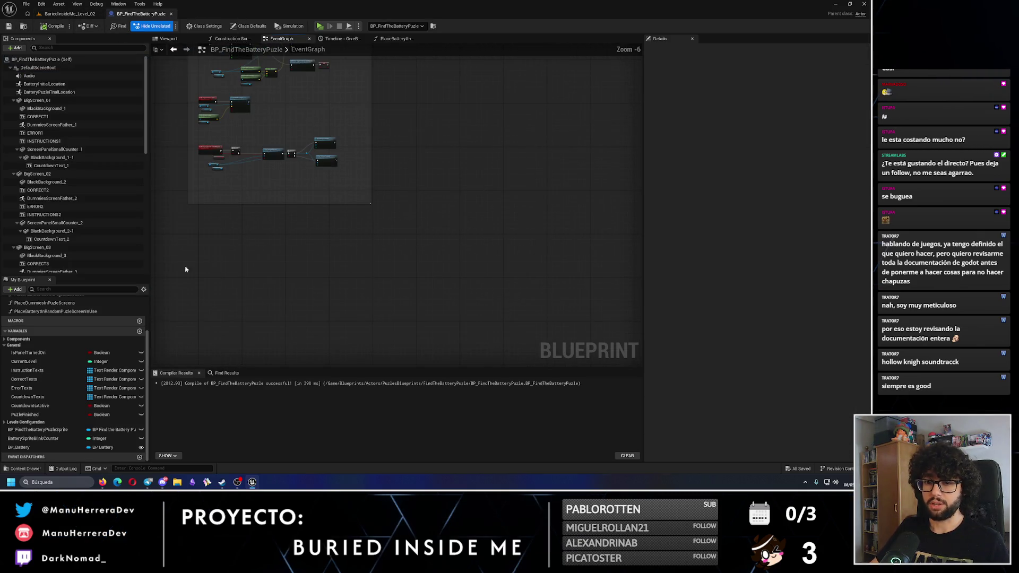
click(27, 361)
click(740, 236)
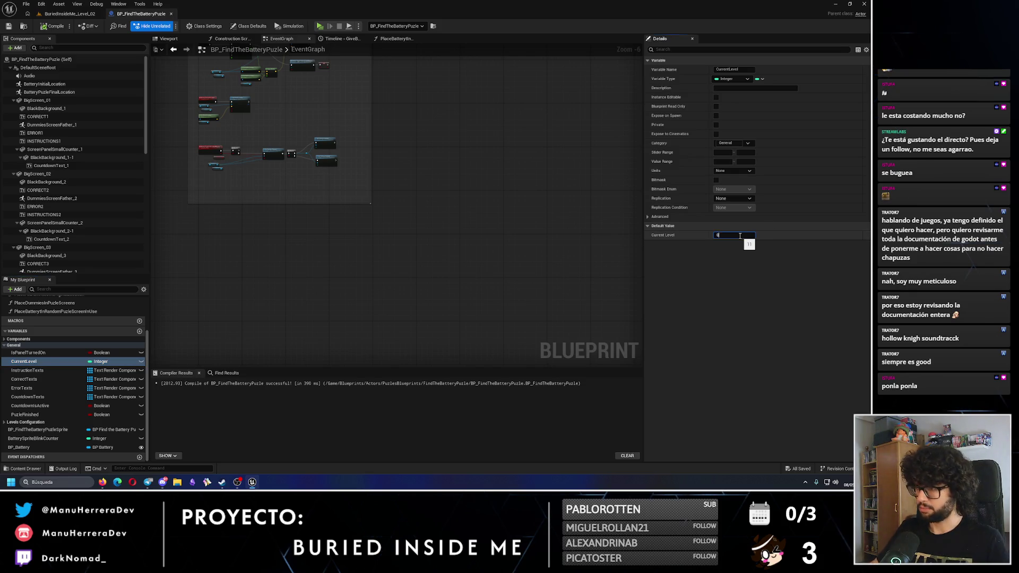
- Confirm CurrentLevel's default of 0, save the blueprint, and switch to the Level_02 map
key(Return)
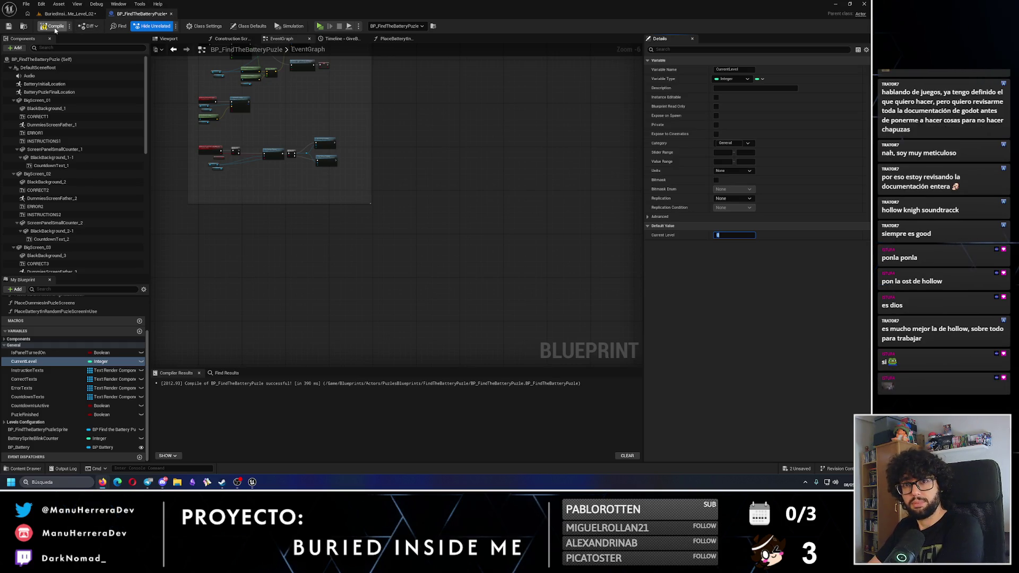
key(ctrl+s)
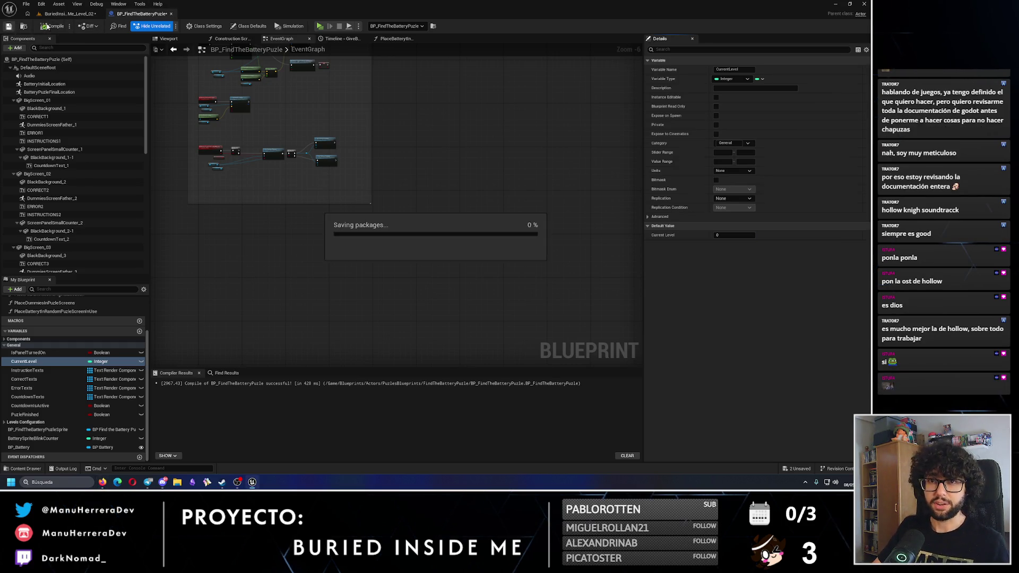
click(69, 13)
- Save Level_02, then playtest by walking to the battery pedestal and wall screen
key(ctrl+s)
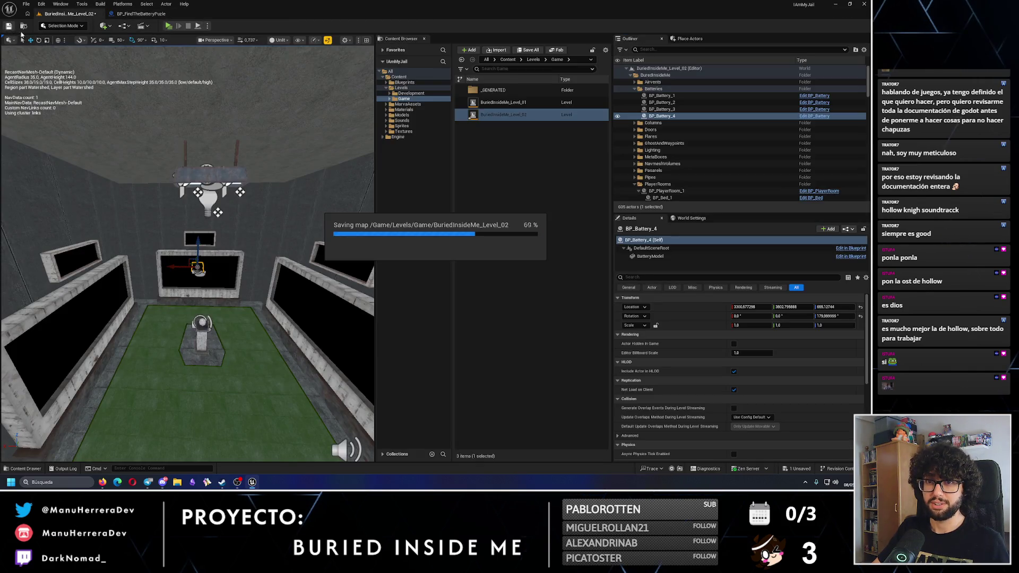
key(alt+p)
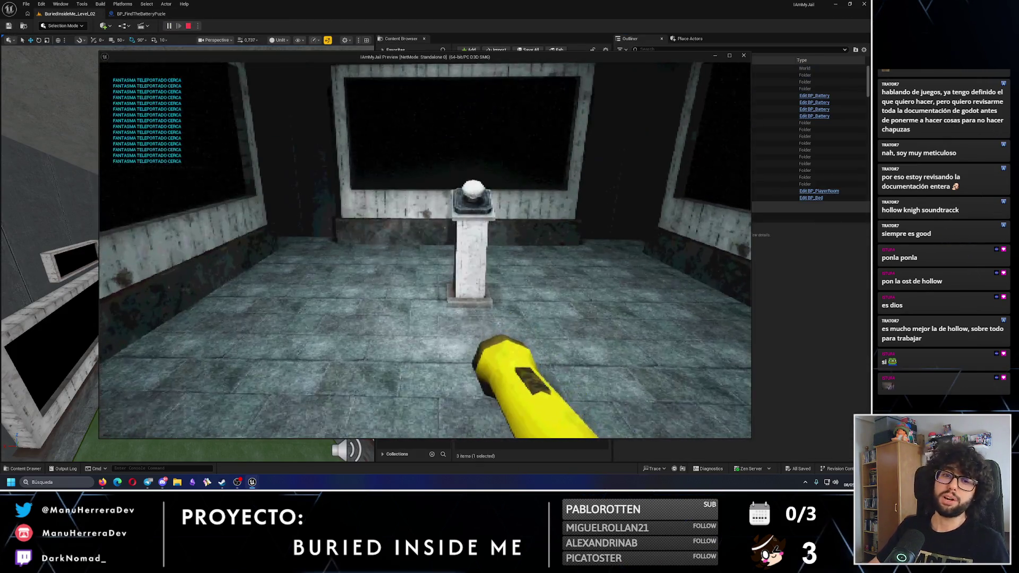
key(d)
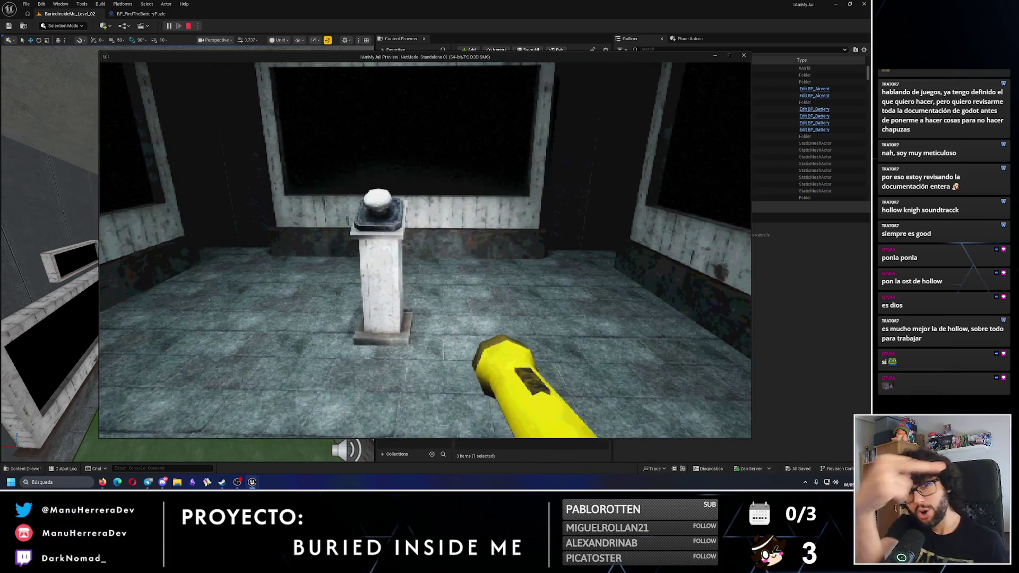
key(w)
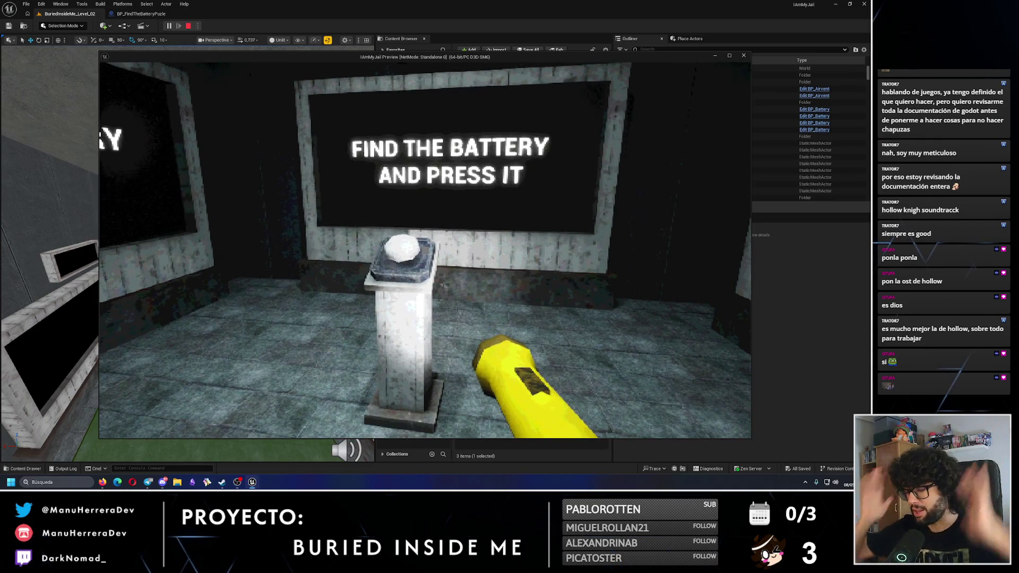
key(w)
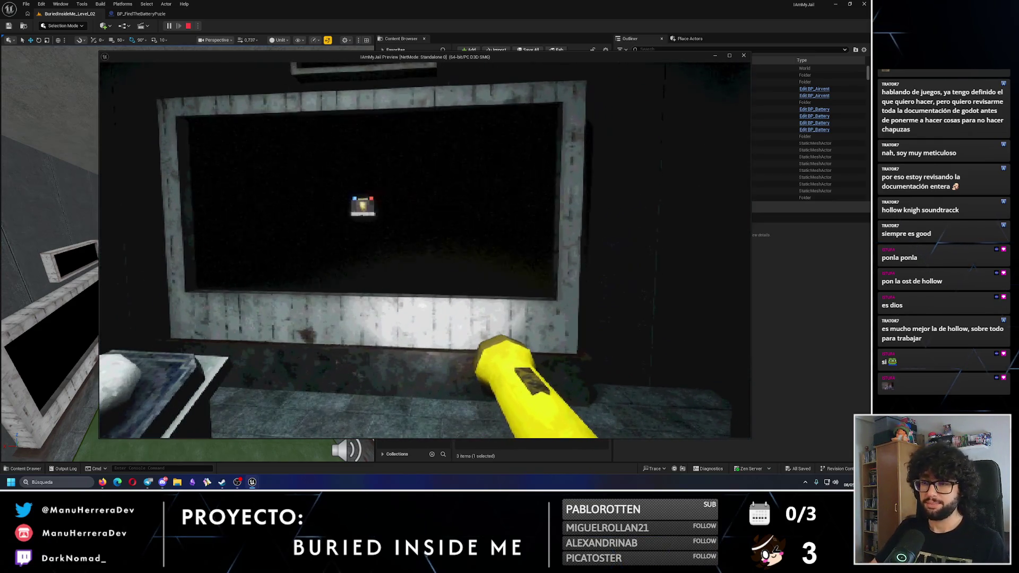
key(w)
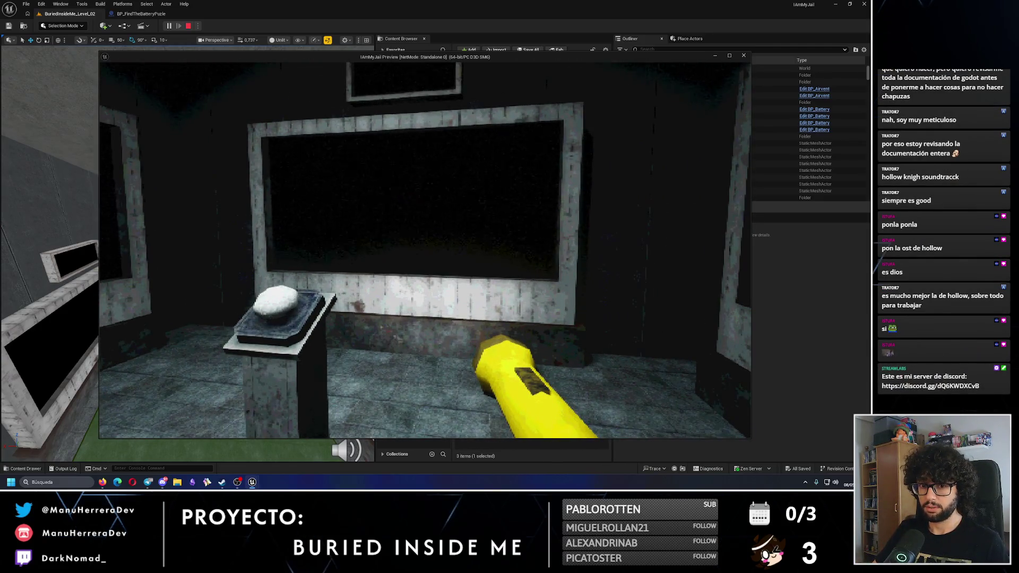
key(Escape)
- In the BP_FindTheBatteryPuzle event graph, locate the TurnOnPanelLogic custom event
click(140, 14)
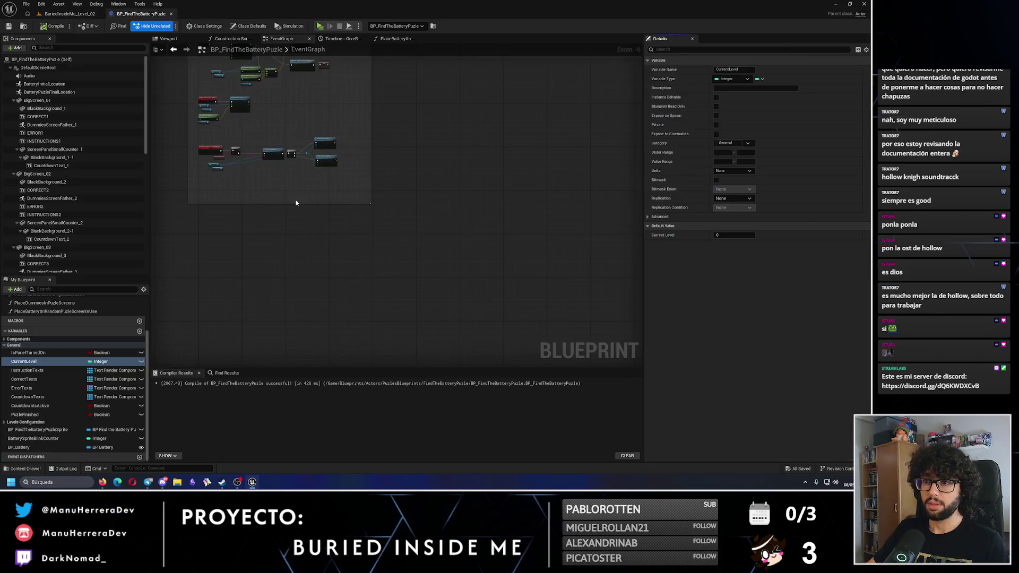
scroll(315, 165, up, 6)
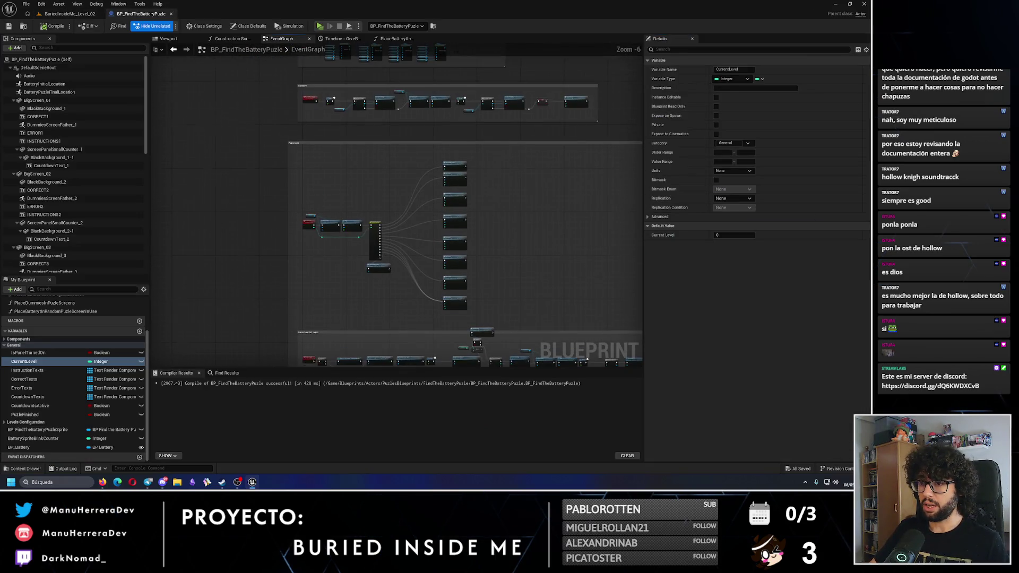
scroll(374, 116, down, 3)
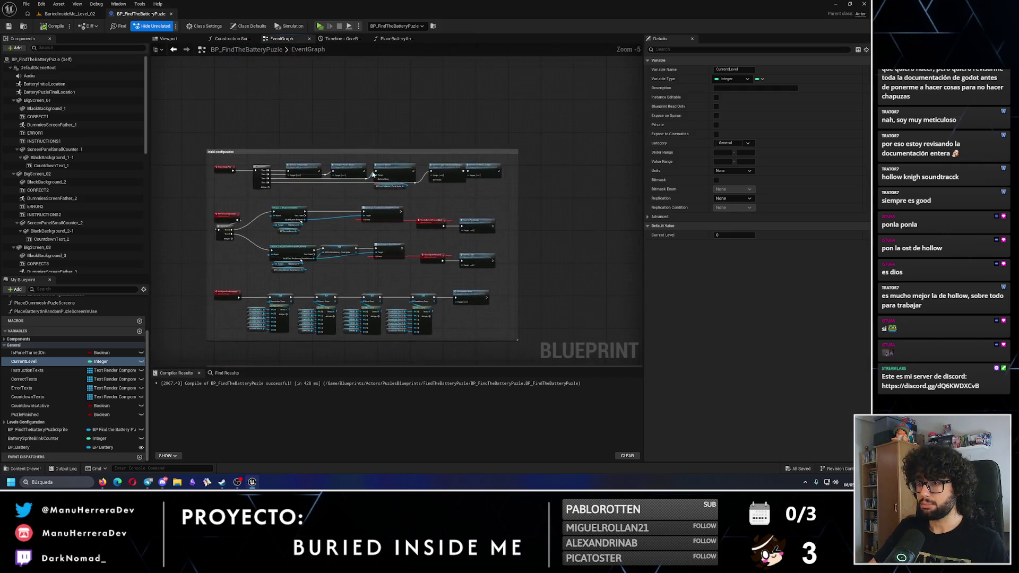
scroll(304, 214, up, 3)
drag(304, 214, 380, 184)
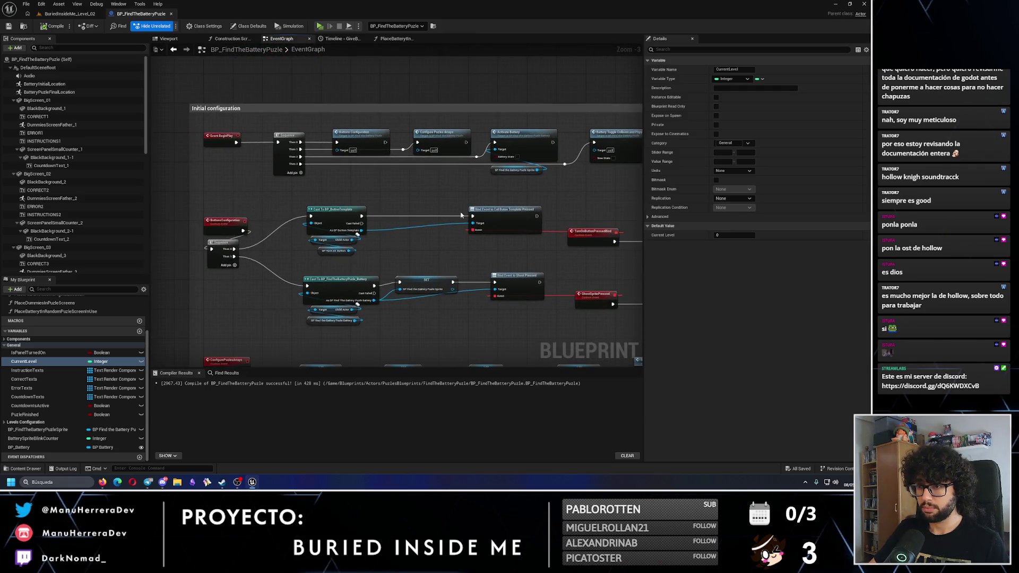
mouse_move(461, 214)
mouse_down()
mouse_move(434, 186)
mouse_move(489, 220)
mouse_up()
double_click(489, 220)
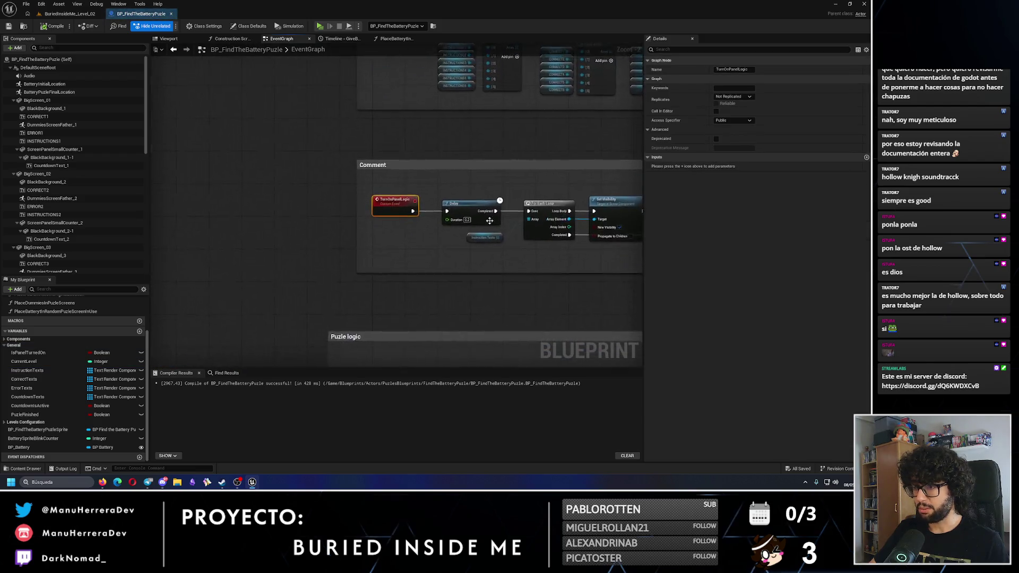
scroll(294, 212, down, 6)
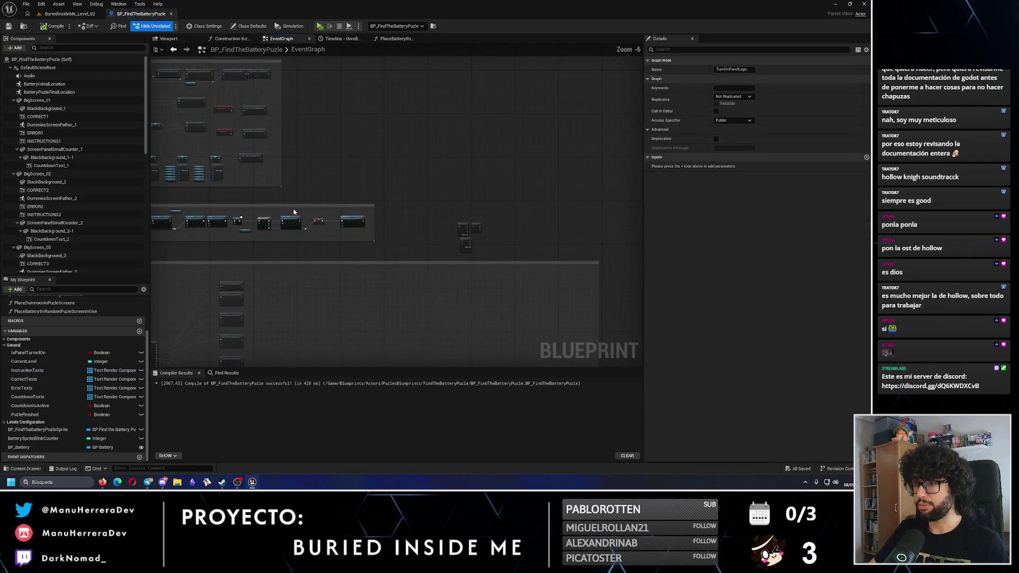
scroll(294, 211, up, 4)
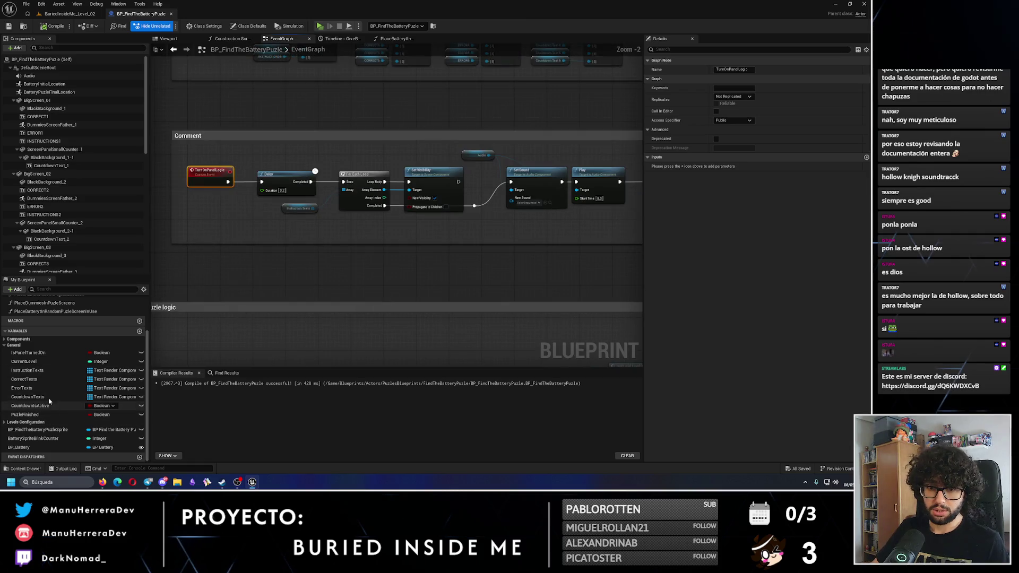
- Add a PuzleFinished getter and a Branch, wiring its False output into the Delay
mouse_move(30, 416)
mouse_down()
mouse_move(223, 260)
mouse_move(229, 240)
mouse_up()
click(213, 206)
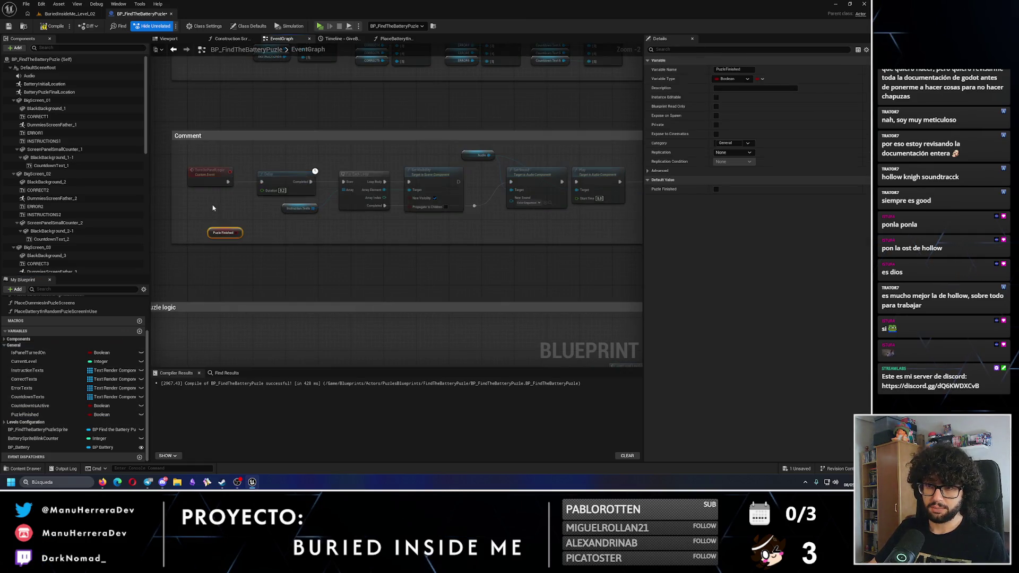
scroll(214, 197, up, 2)
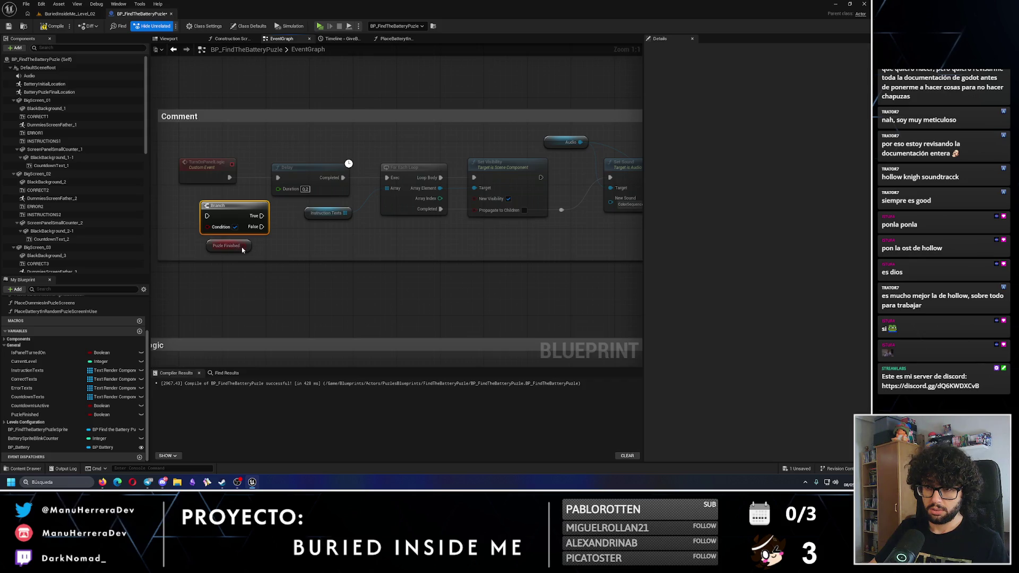
scroll(249, 198, down, 5)
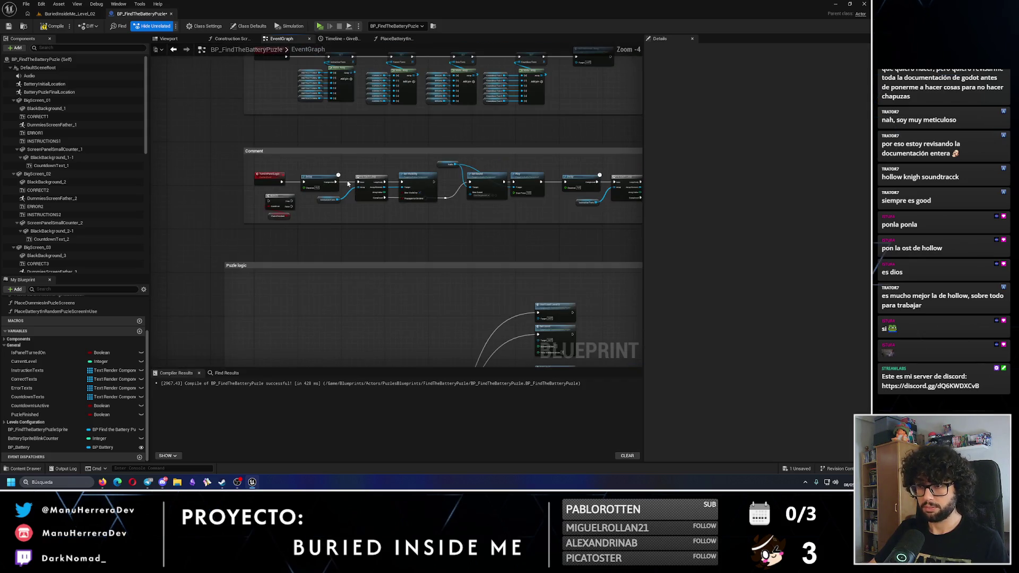
mouse_move(250, 162)
mouse_down()
mouse_move(605, 218)
mouse_move(437, 234)
mouse_up()
scroll(278, 219, up, 4)
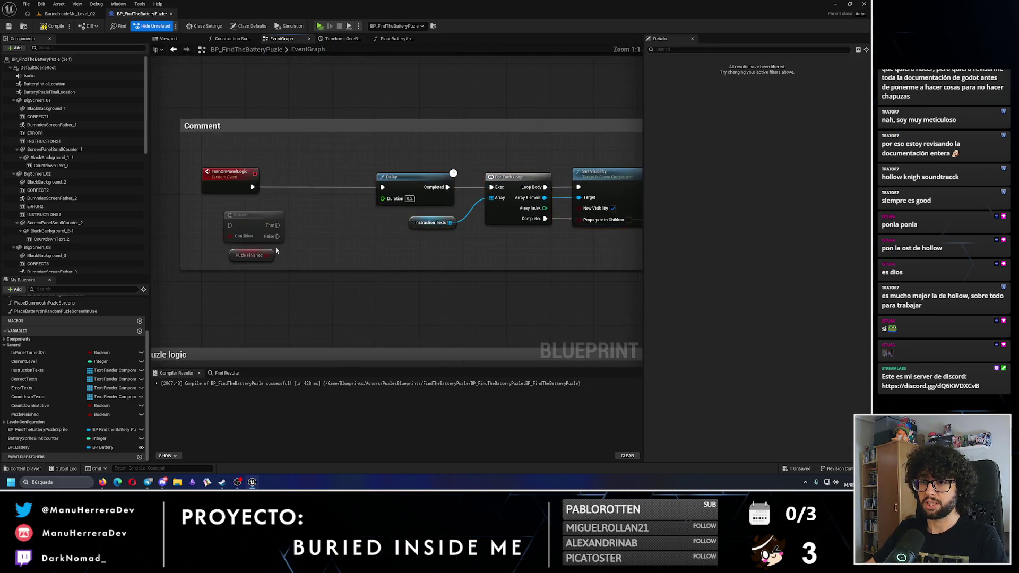
mouse_move(230, 225)
mouse_down()
mouse_move(285, 199)
mouse_move(304, 177)
mouse_move(285, 187)
mouse_up()
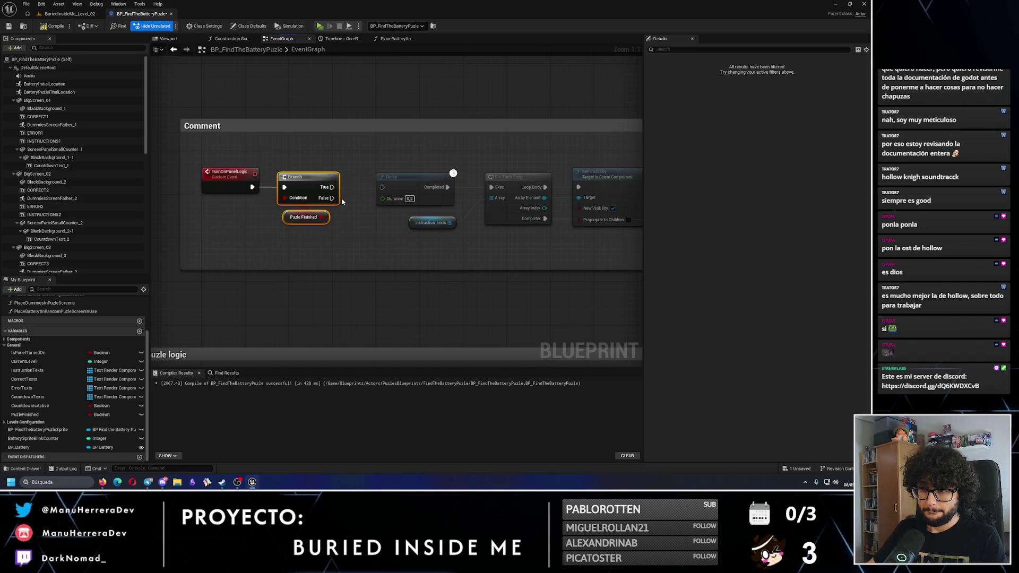
drag(383, 190, 382, 188)
scroll(376, 230, down, 8)
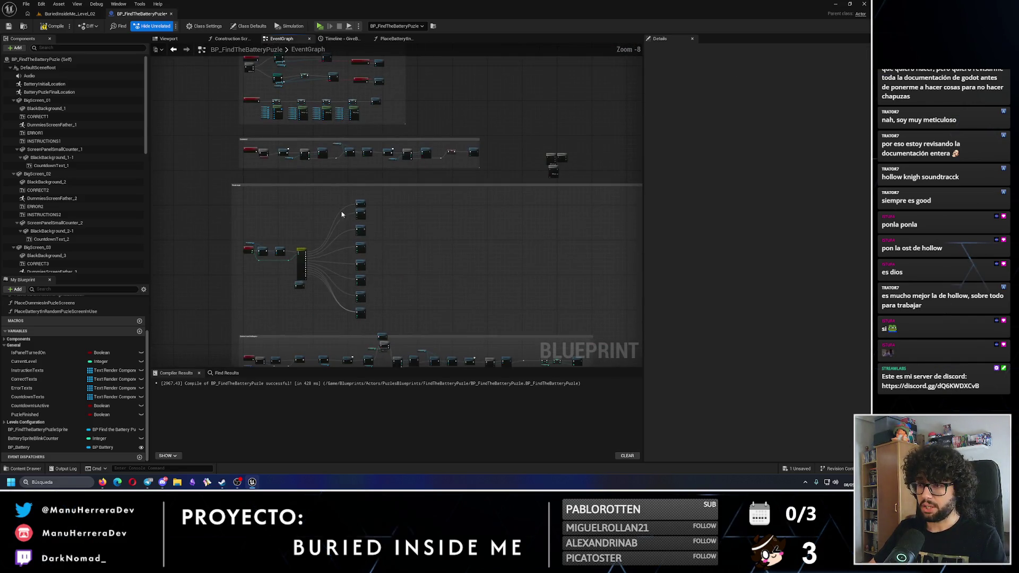
scroll(391, 204, up, 7)
- Select the lower logic node chain and shift it to make room
click(374, 232)
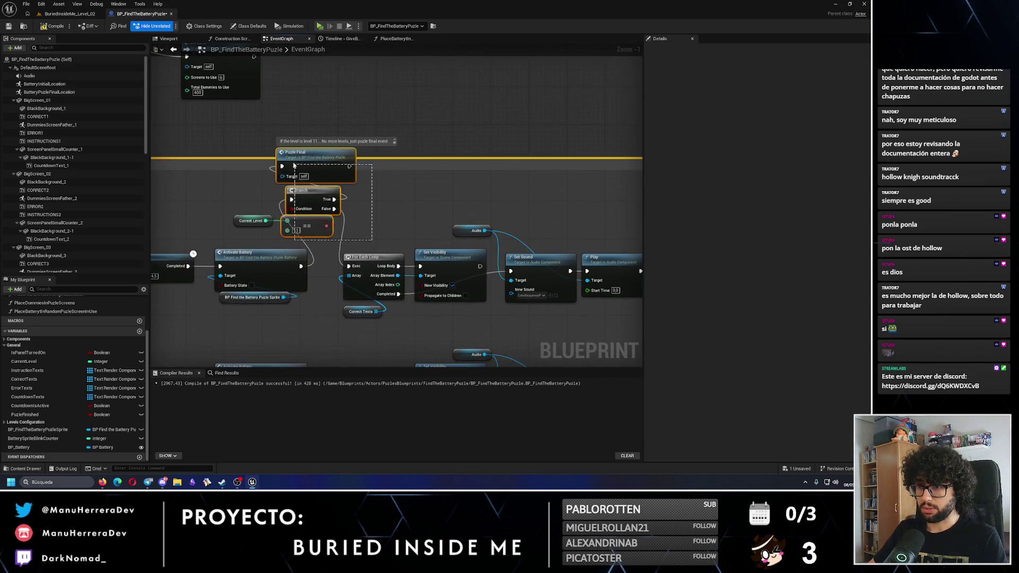
scroll(385, 234, down, 6)
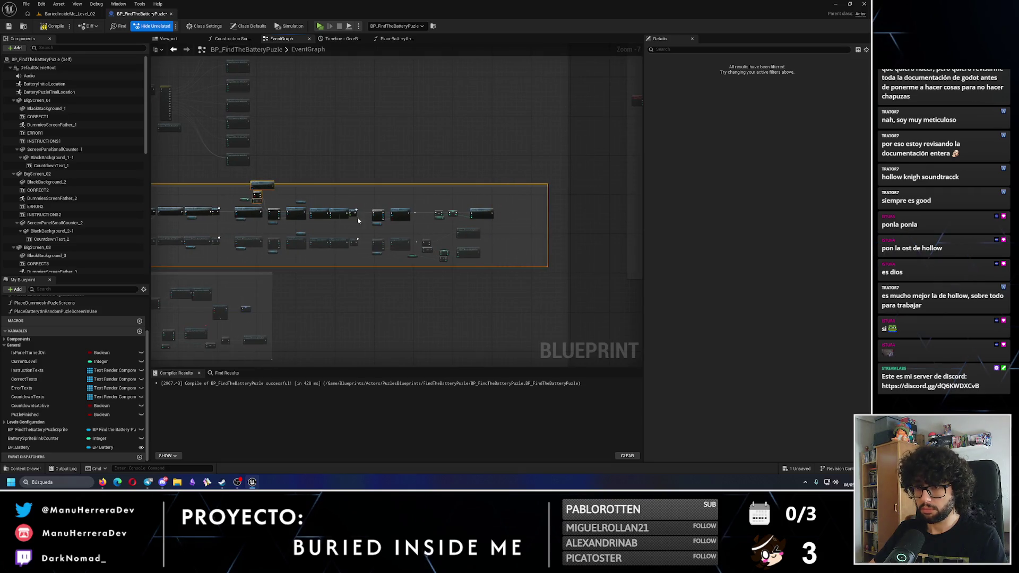
click(520, 233)
scroll(265, 231, up, 2)
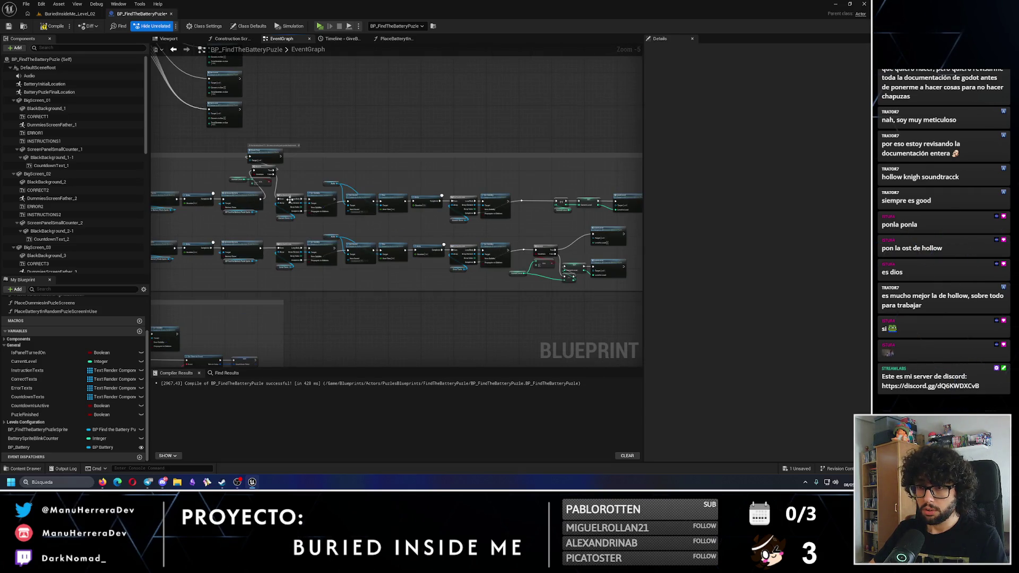
mouse_move(393, 289)
mouse_down()
mouse_move(645, 284)
mouse_move(539, 280)
mouse_up()
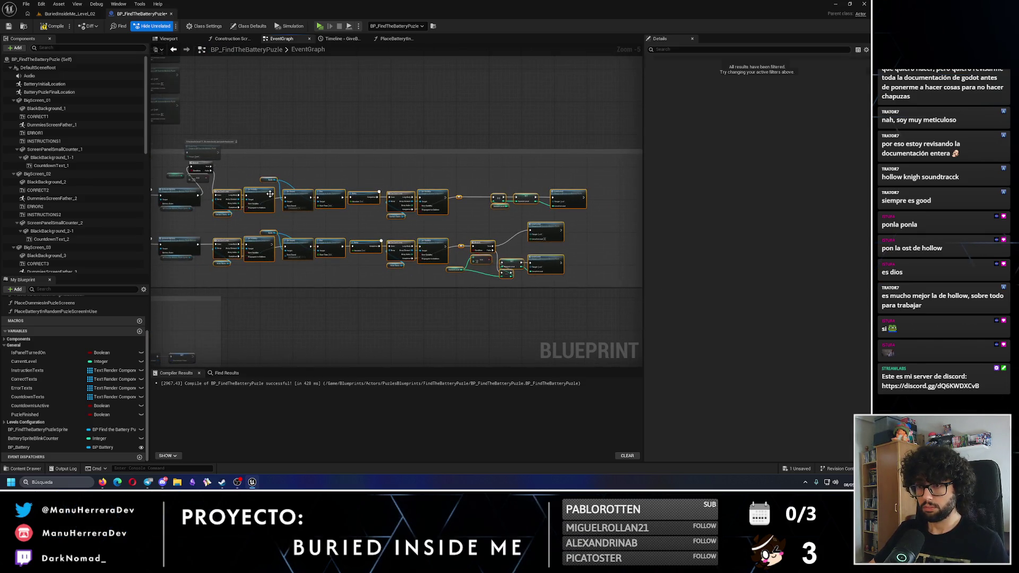
key(ctrl+z)
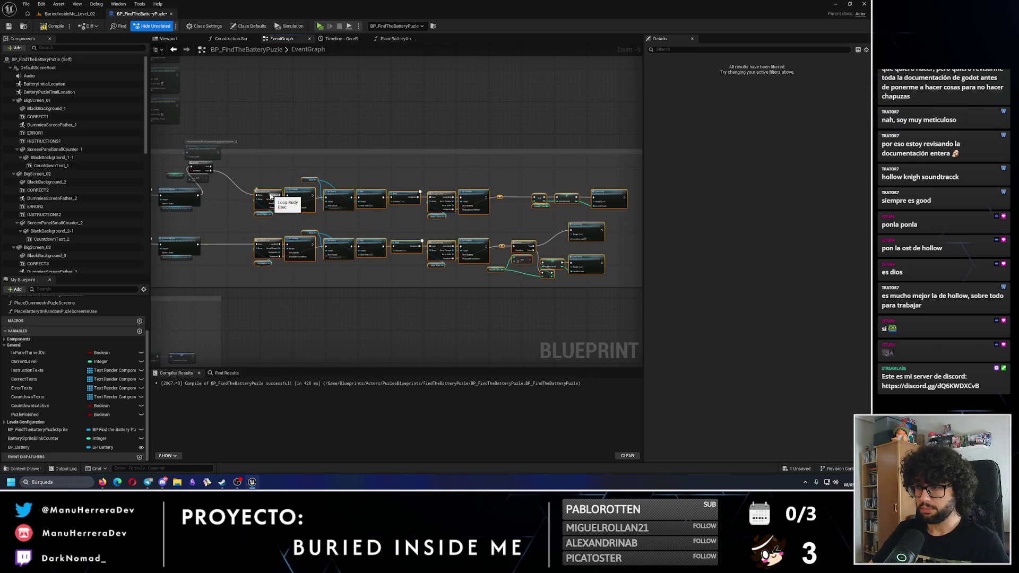
click(617, 284)
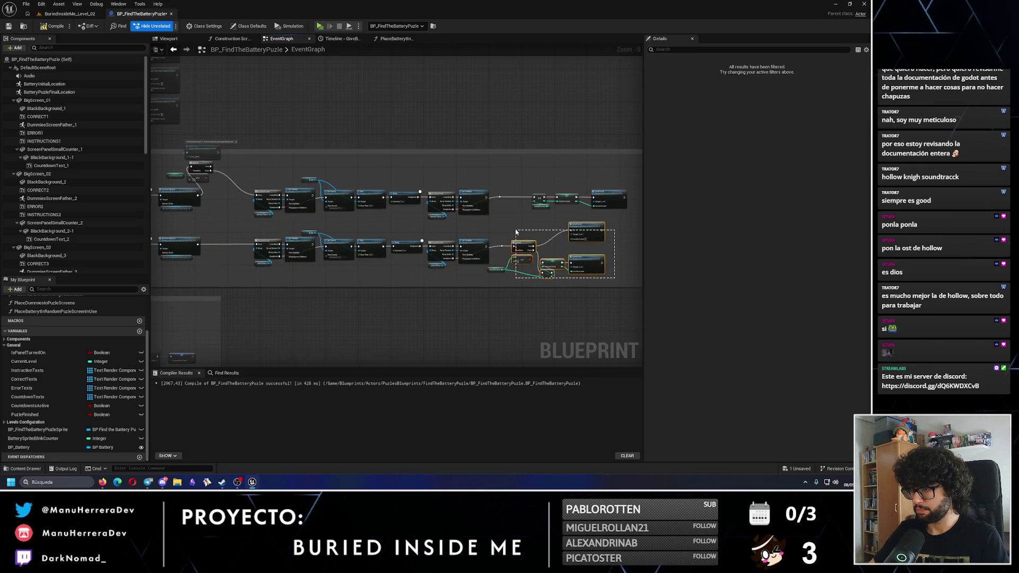
drag(515, 231, 517, 232)
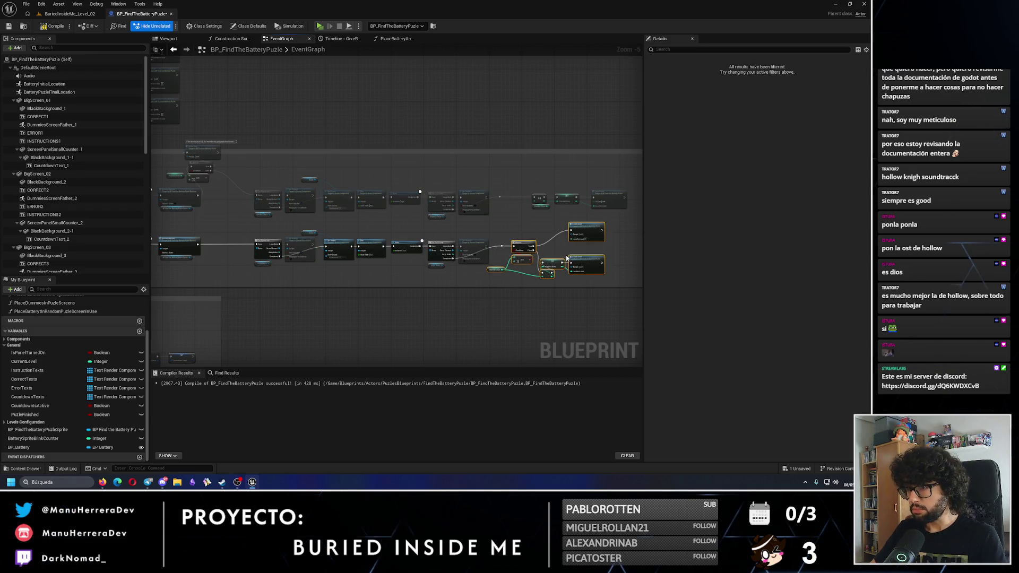
scroll(265, 185, up, 3)
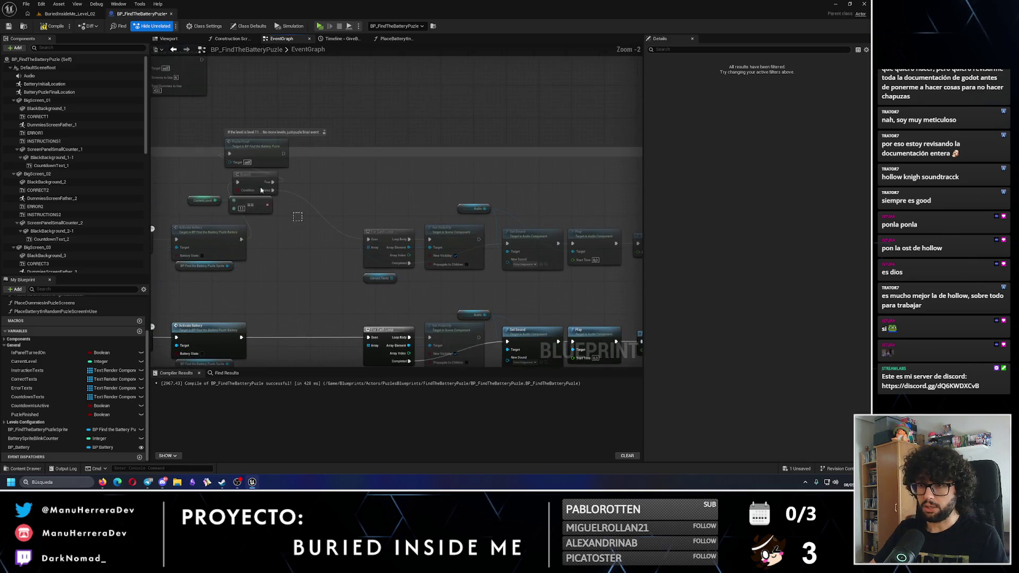
- Move the Puzzle Final node and its comment above the level-check Branch
drag(302, 220, 215, 161)
mouse_move(273, 190)
mouse_down()
mouse_move(284, 193)
mouse_move(201, 155)
mouse_move(277, 208)
mouse_move(302, 283)
mouse_up()
click(275, 269)
scroll(307, 289, up, 2)
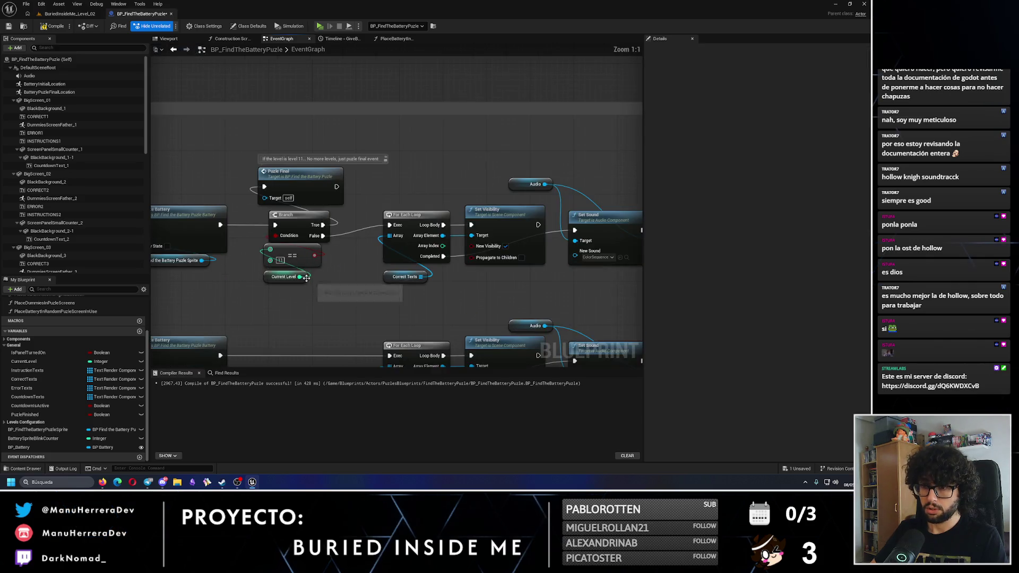
click(315, 186)
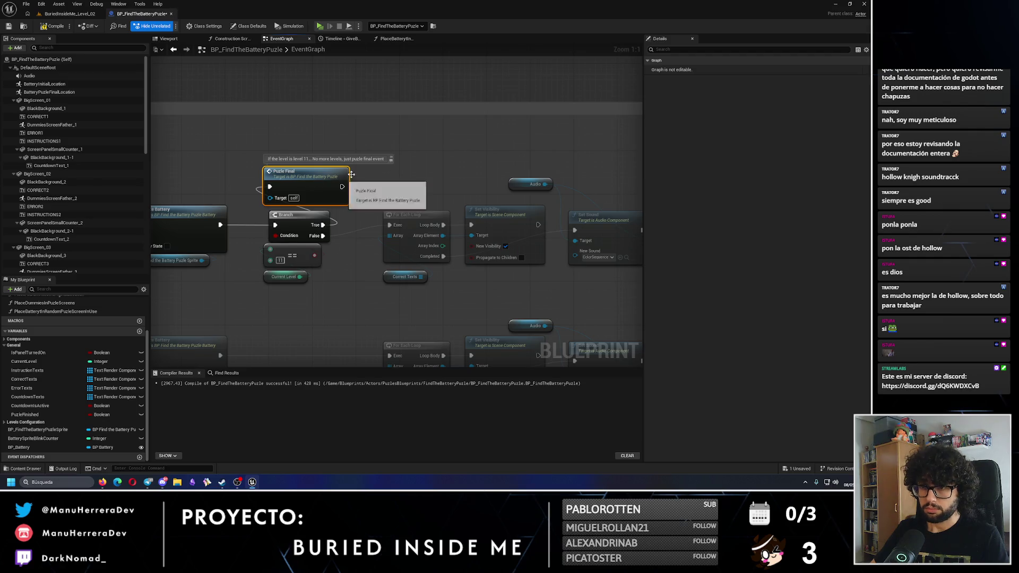
click(381, 158)
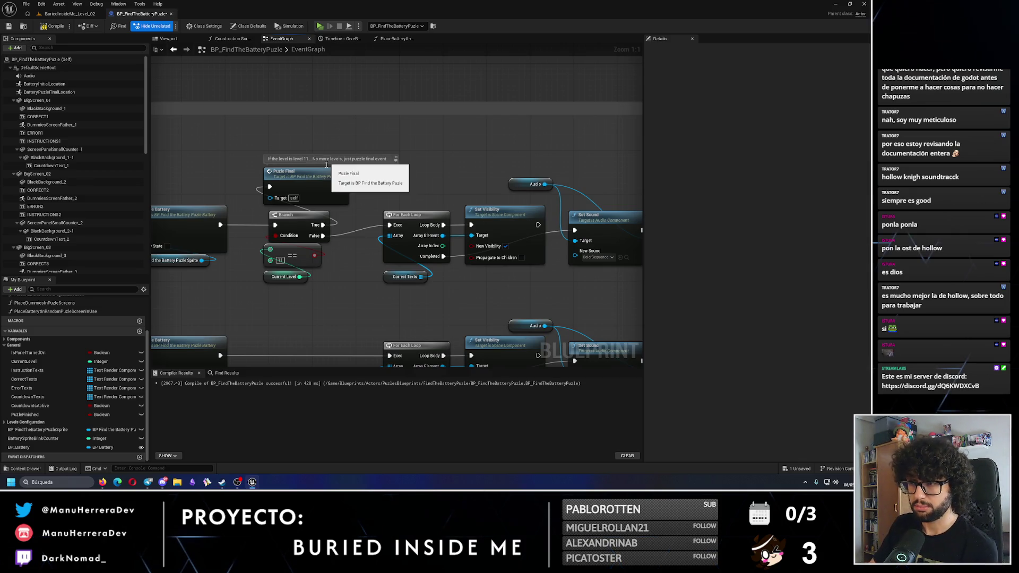
mouse_move(292, 183)
mouse_down()
mouse_move(416, 160)
mouse_move(406, 162)
mouse_up()
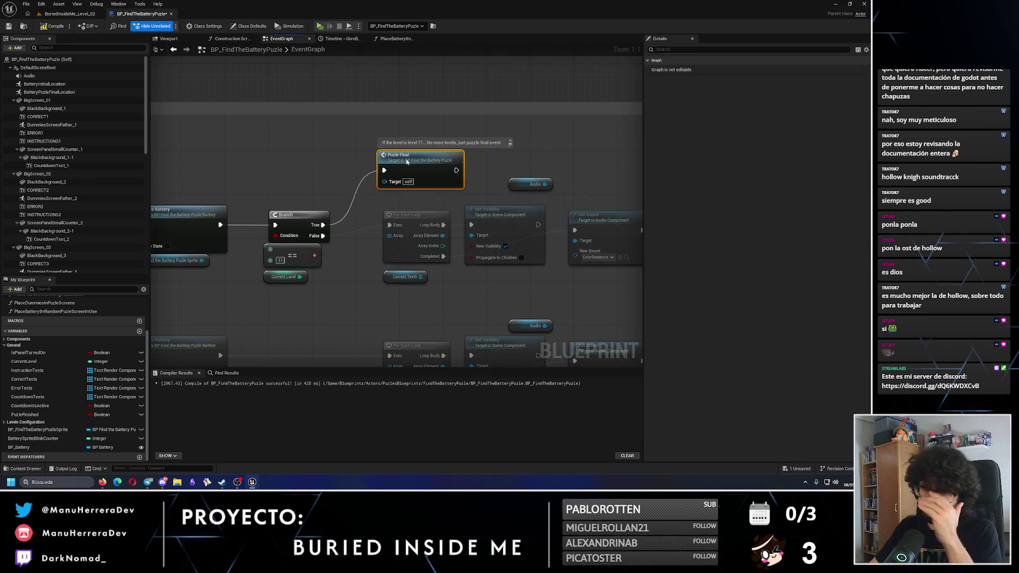
click(460, 125)
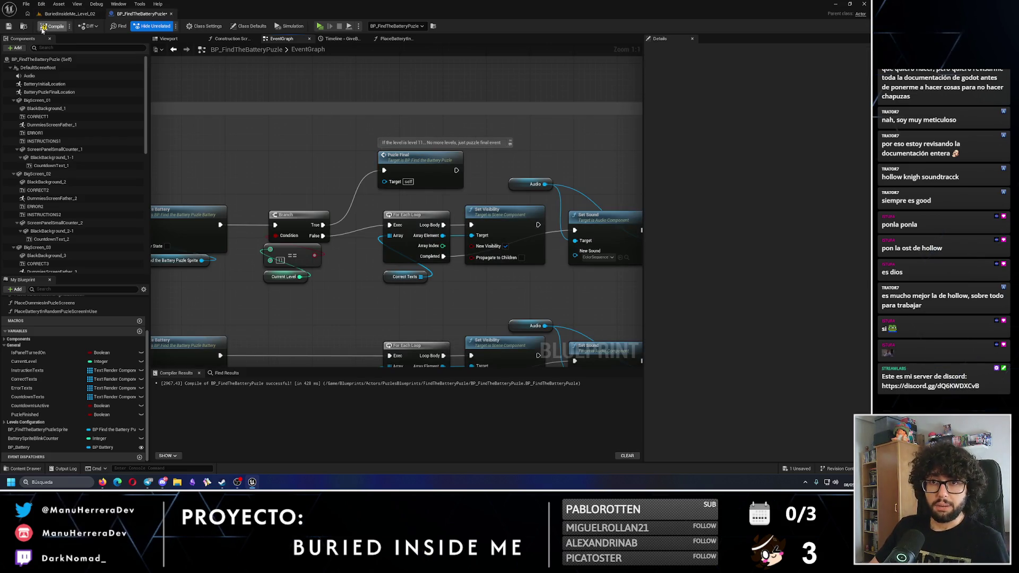
- Compile and save the battery puzzle blueprint
click(8, 27)
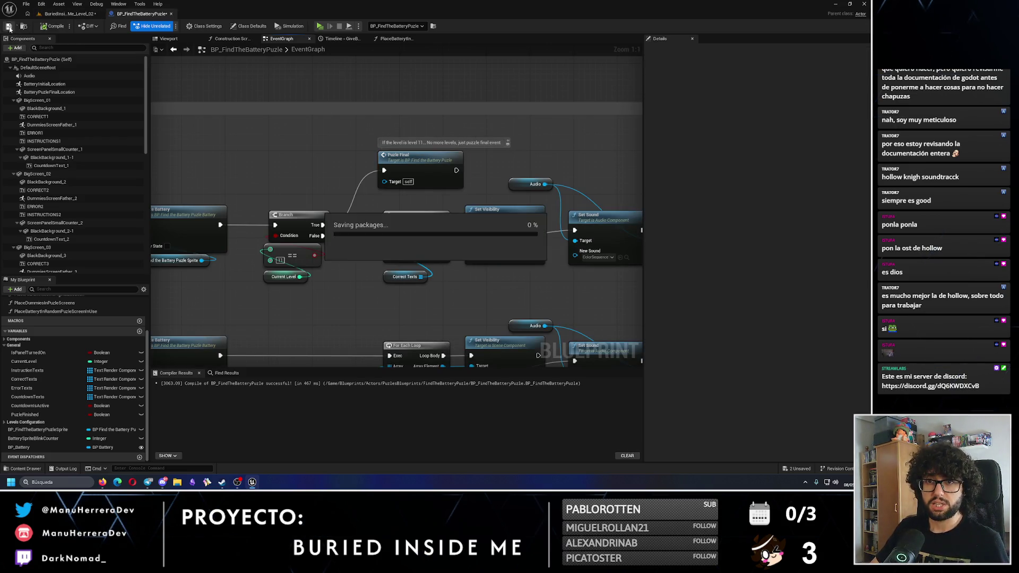
click(69, 13)
click(9, 26)
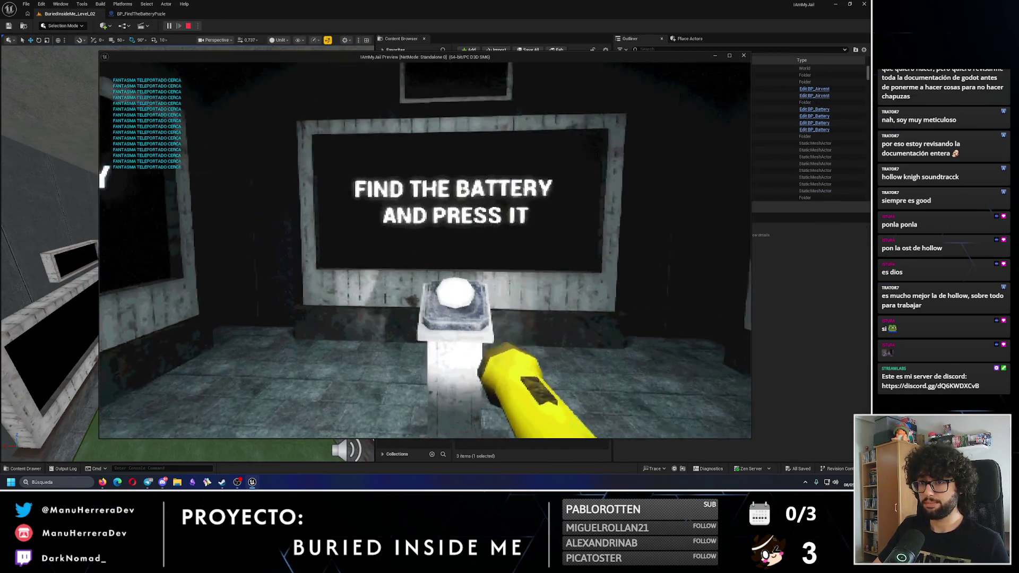
- Walk between the wall screens as the countdown goes from 10 to 9 until the battery shows
key(s)
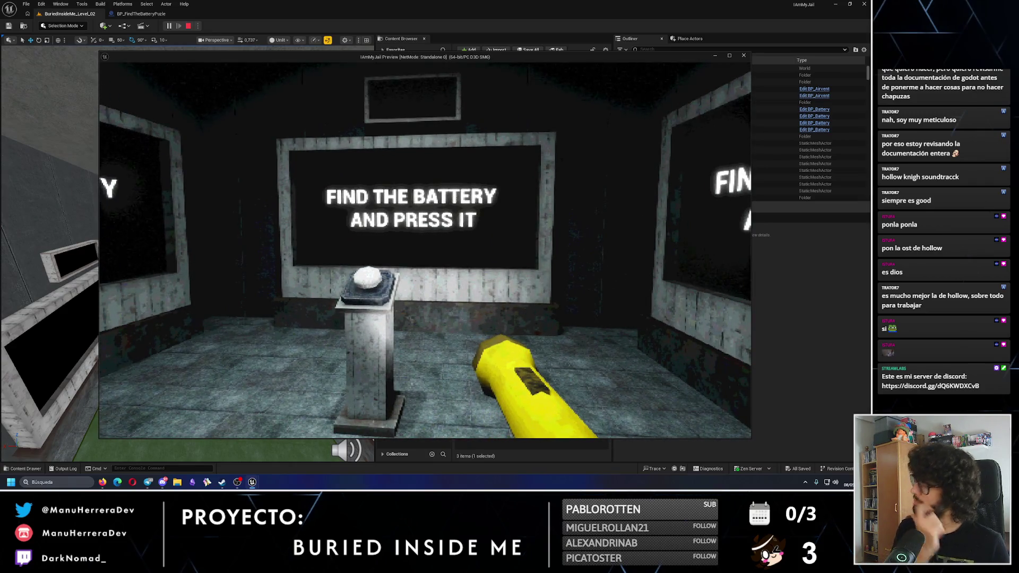
key(w)
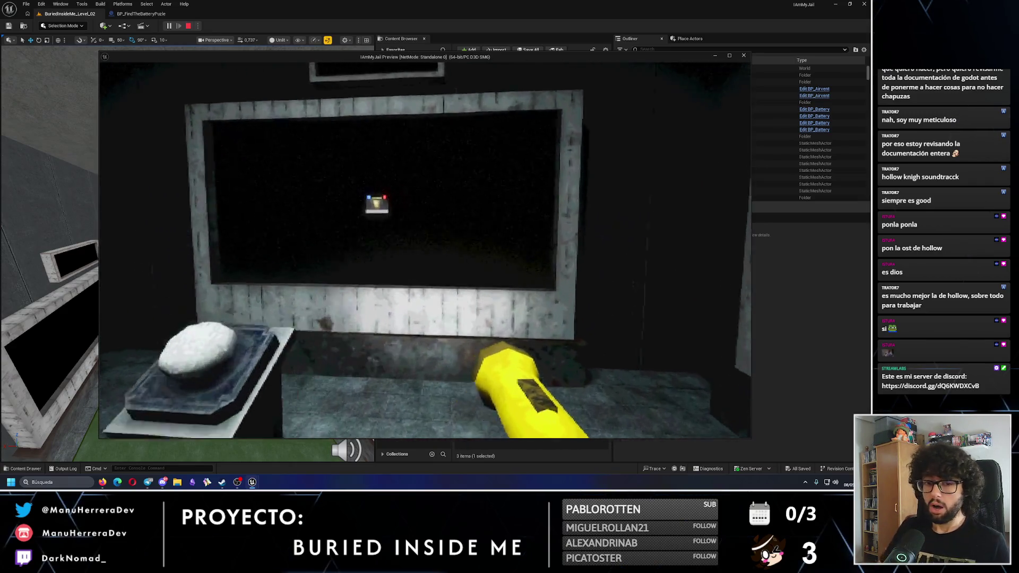
key(s)
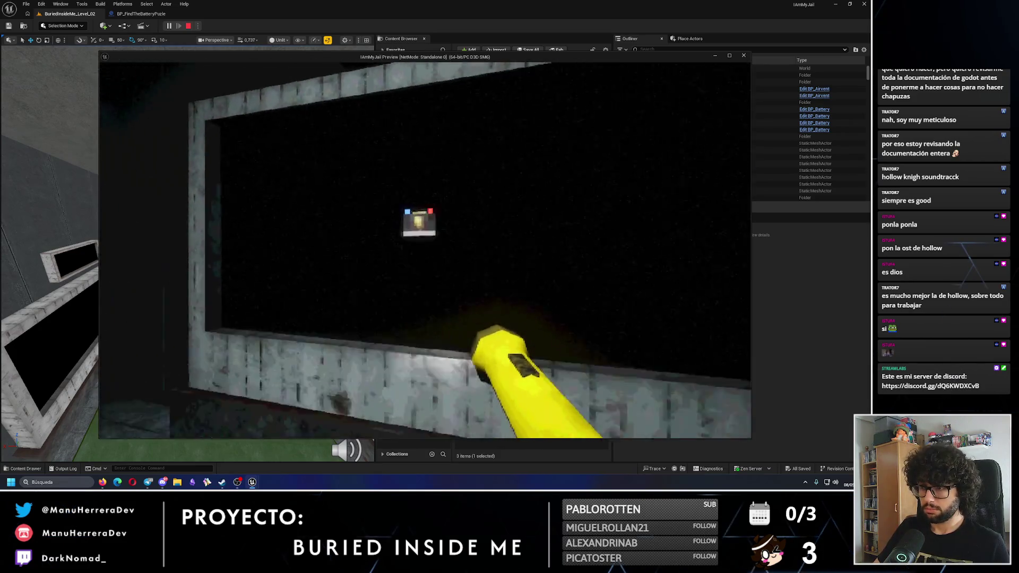
key(s)
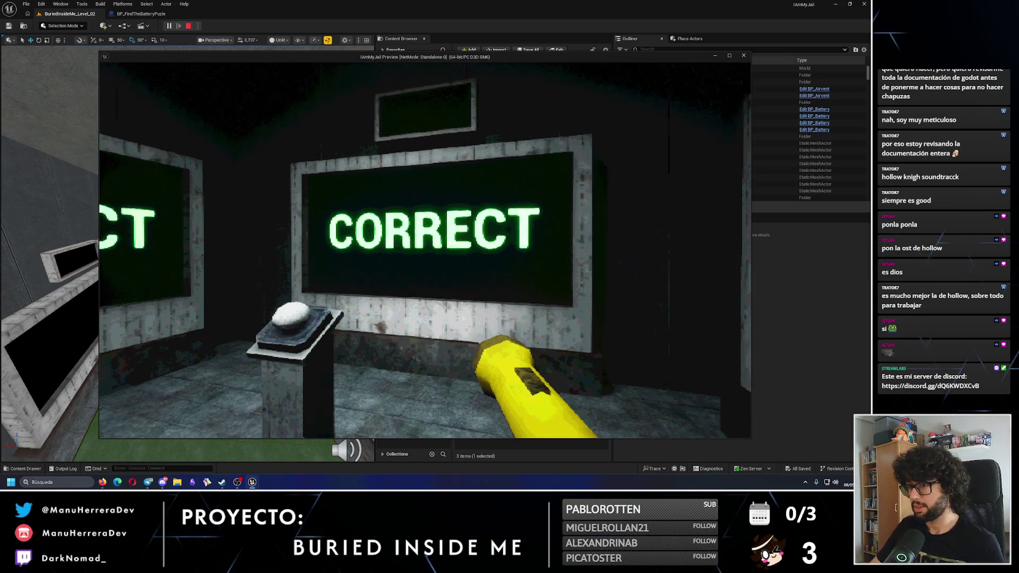
key(w)
key(w)
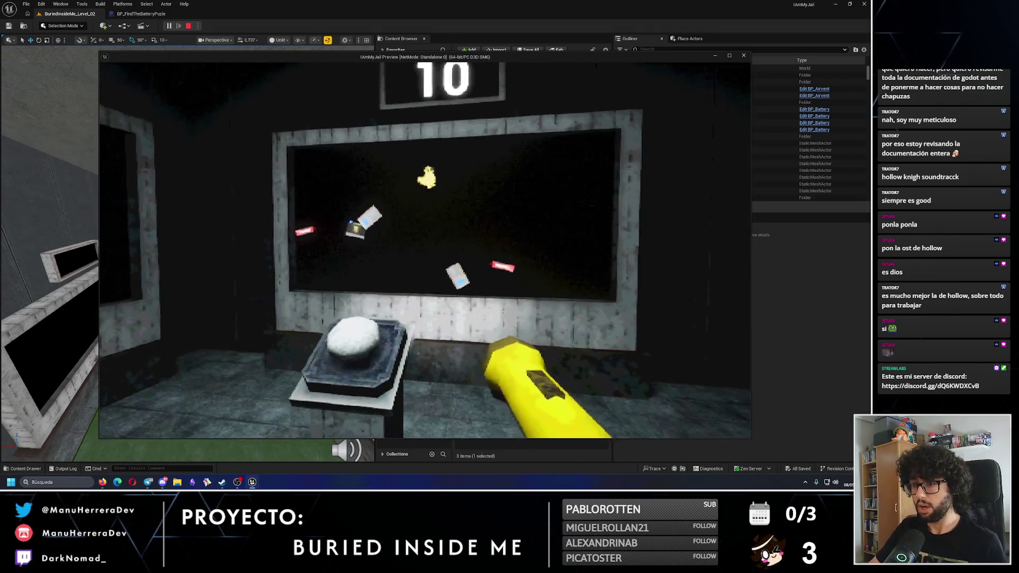
key(s)
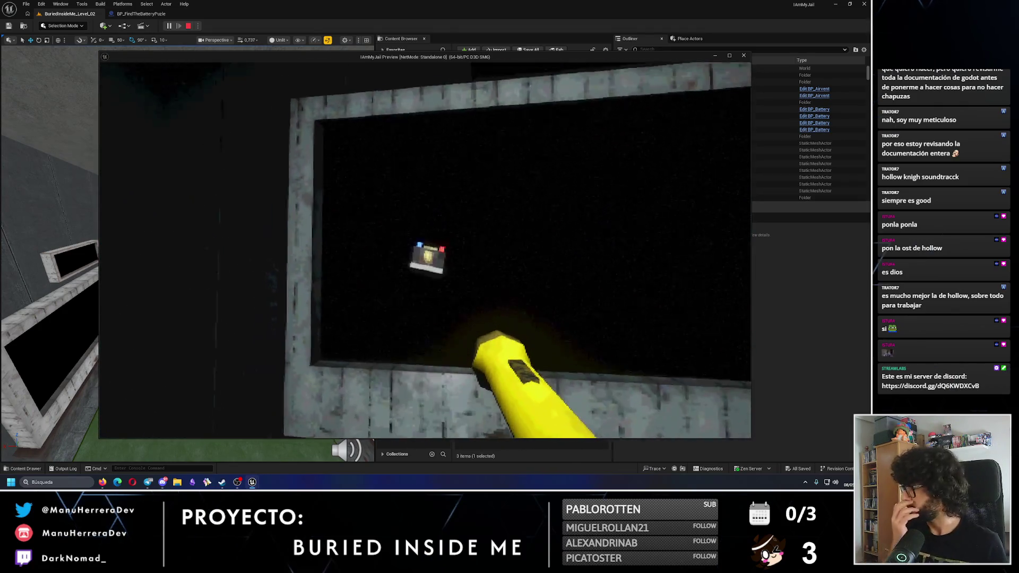
key(s)
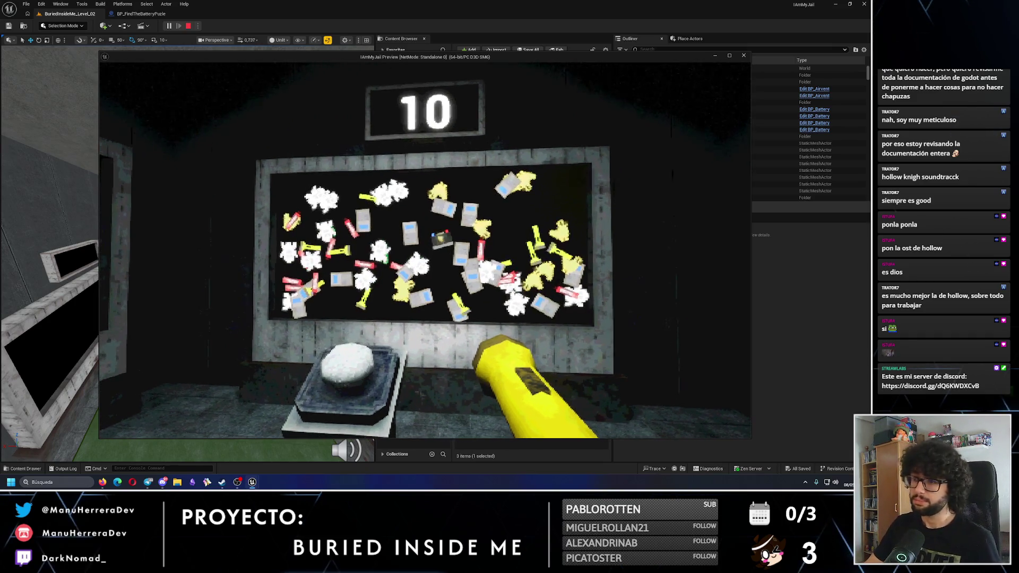
key(w)
key(s)
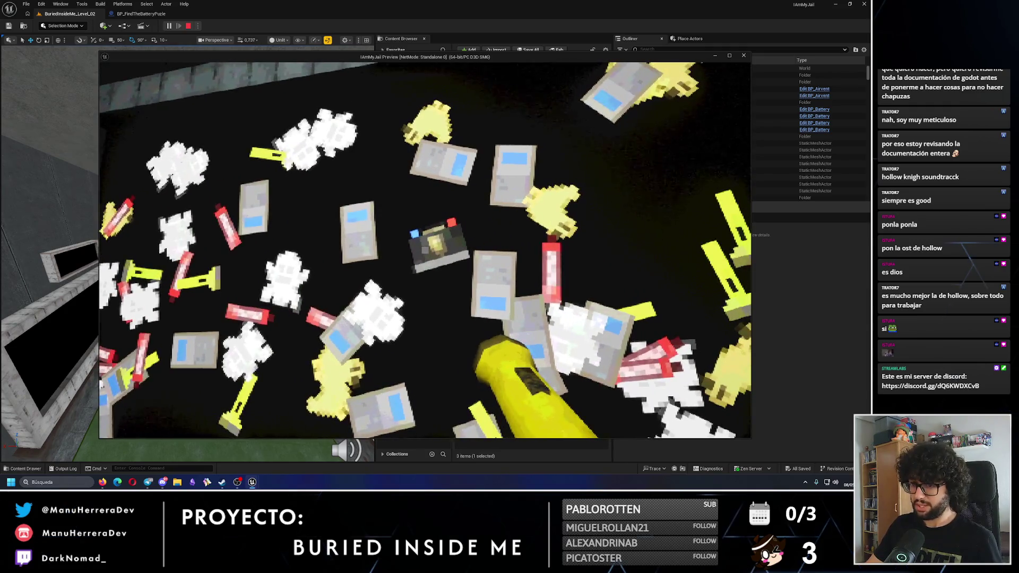
key(s)
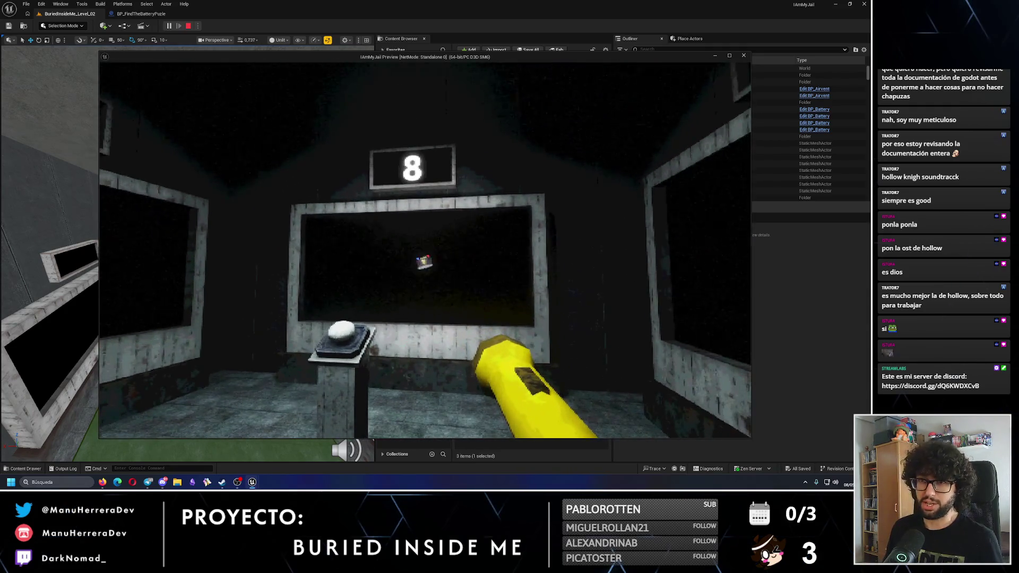
key(w)
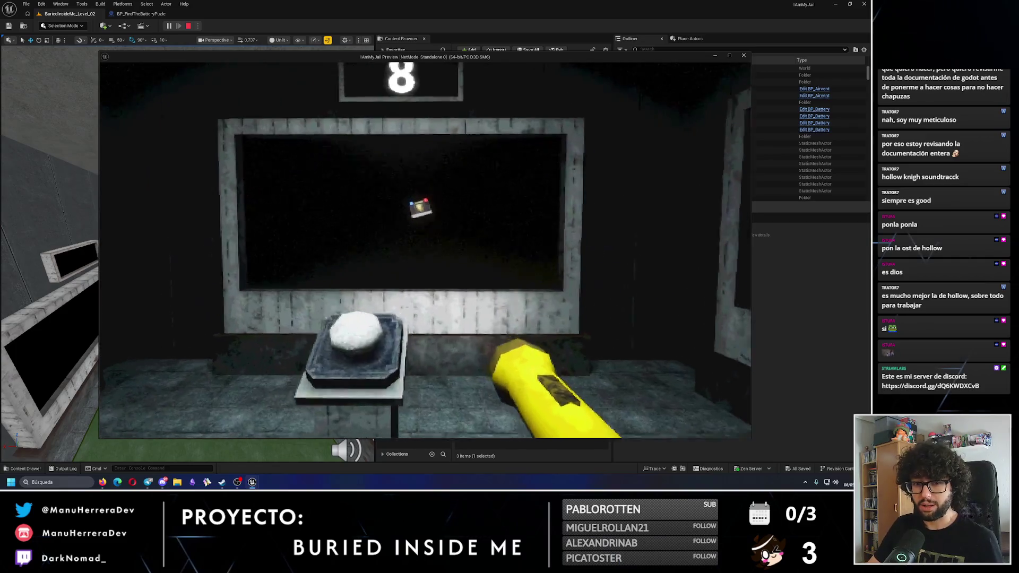
- Press the pedestal button while the battery shows to get CORRECT on all screens
key(e)
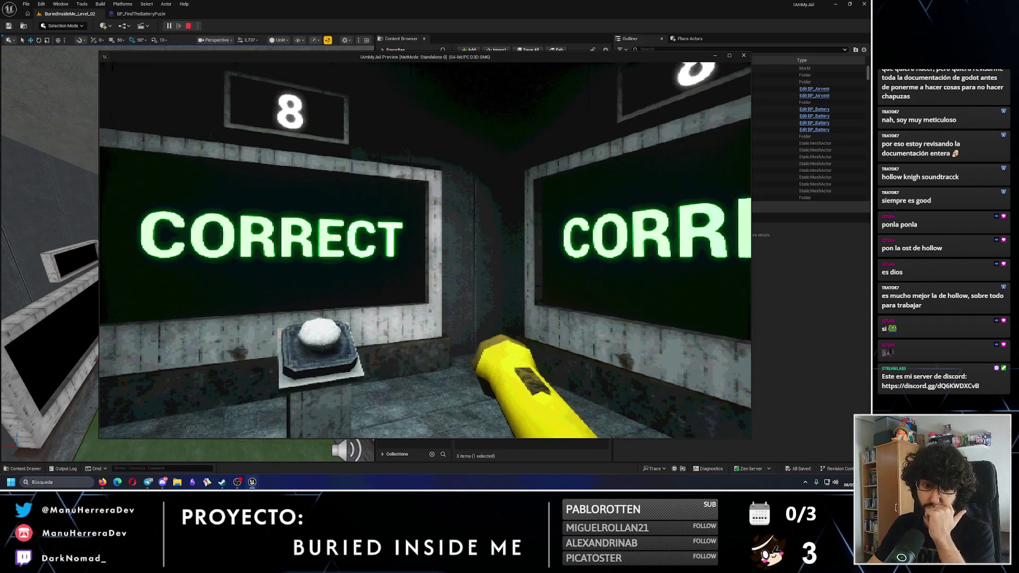
key(e)
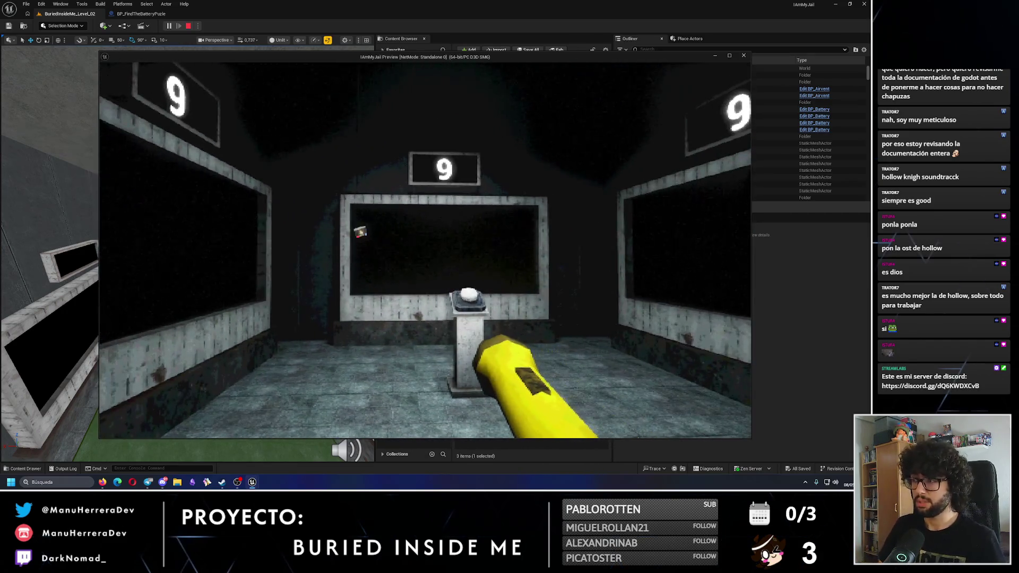
key(e)
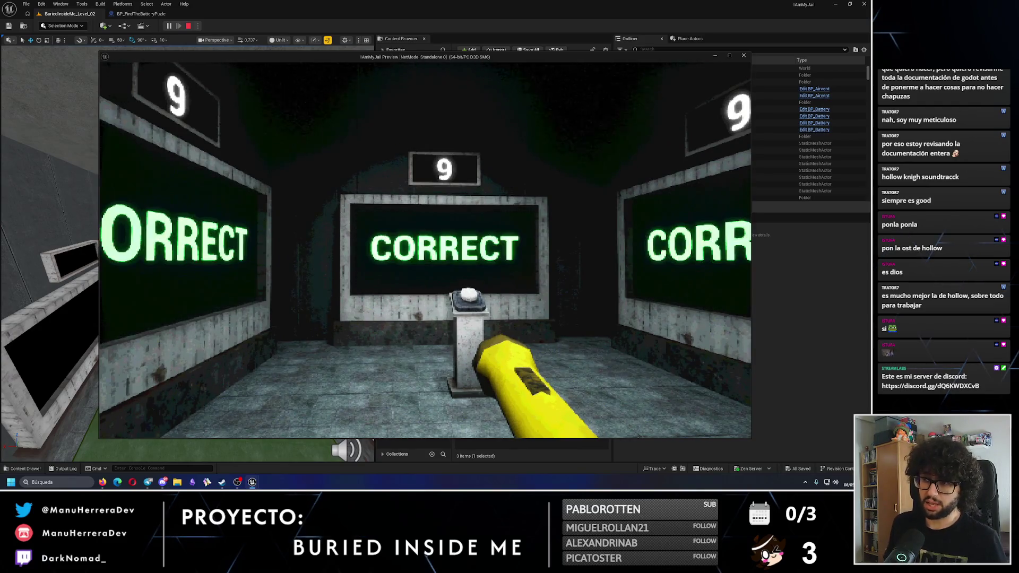
key(w)
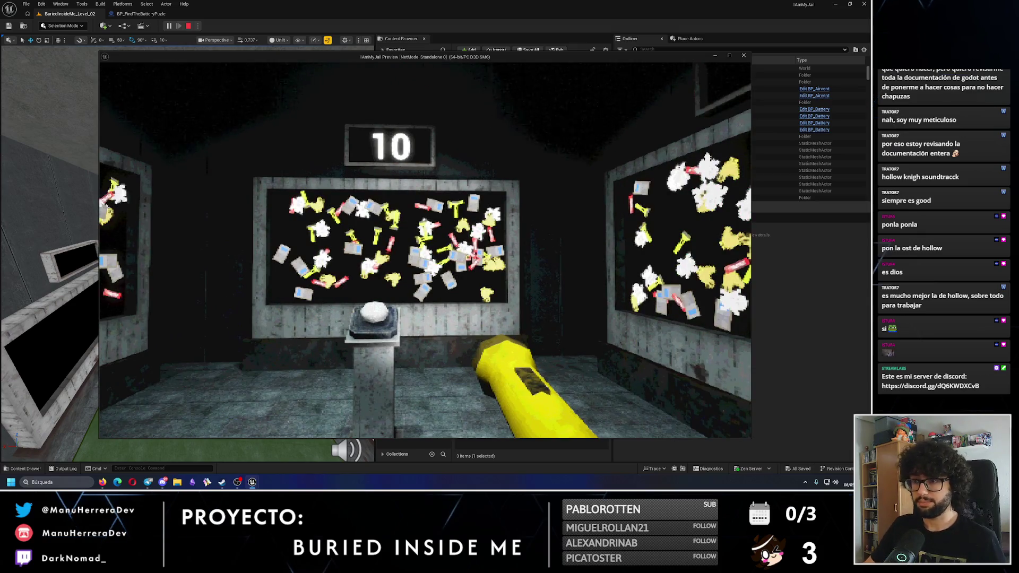
- Play more rounds, hitting the button on the battery for CORRECT, down to round 5
key(a)
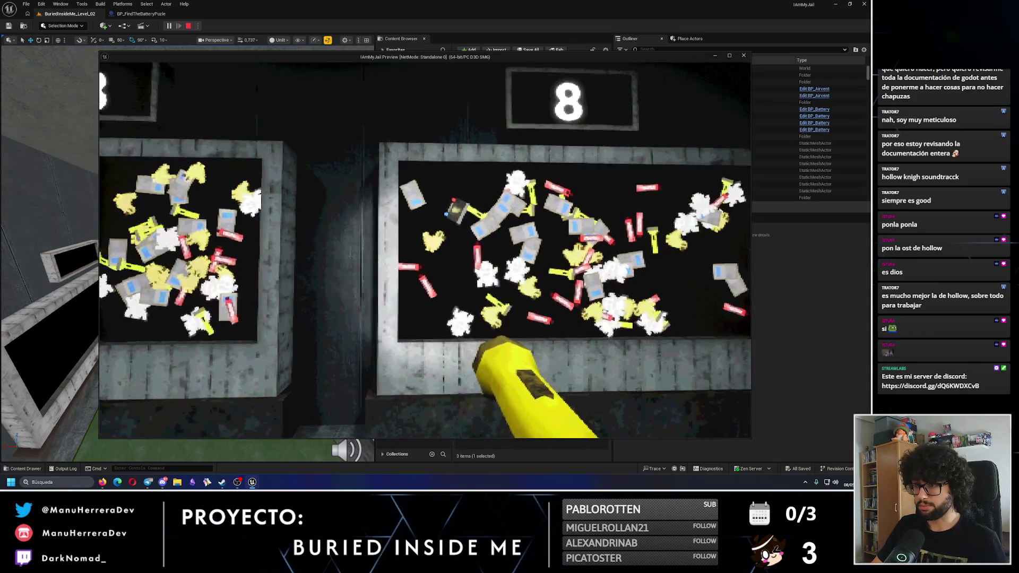
key(s)
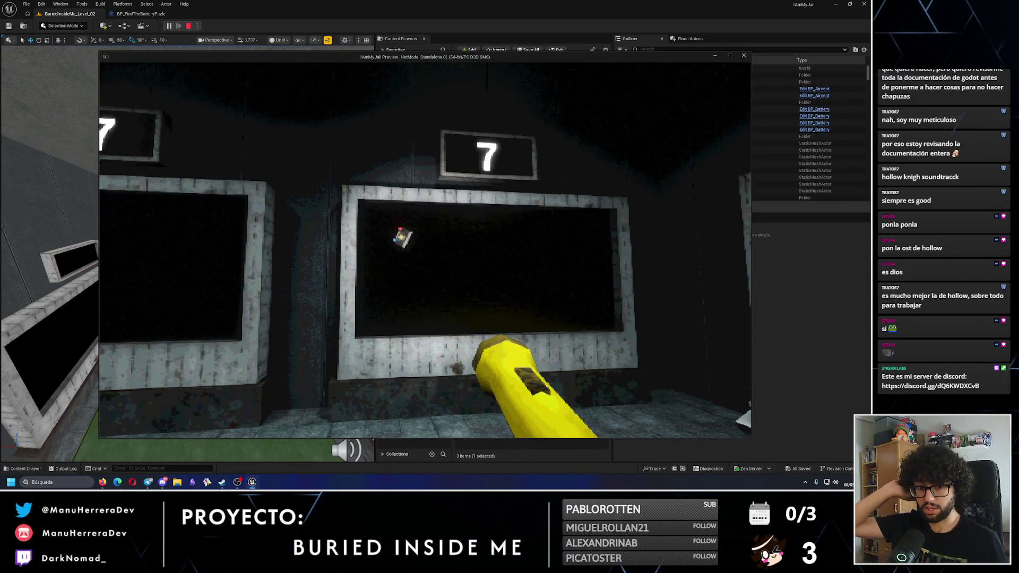
key(w)
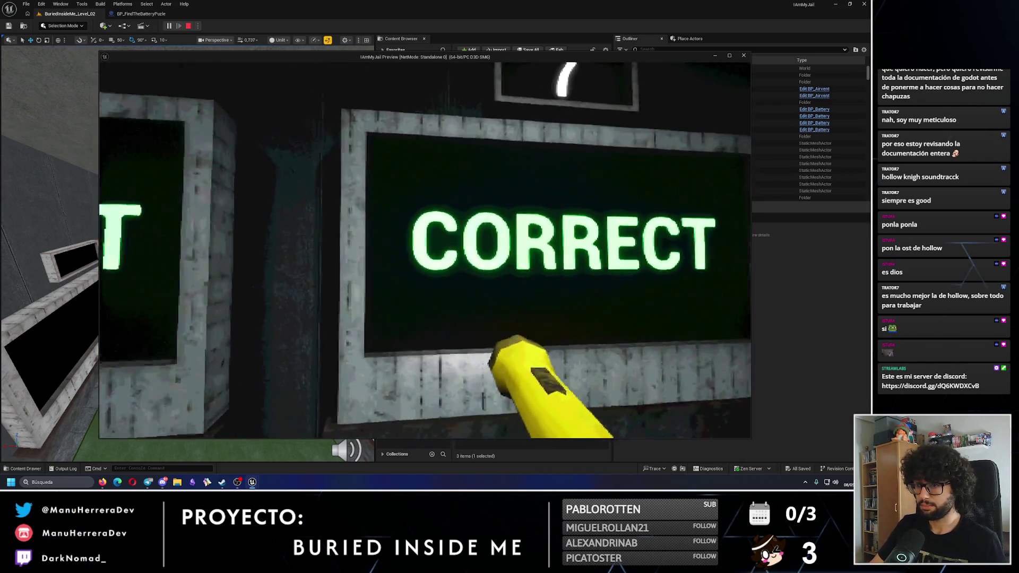
key(s)
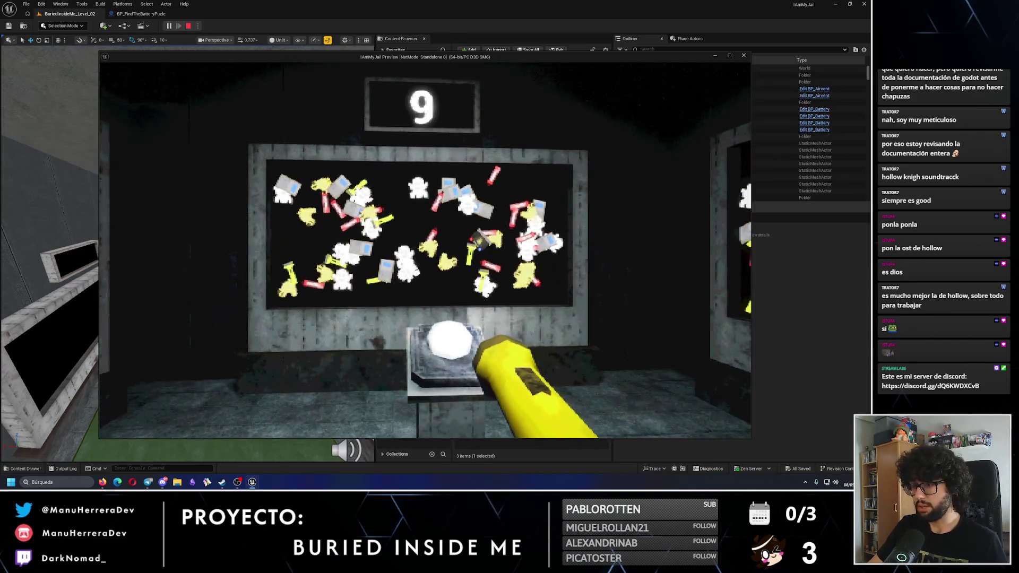
key(w)
key(s)
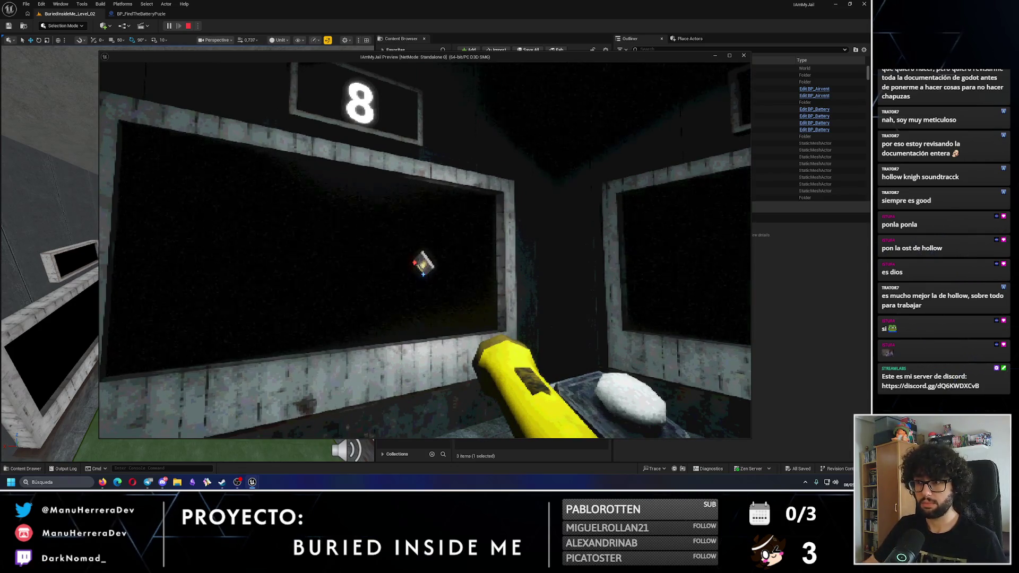
key(s)
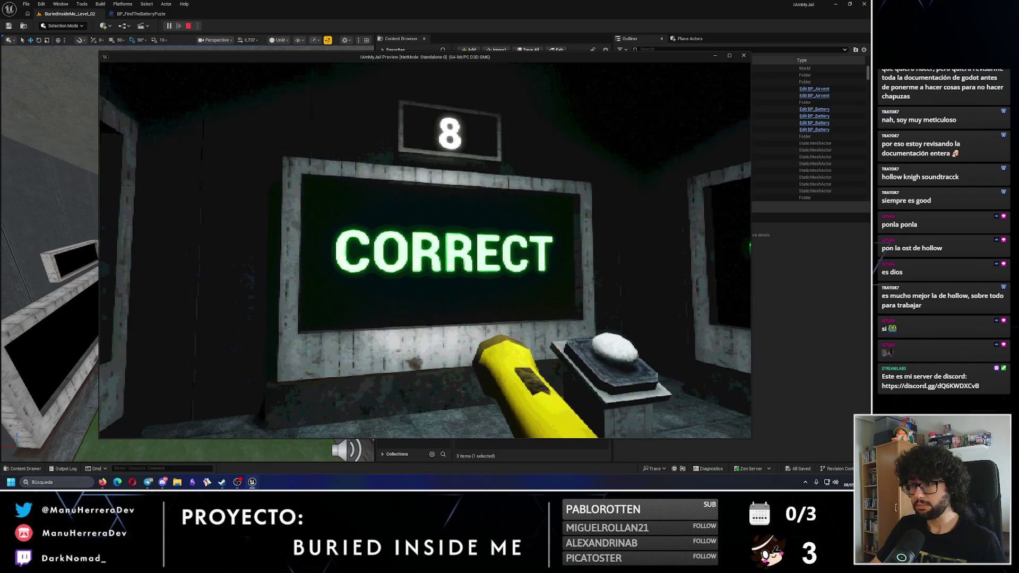
key(w)
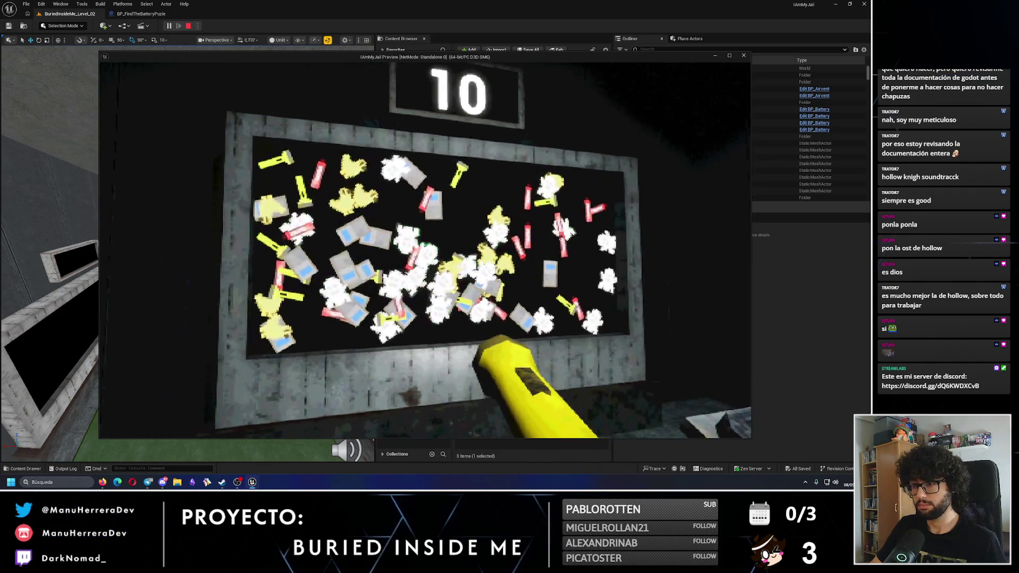
key(s)
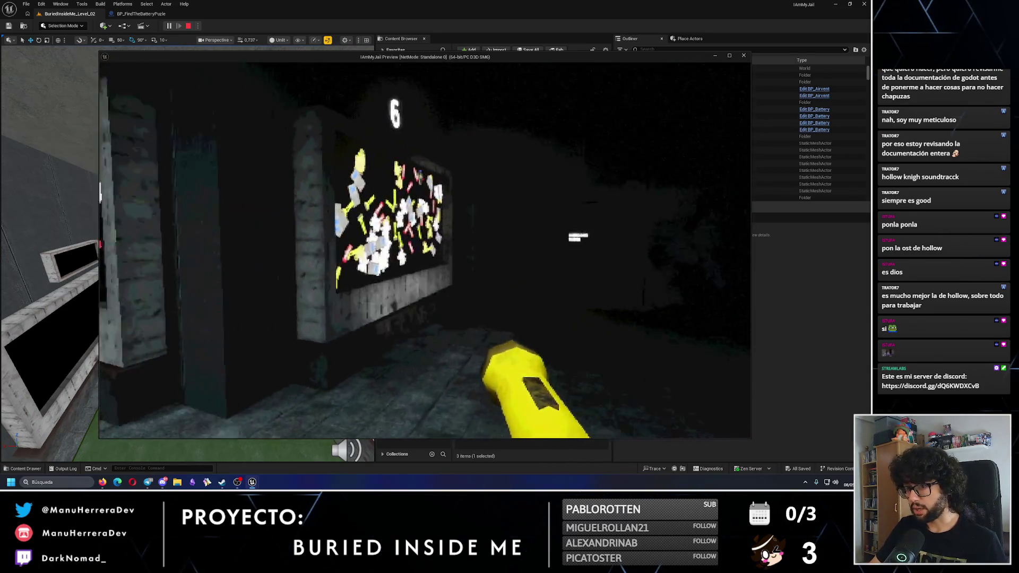
key(shift+w)
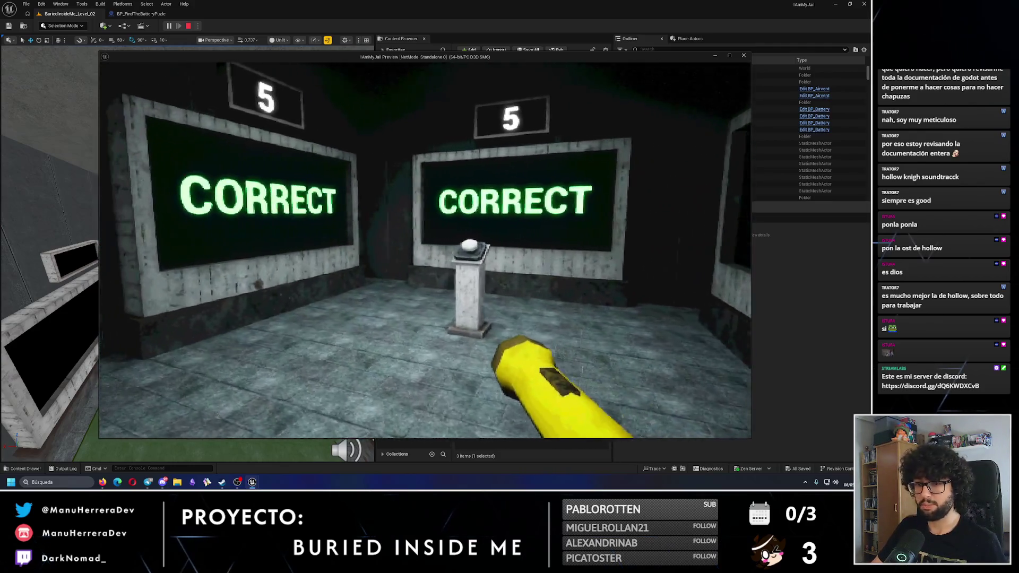
- Sprint along boards 9 down to 2, watching CORRECT appear and the countdown restart at 10
key(e)
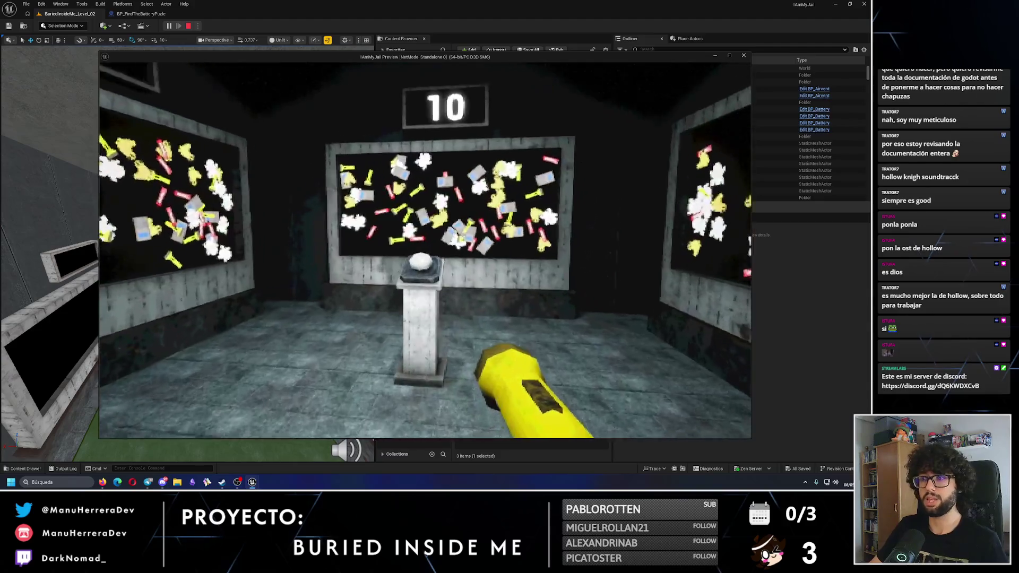
key(shift)
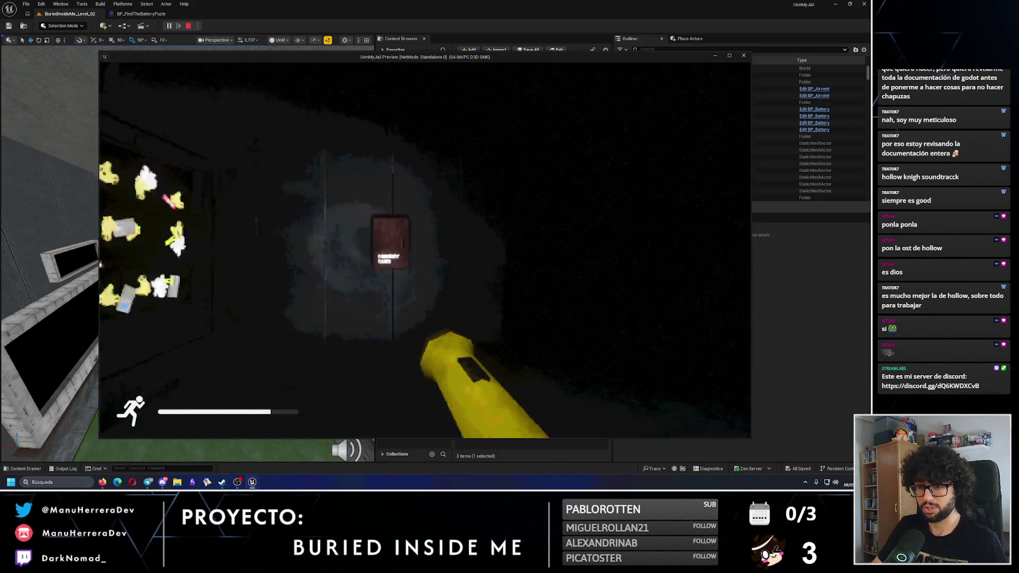
key(w)
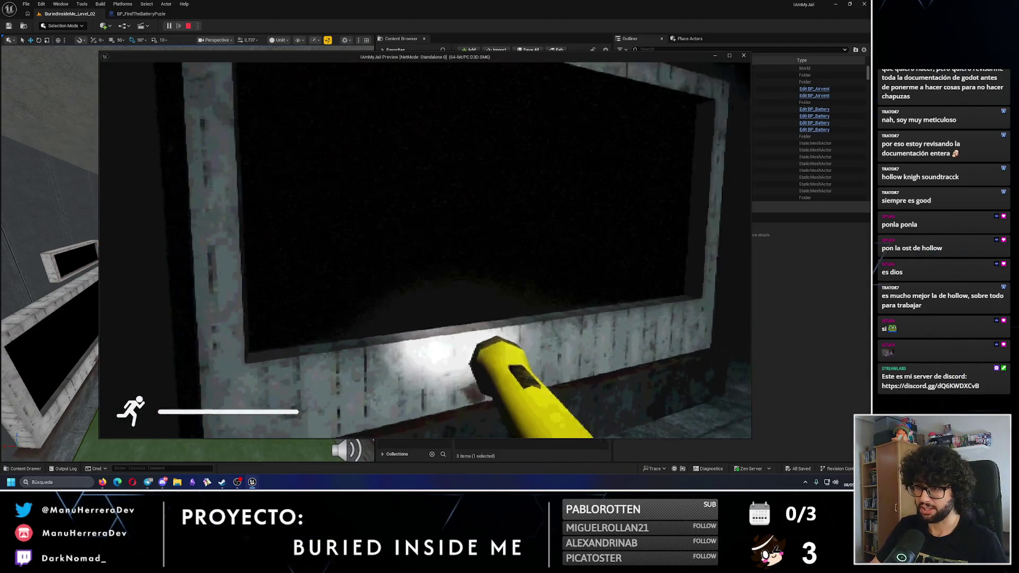
key(s)
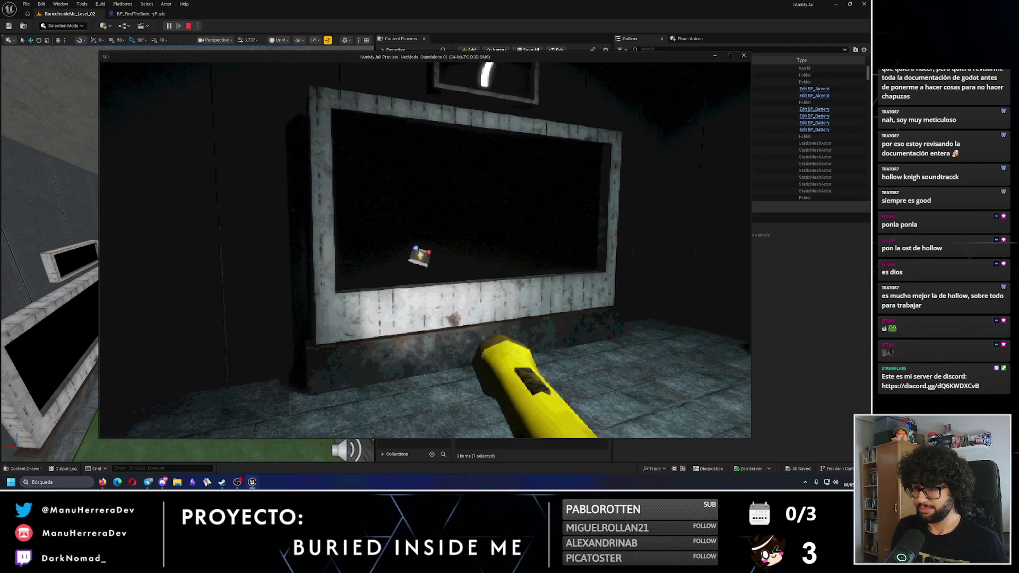
key(w)
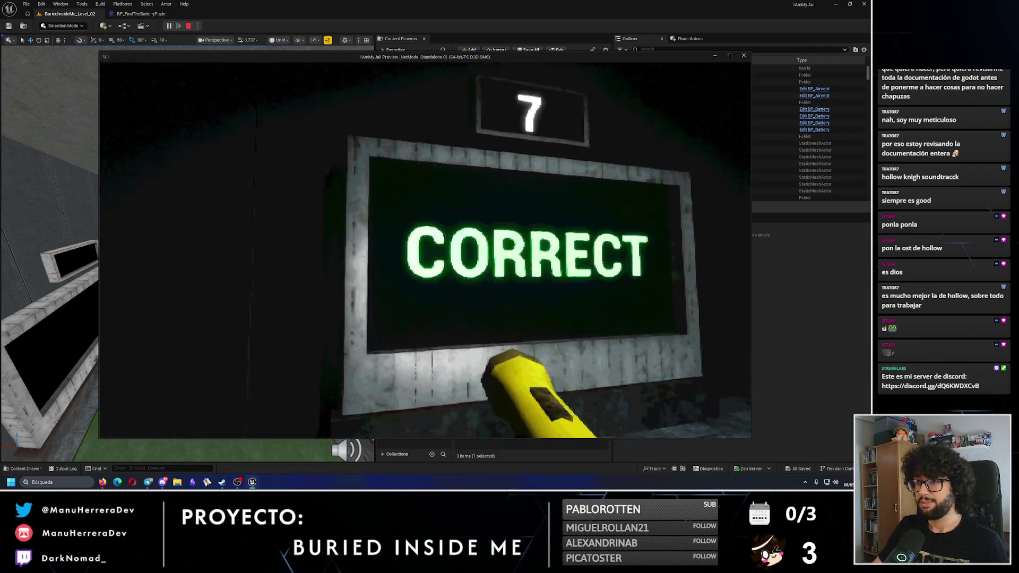
key(s)
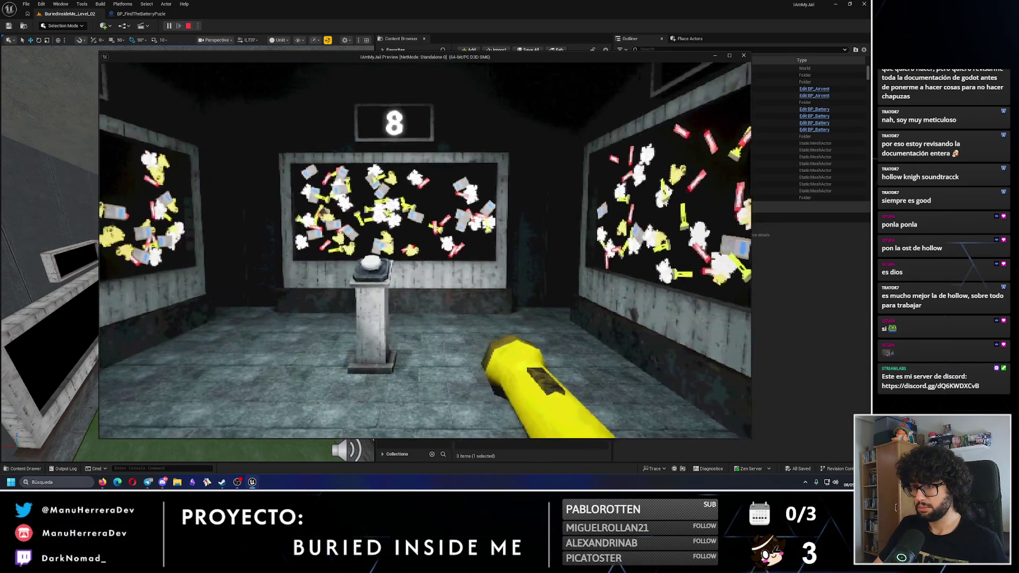
key(shift+w)
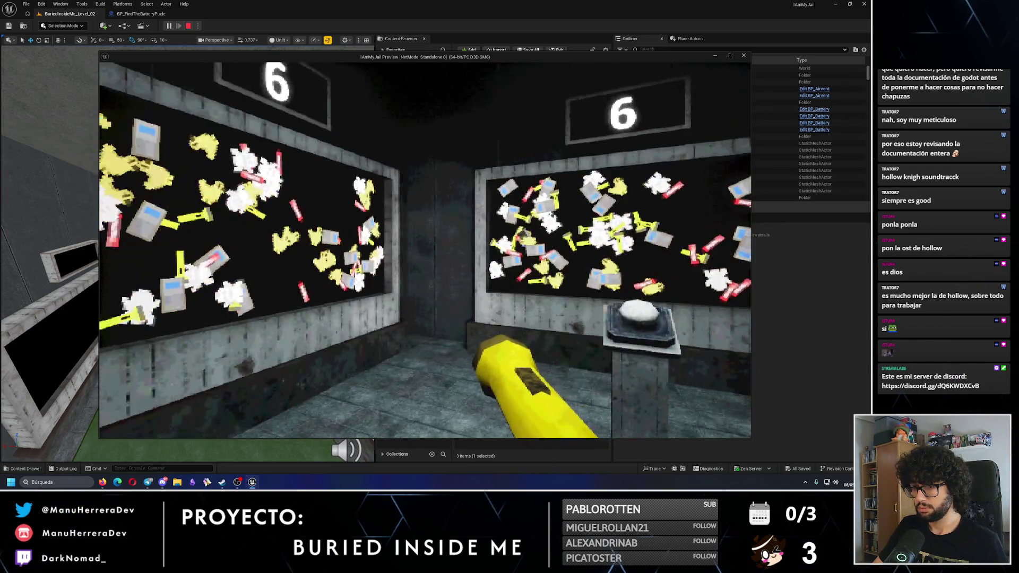
key(shift+w)
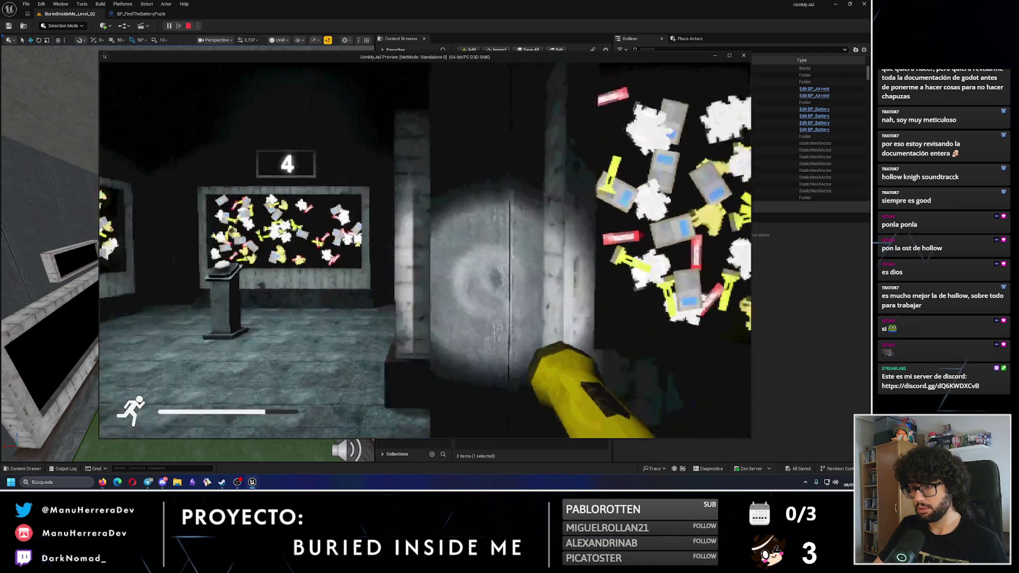
key(w)
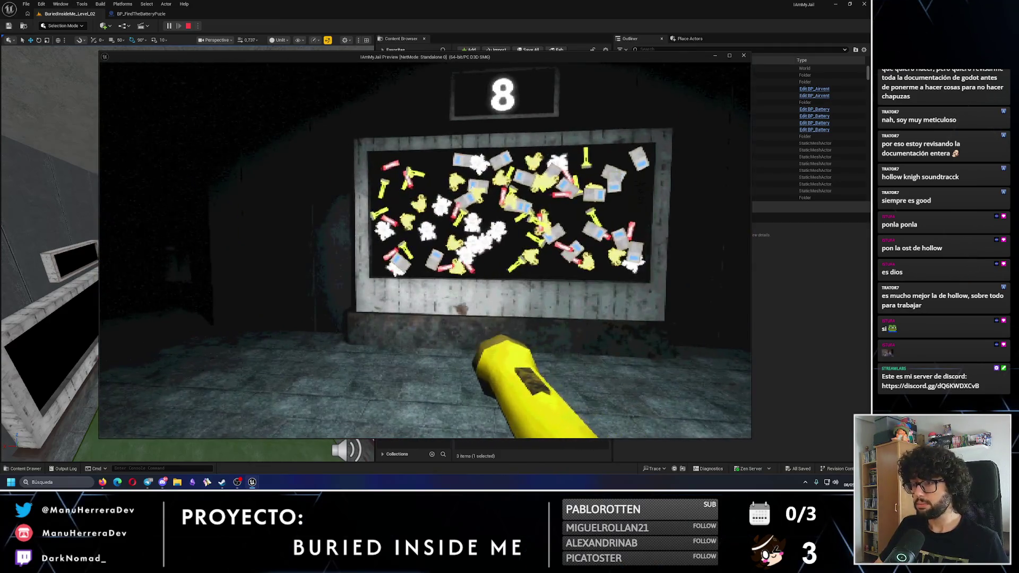
key(w)
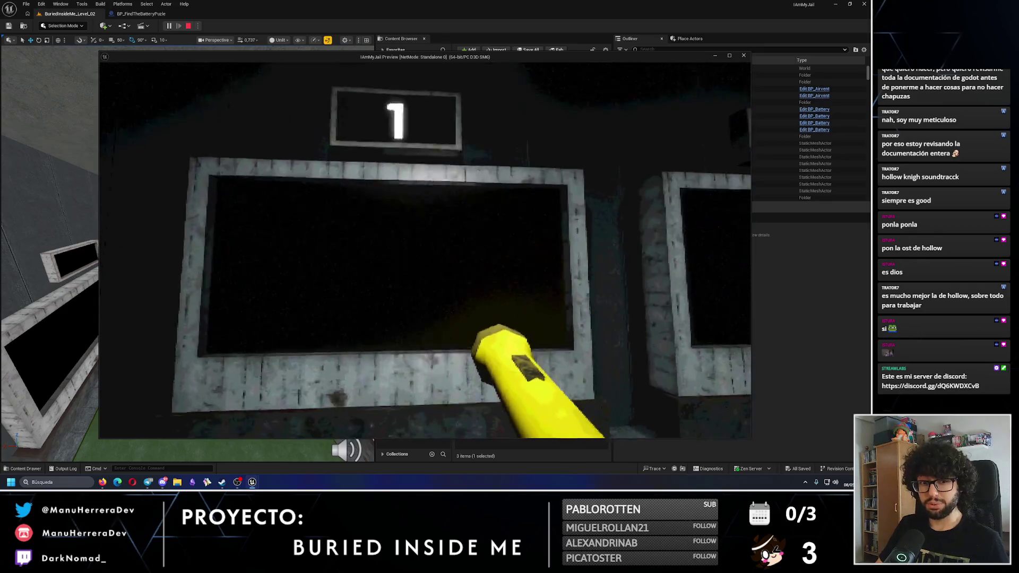
key(s)
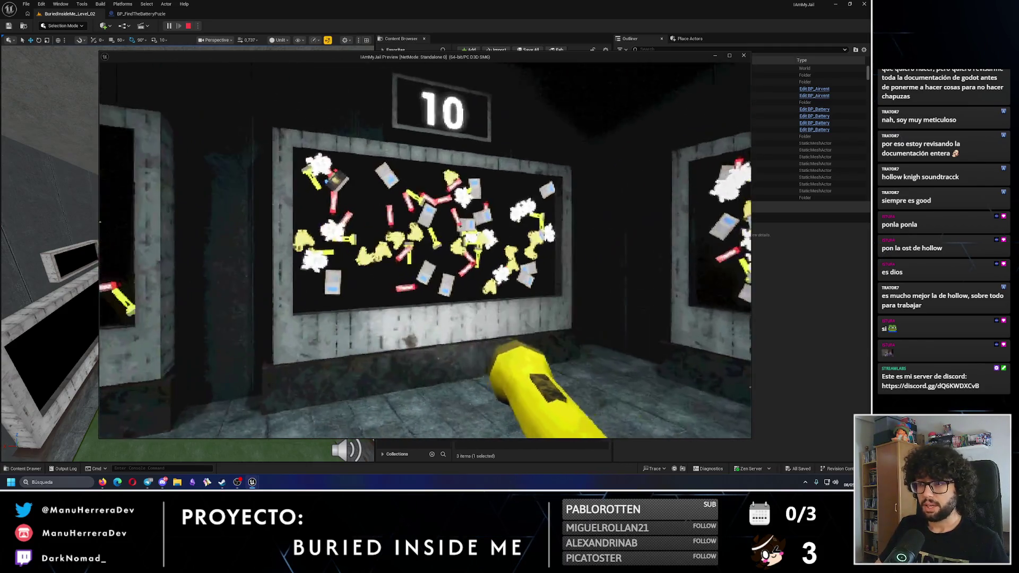
- Check the screens showing CORRECT and the confetti until the screens go dark
key(s)
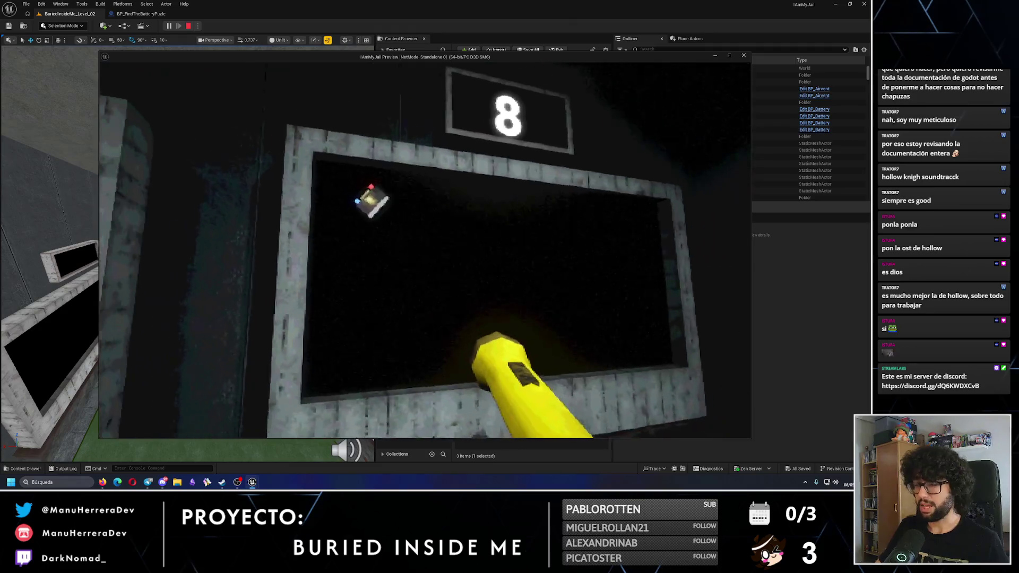
key(s)
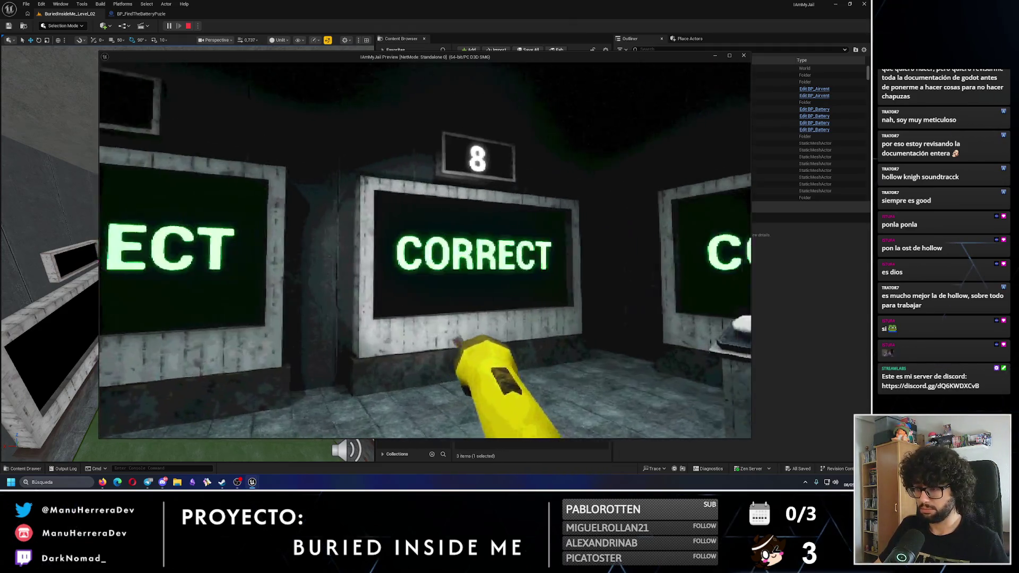
key(s)
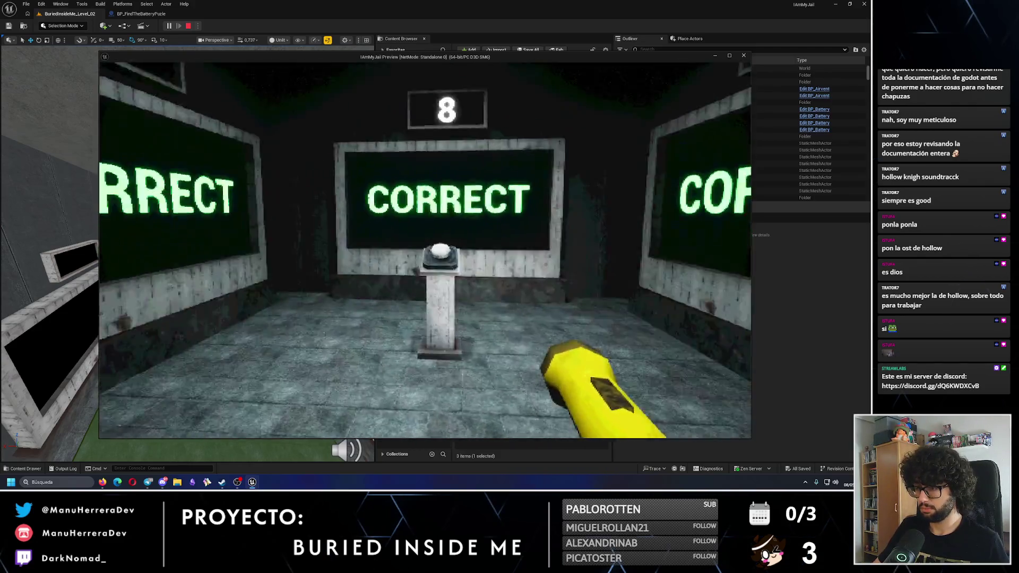
key(w)
key(s)
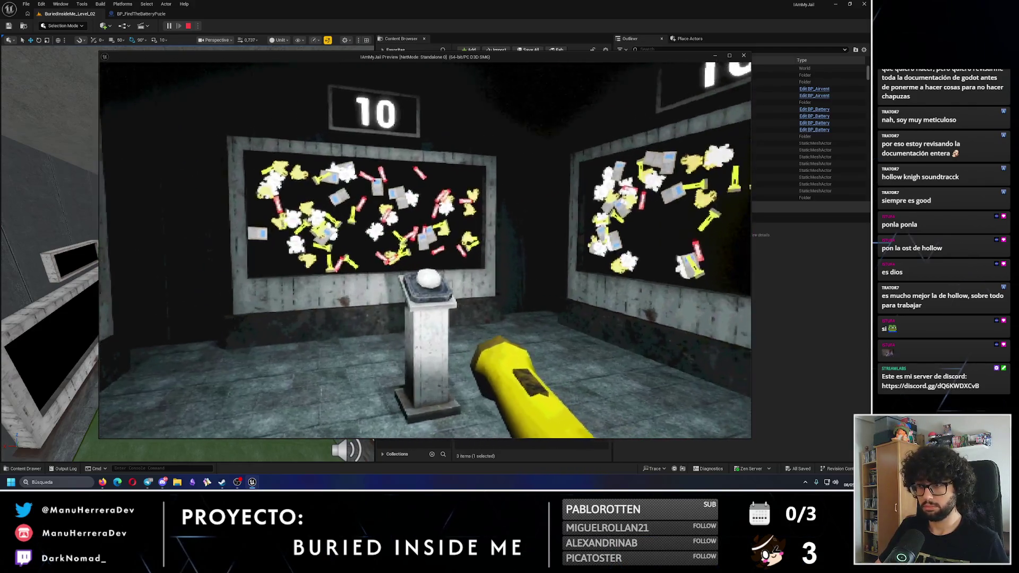
key(w)
key(s)
key(w)
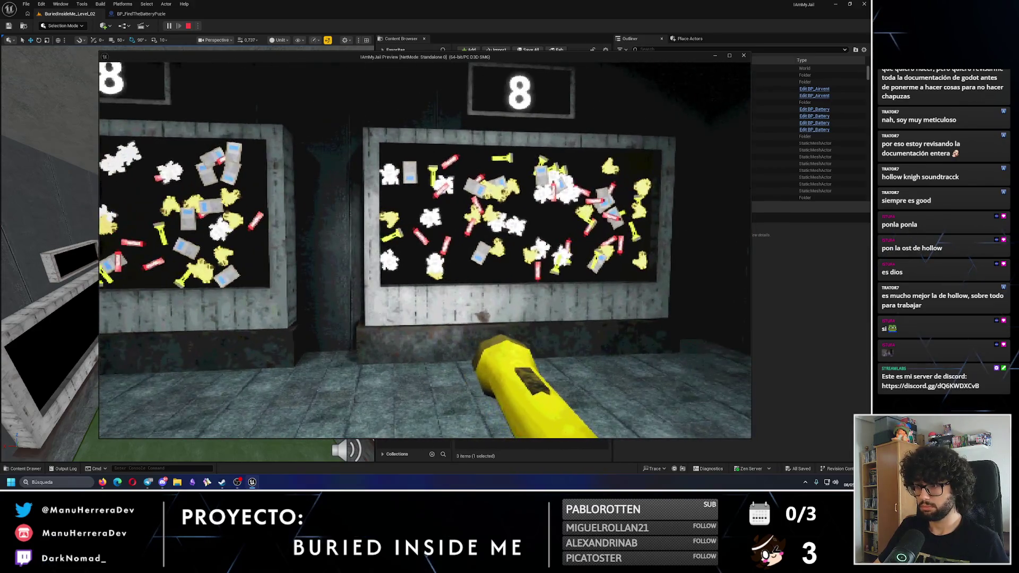
key(s)
key(shift+w)
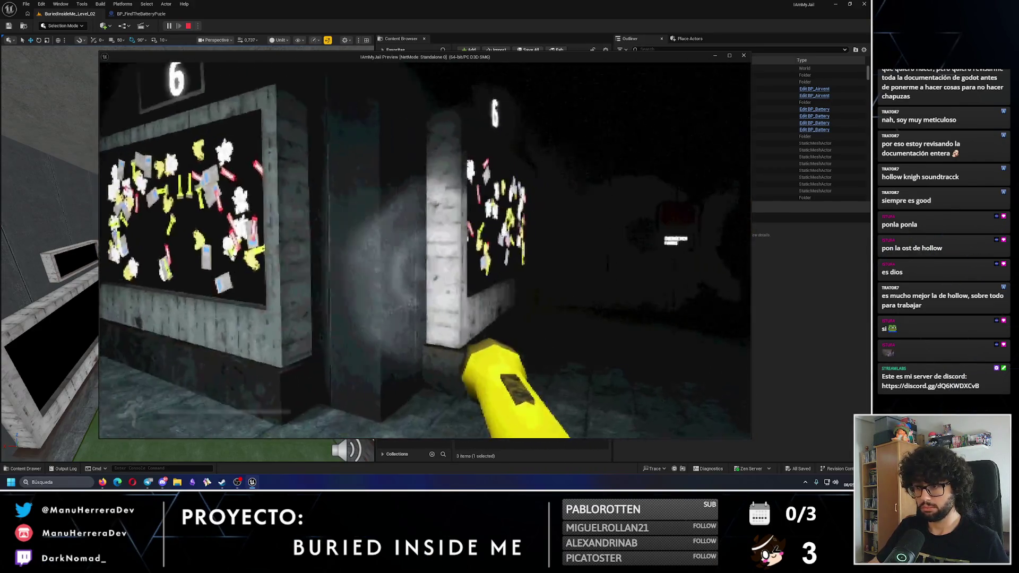
key(shift+w)
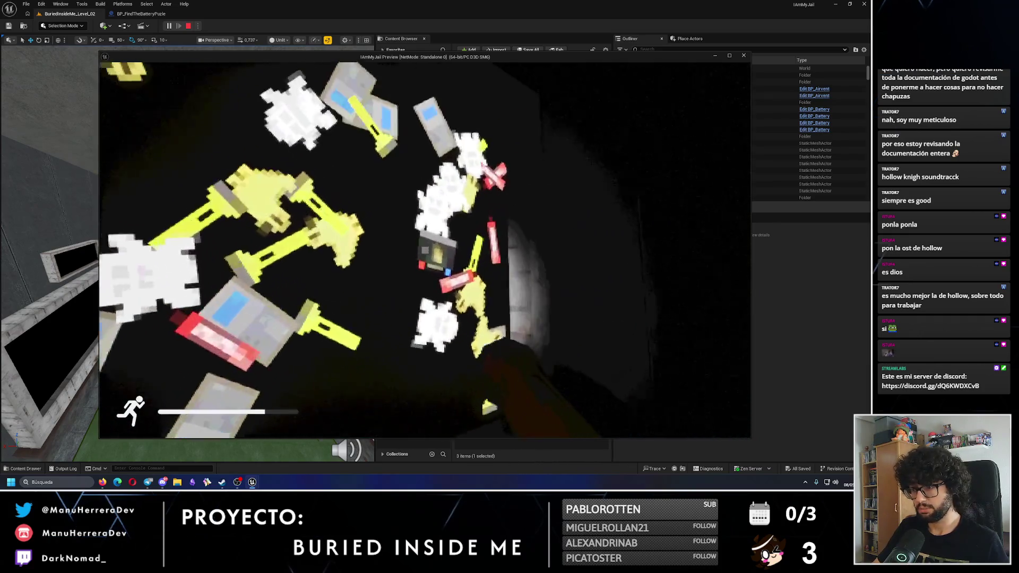
key(s)
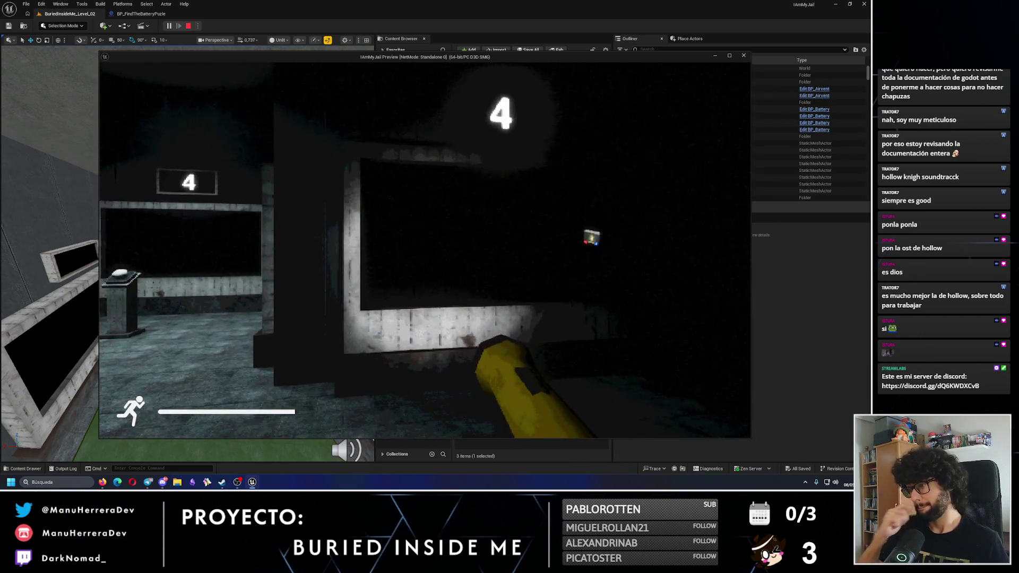
key(s)
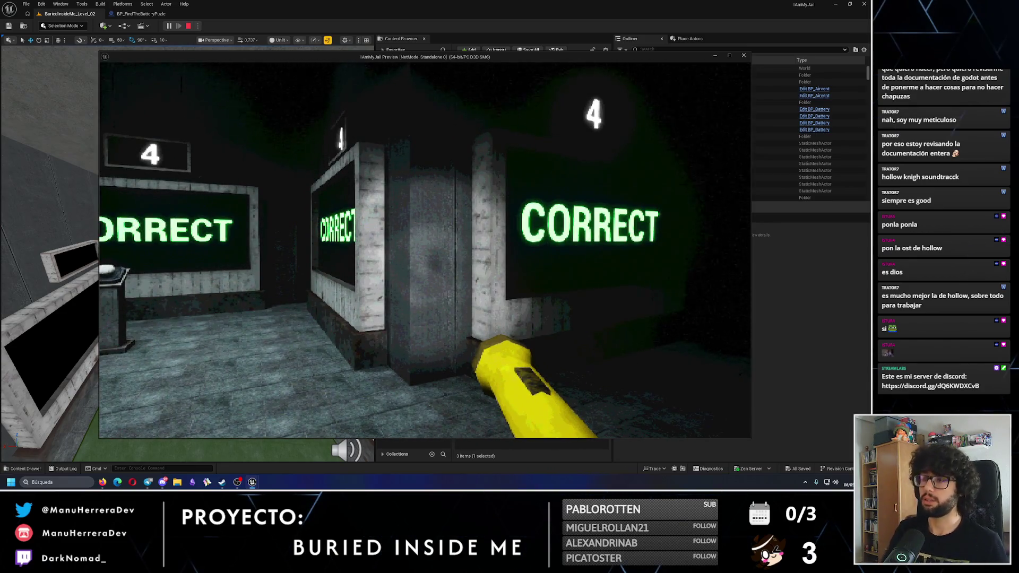
- Return to the pedestal to see the battery drop at round 4, then stop the preview
key(s)
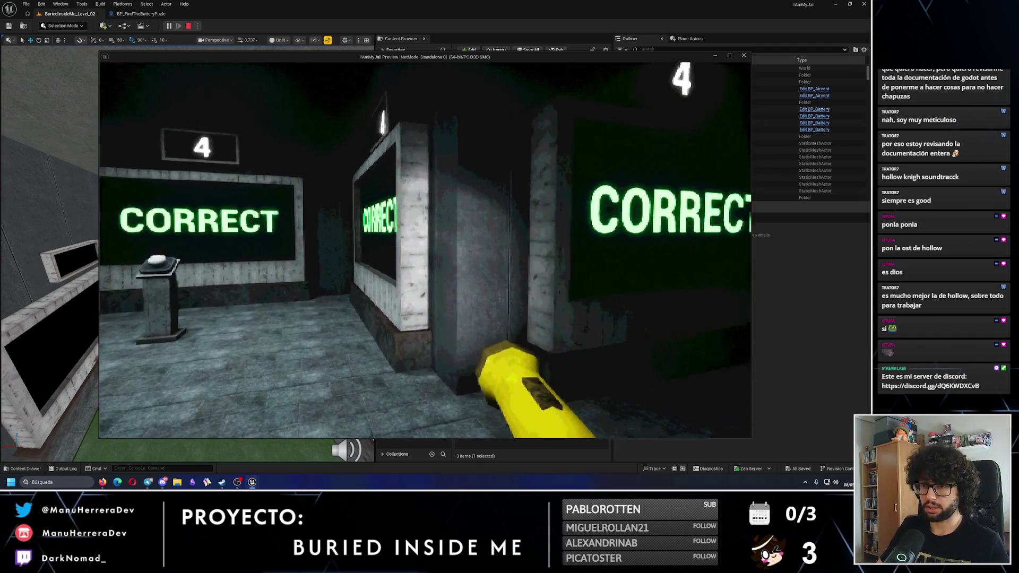
key(w)
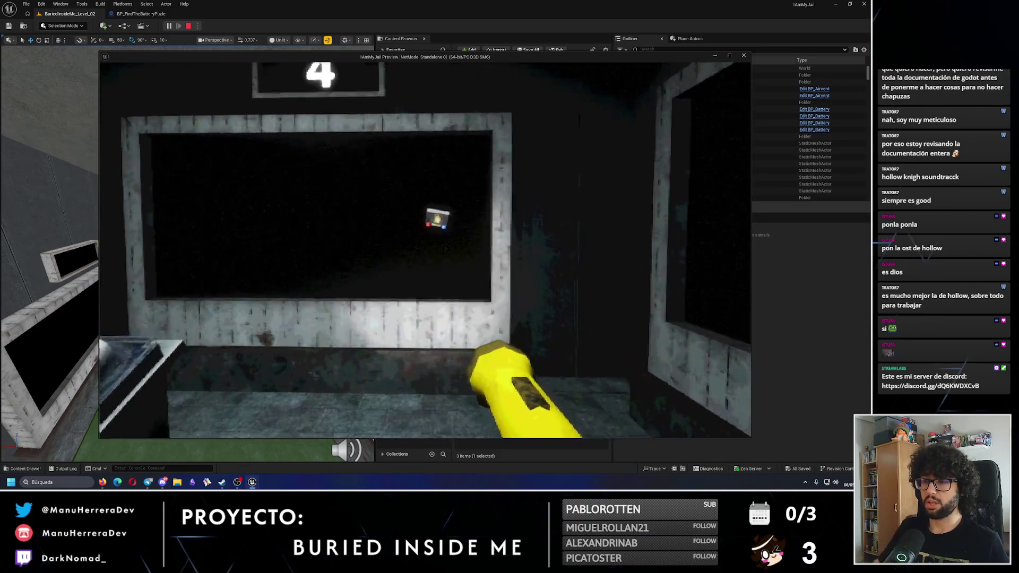
key(s)
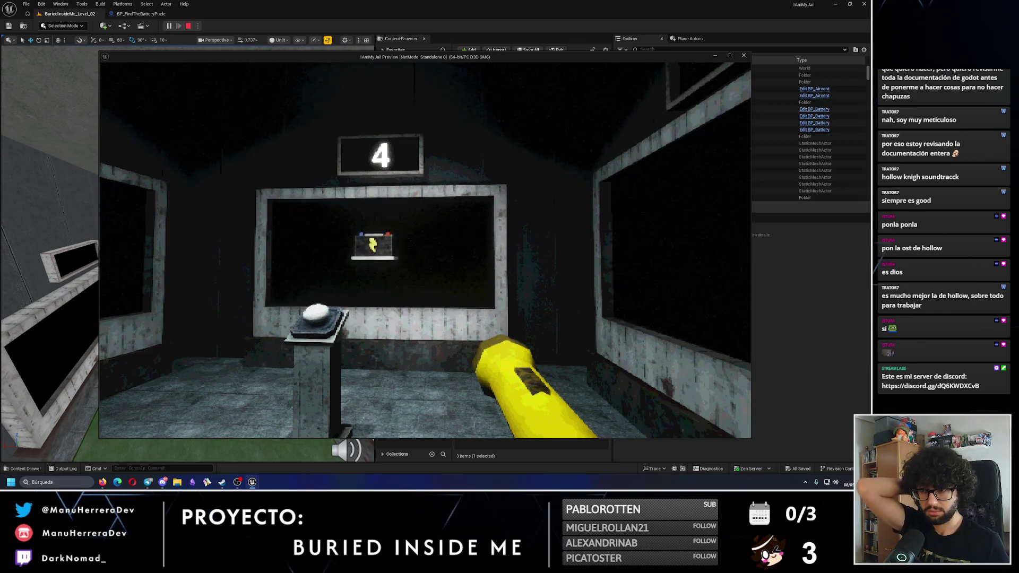
key(w)
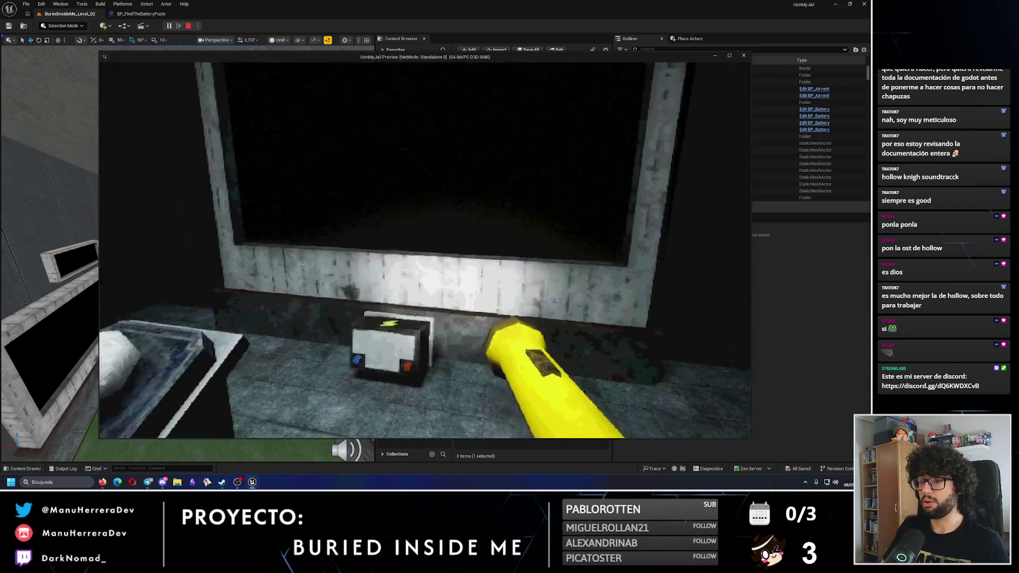
key(Escape)
- In BP_FindTheBatteryPuzle, inspect the battery placement function and its Set Relative Rotation node
click(150, 15)
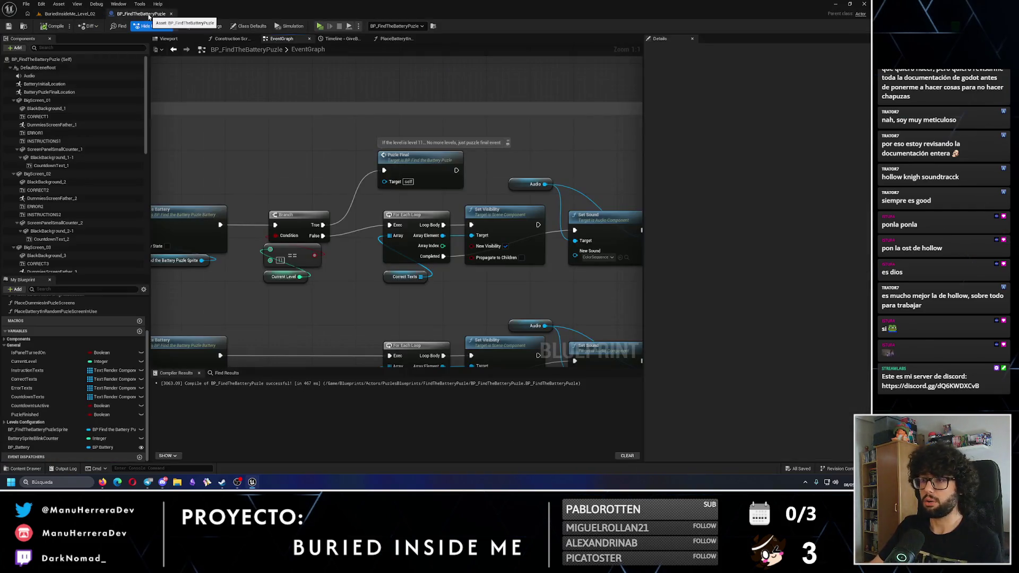
drag(484, 170, 426, 167)
scroll(425, 167, down, 6)
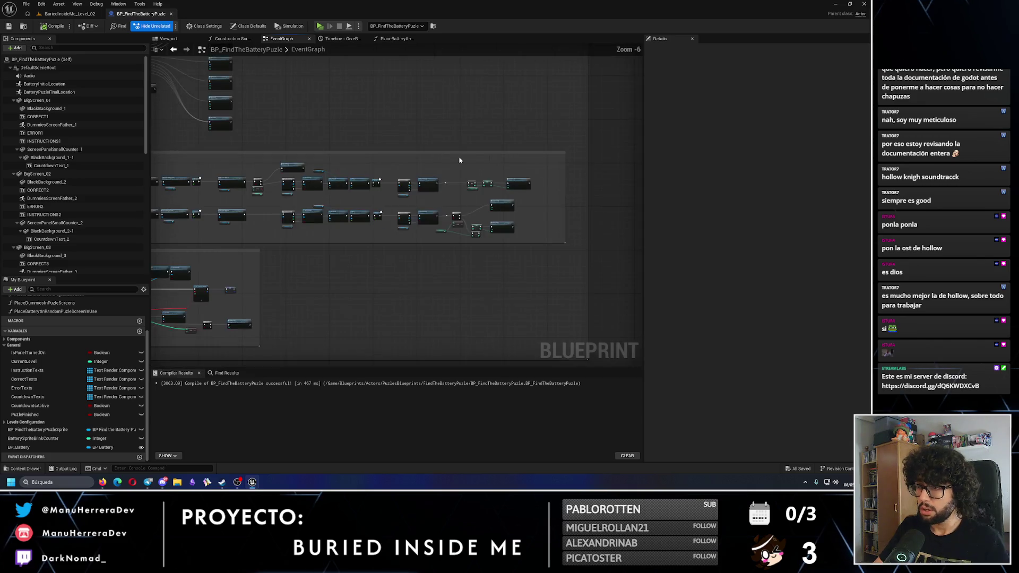
scroll(277, 228, up, 6)
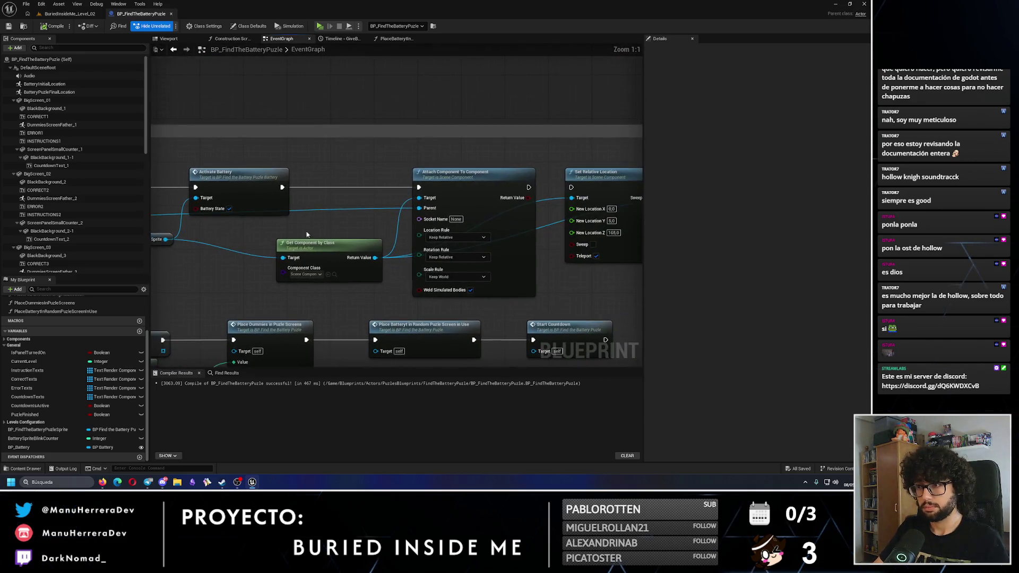
drag(345, 247, 339, 248)
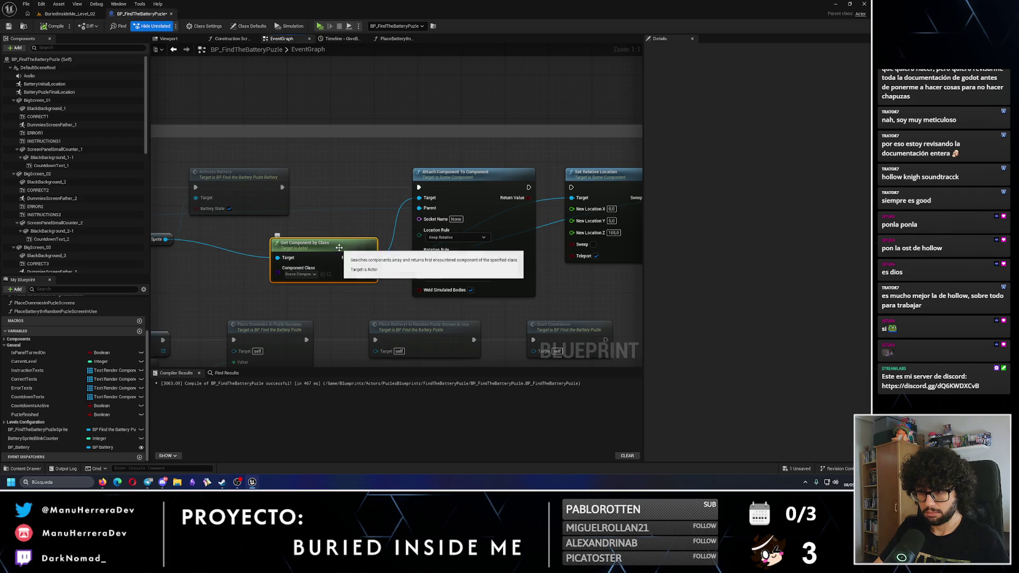
drag(424, 325, 365, 243)
double_click(365, 243)
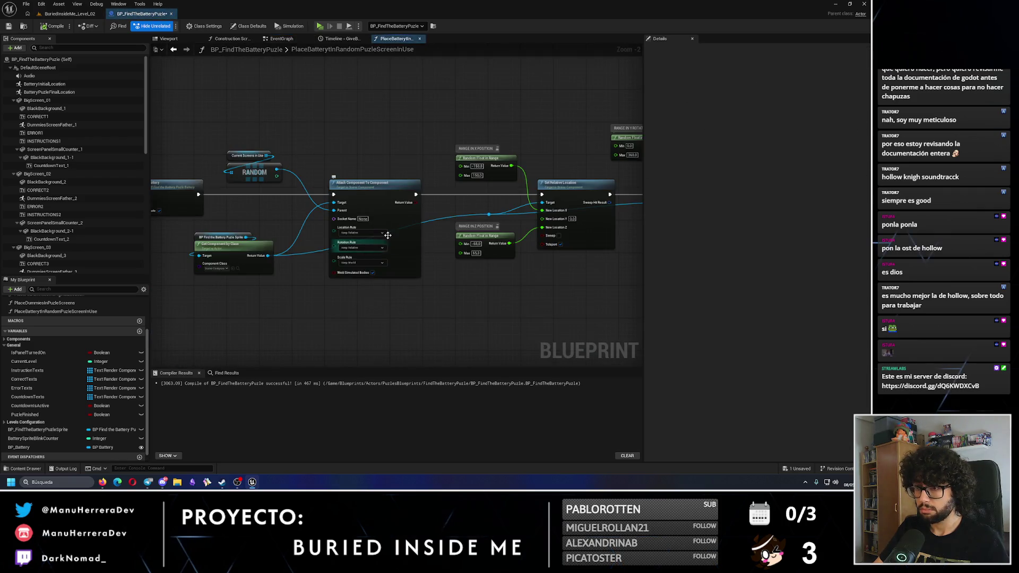
key(alt+Left)
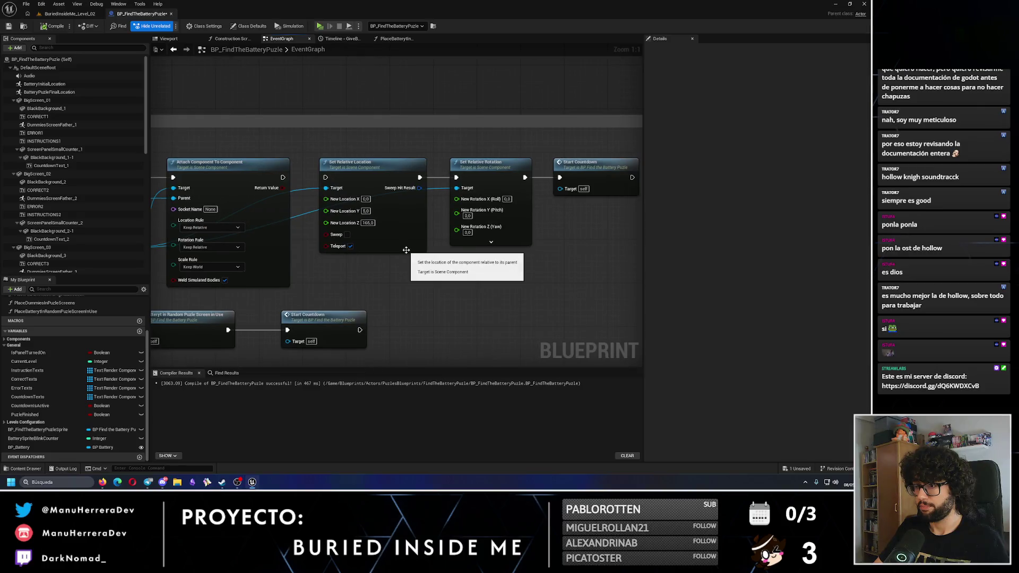
drag(447, 151, 528, 281)
key(alt+Right)
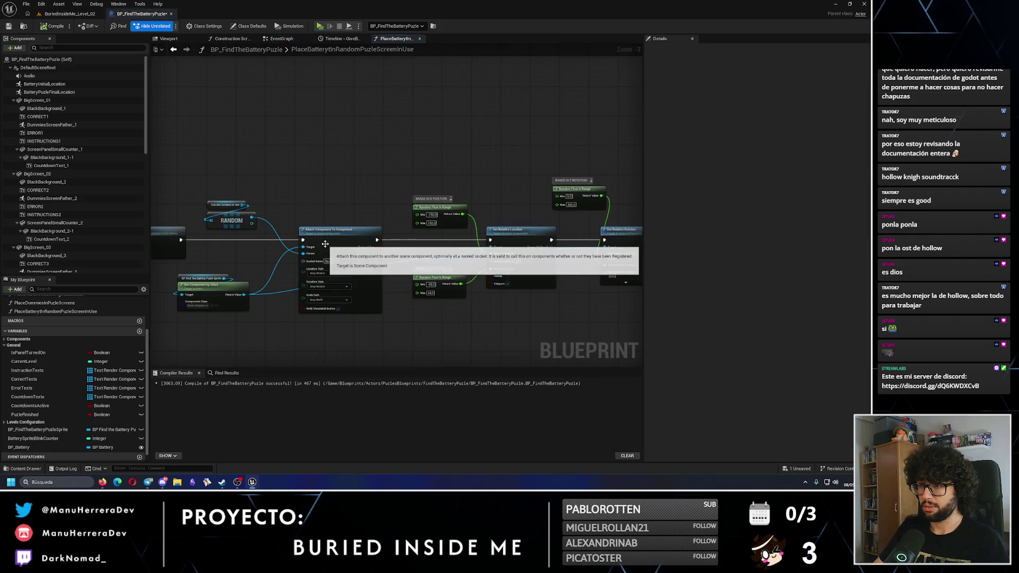
scroll(530, 252, up, 4)
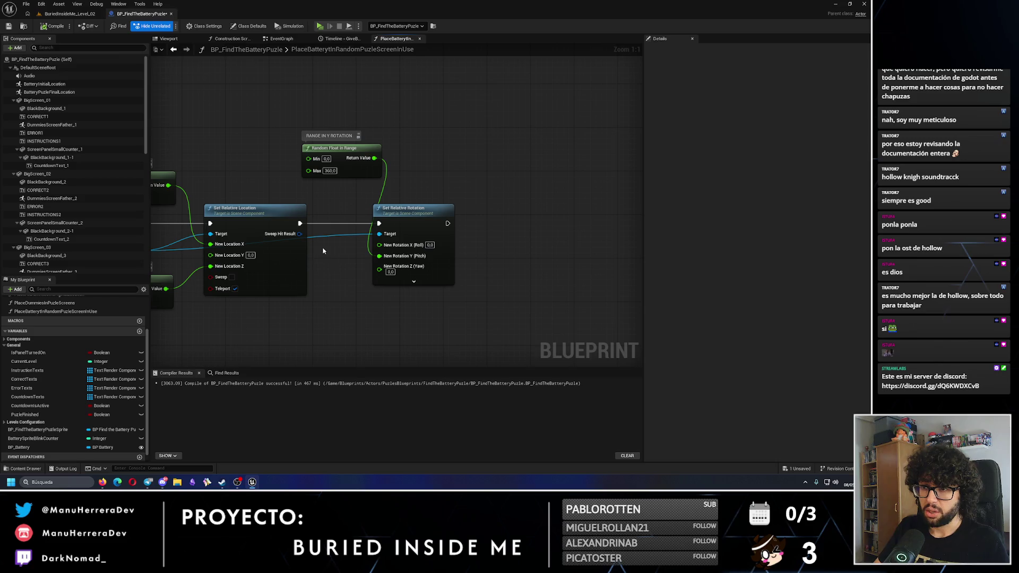
scroll(323, 251, down, 2)
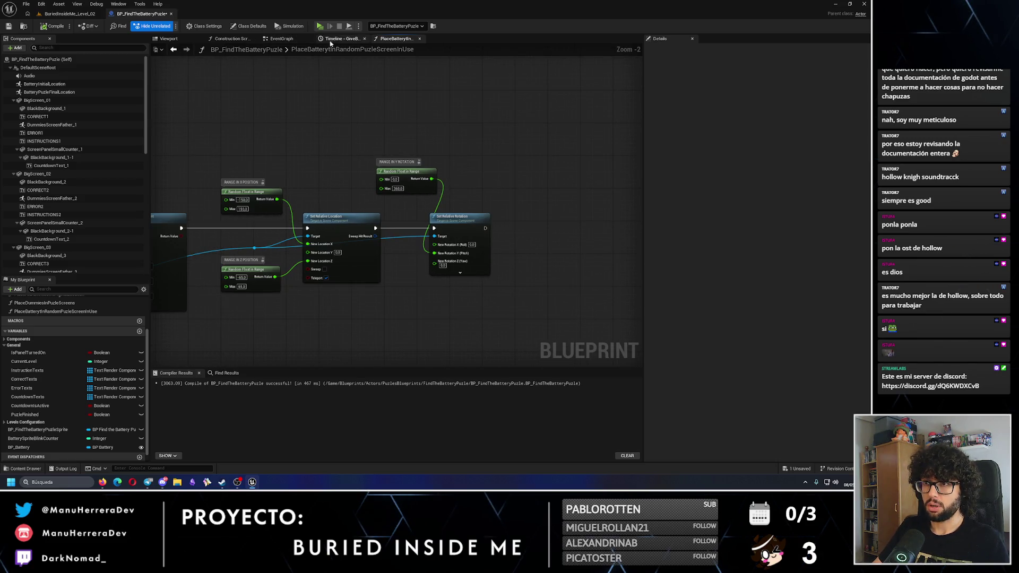
click(282, 40)
- Review the Activate Battery nodes and jump to the StartCountdown custom event
scroll(510, 155, down, 2)
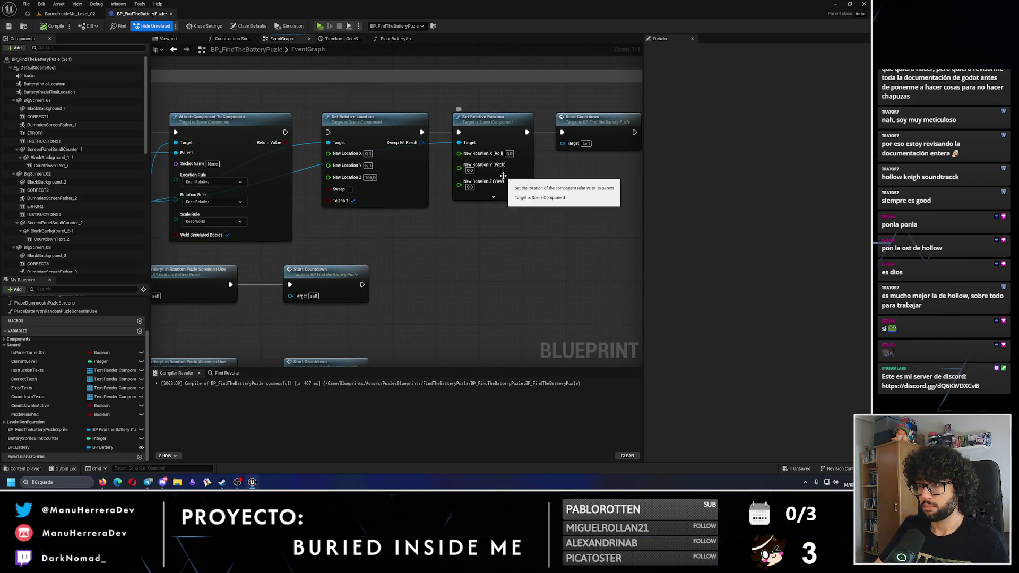
scroll(321, 233, down, 1)
drag(321, 233, 430, 229)
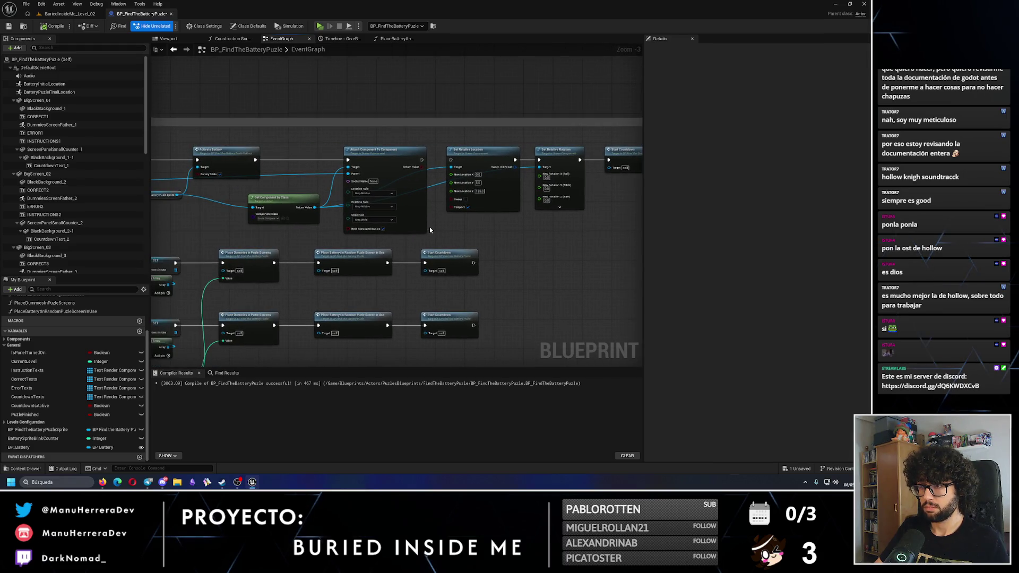
scroll(477, 201, up, 3)
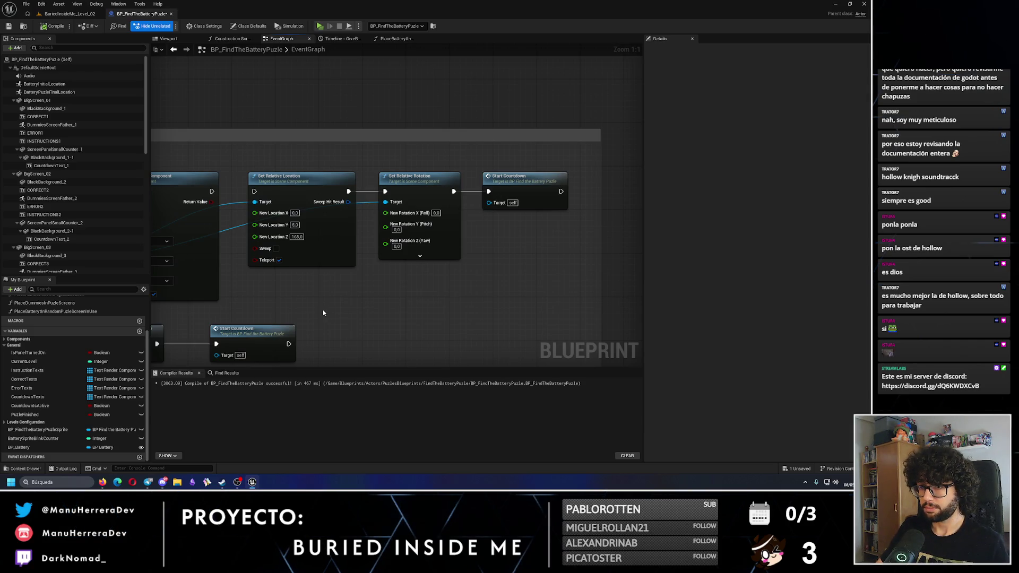
scroll(323, 313, down, 8)
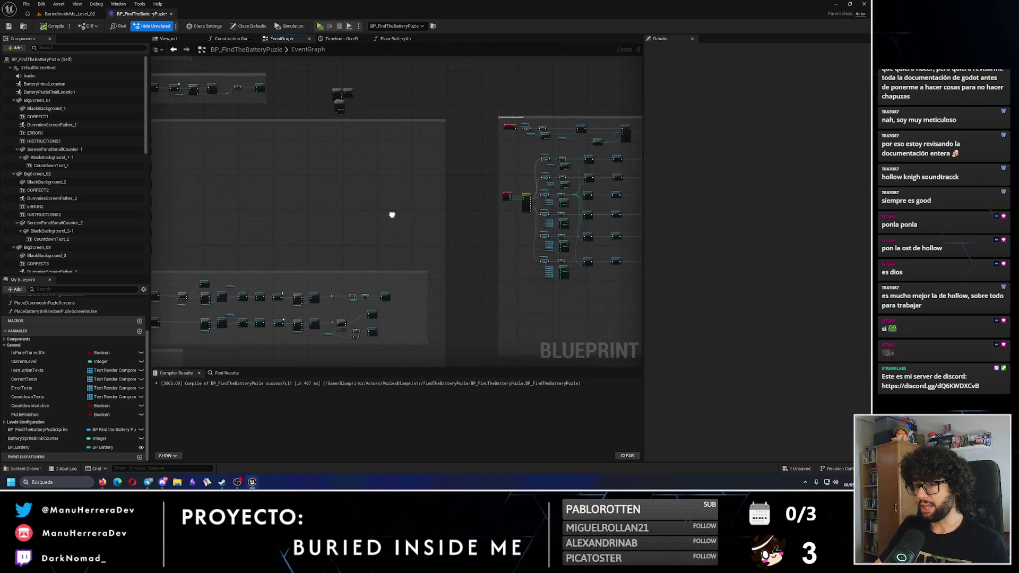
scroll(392, 214, up, 5)
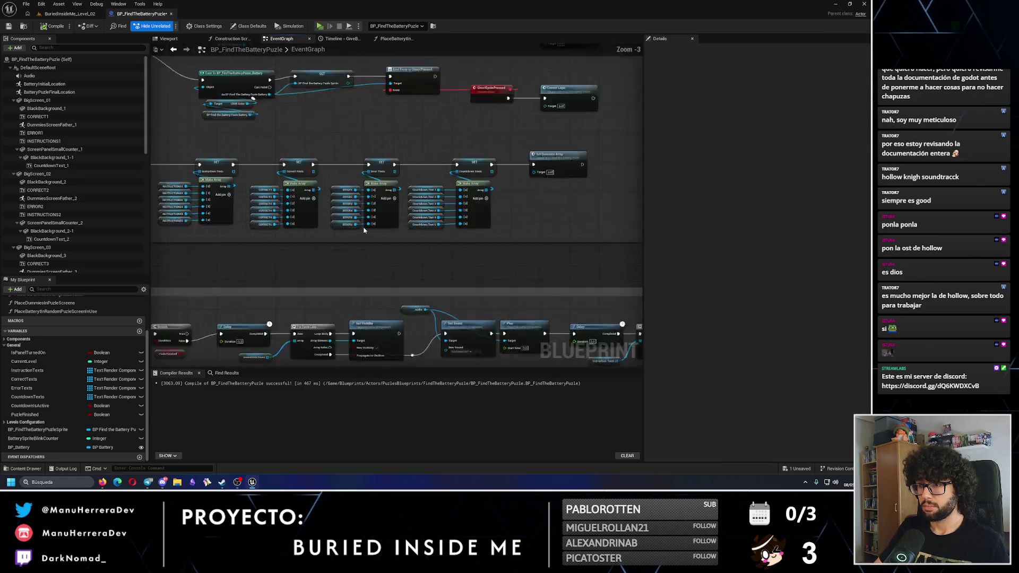
scroll(364, 230, up, 2)
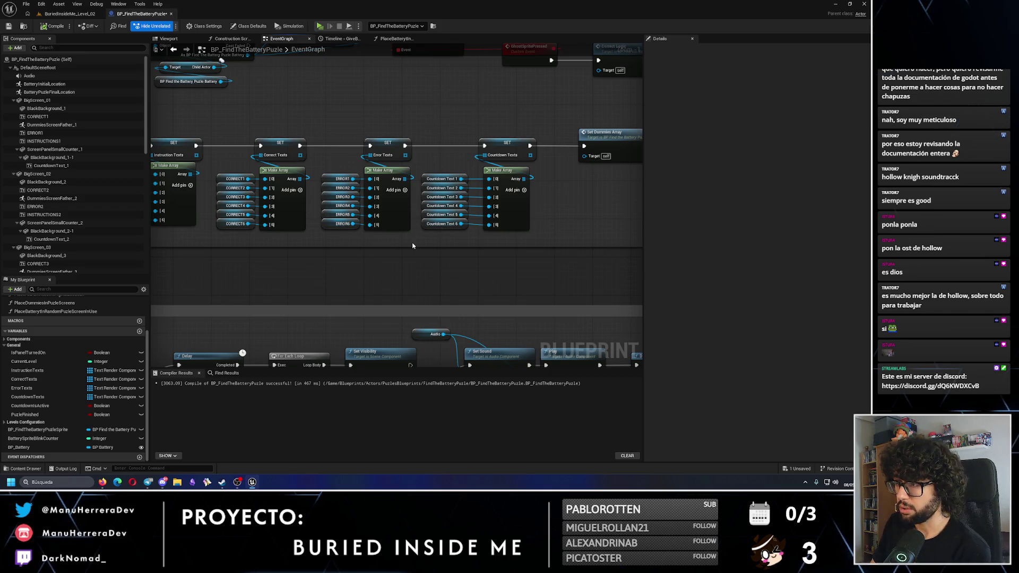
scroll(419, 248, down, 3)
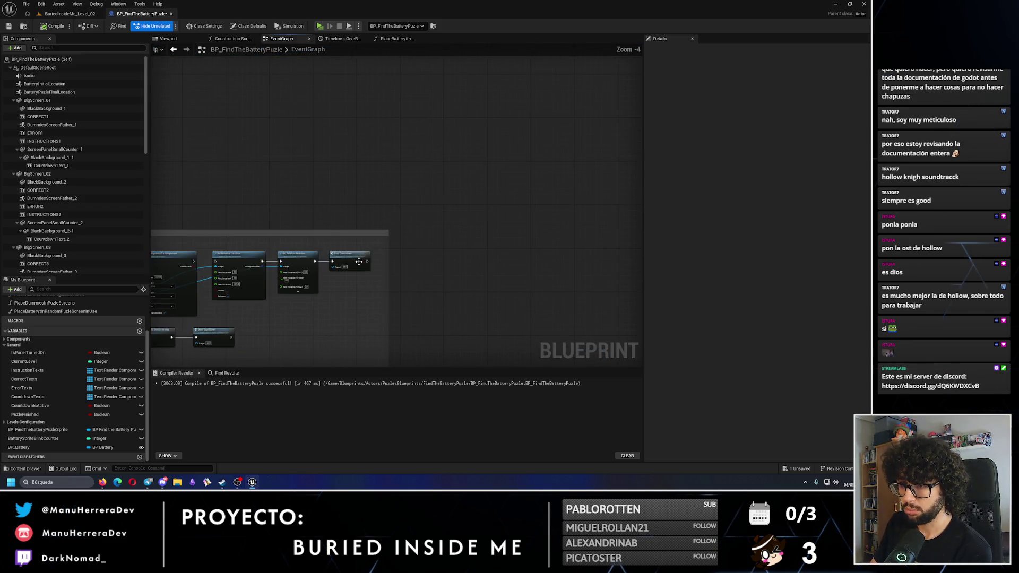
double_click(359, 261)
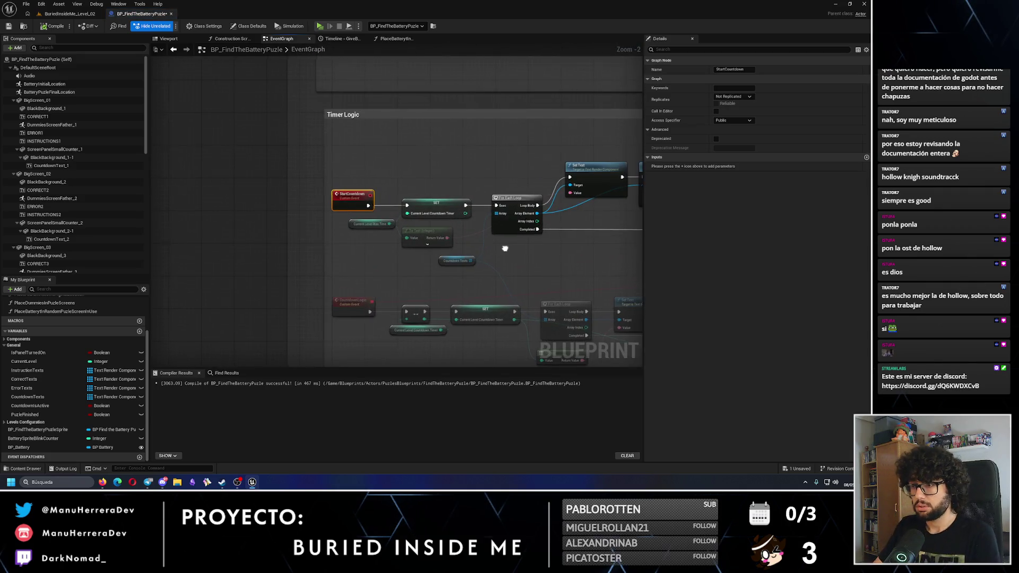
- Select the Countdown Texts loop and Set Visibility nodes in Timer Logic
scroll(423, 234, up, 2)
click(461, 246)
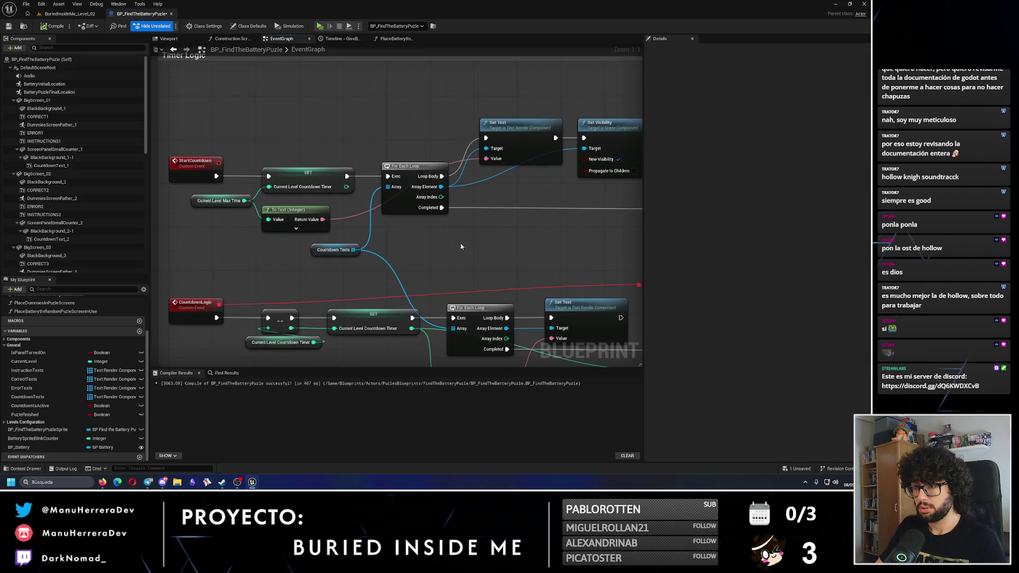
mouse_move(461, 247)
mouse_down()
mouse_move(381, 181)
mouse_move(361, 214)
mouse_up()
click(249, 228)
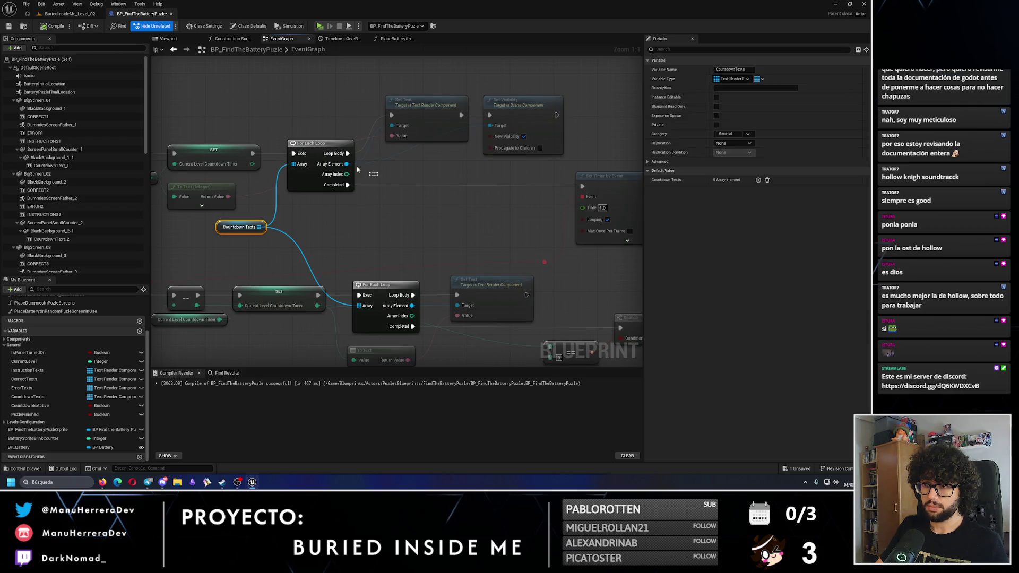
ctrl+click(318, 149)
drag(509, 169, 494, 142)
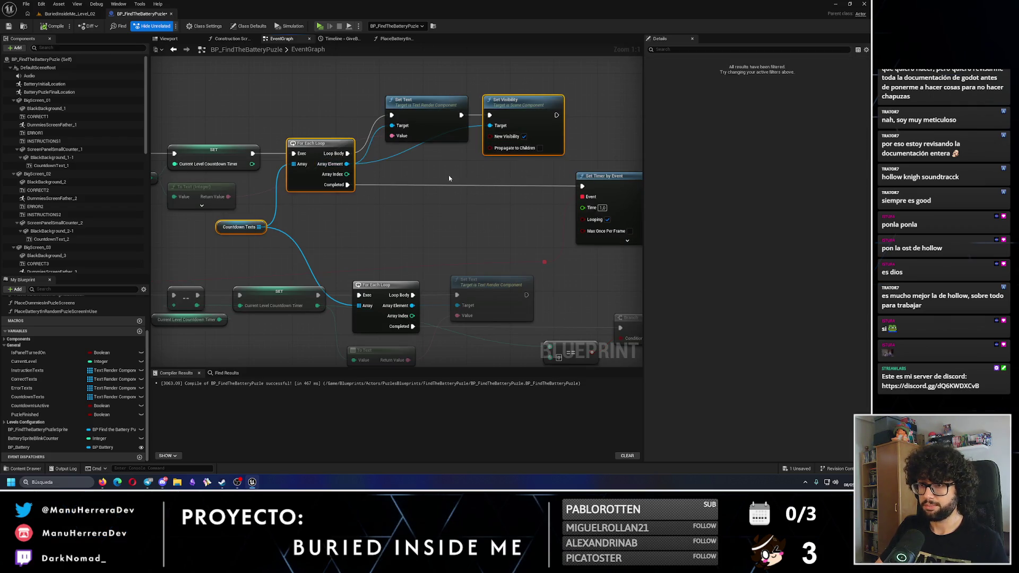
scroll(449, 178, down, 3)
scroll(445, 170, down, 3)
scroll(444, 201, up, 1)
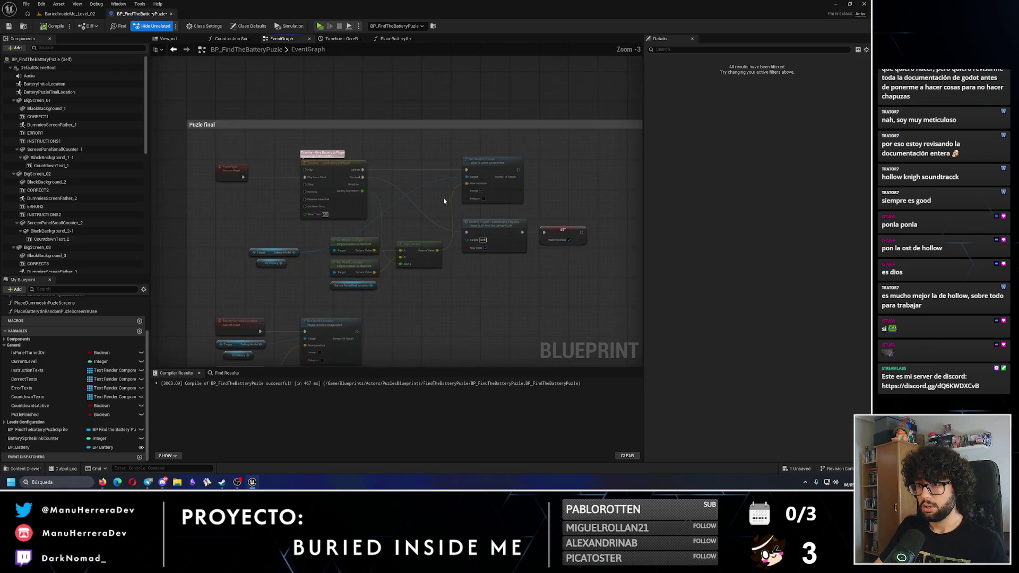
- Marquee-select the Puzle final timeline and location nodes and drag them right
click(405, 184)
mouse_move(265, 151)
mouse_down()
mouse_move(525, 284)
mouse_move(568, 287)
mouse_up()
drag(338, 162, 425, 163)
click(249, 230)
- Paste the For Each Loop and Set Visibility nodes and arrange them beside PuzleFinal
scroll(249, 230, up, 3)
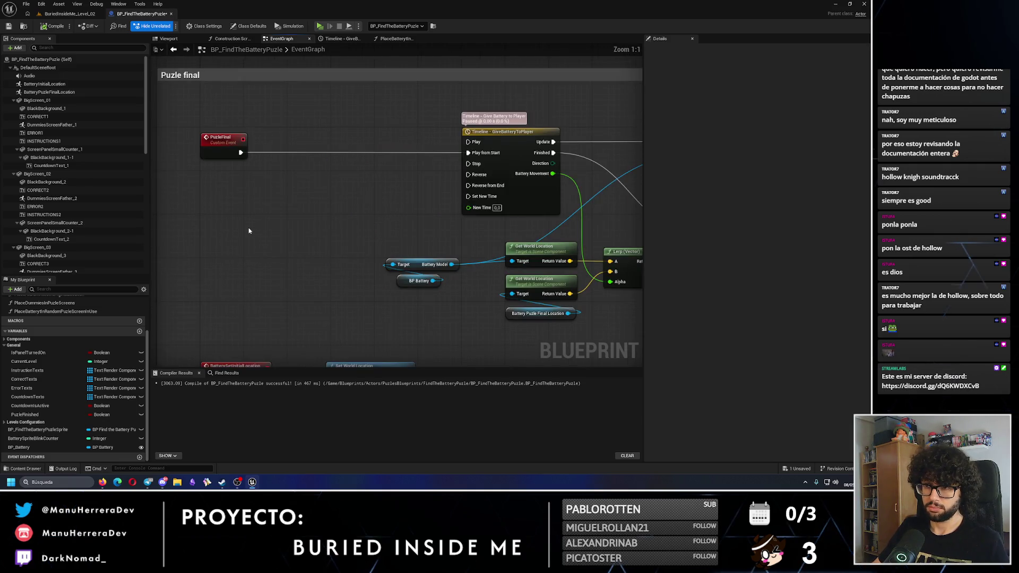
key(ctrl+v)
click(361, 175)
drag(418, 184, 314, 146)
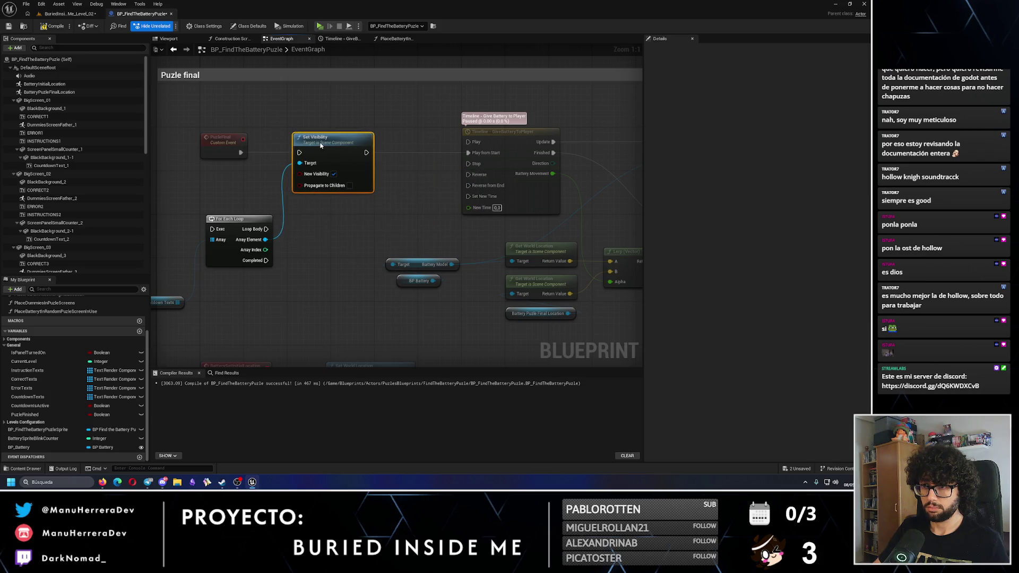
drag(240, 152, 307, 155)
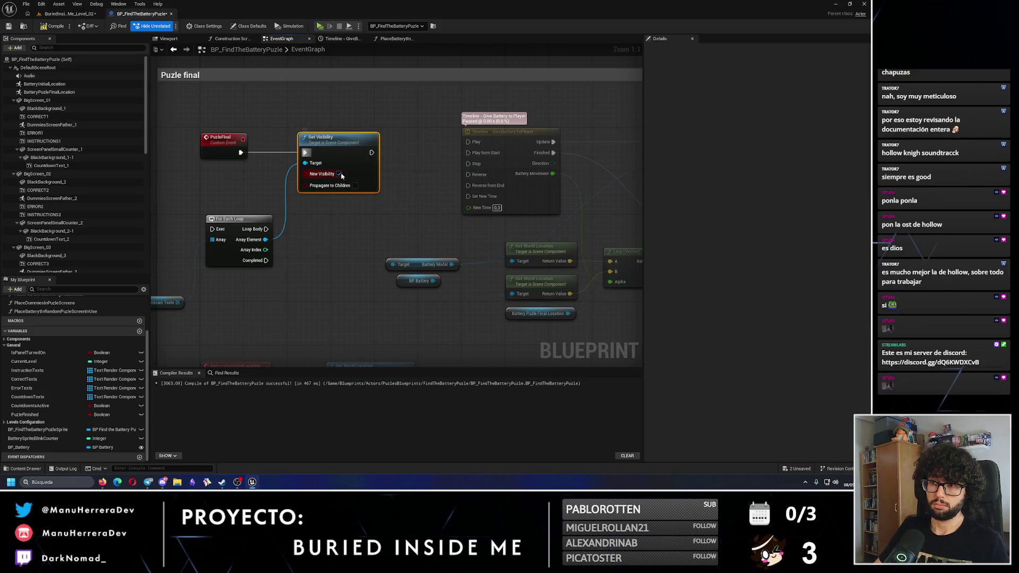
mouse_move(231, 219)
mouse_down()
mouse_move(268, 219)
mouse_move(247, 181)
mouse_up()
drag(329, 139, 383, 139)
drag(260, 179, 321, 140)
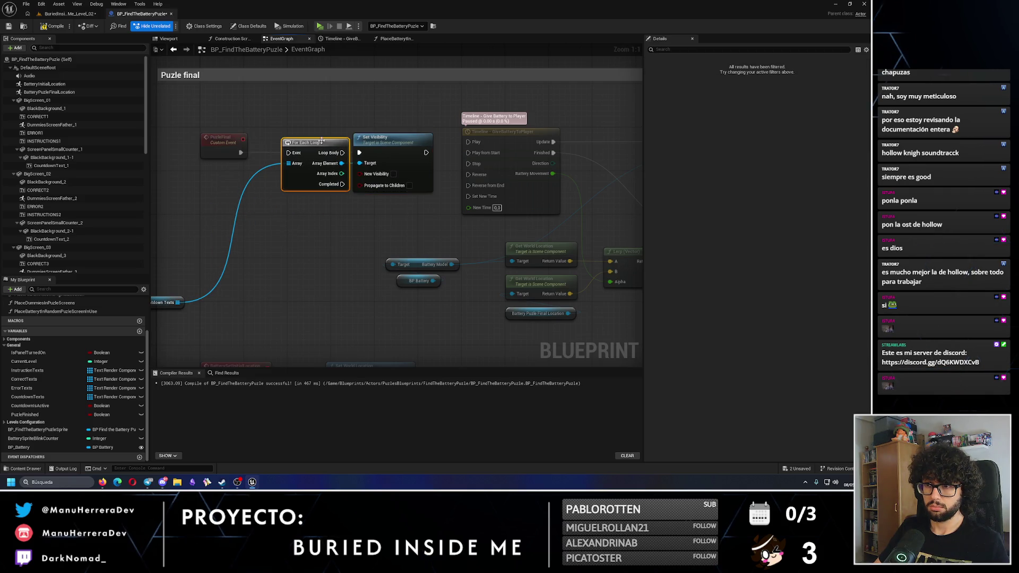
- Make PuzleFinal trigger the For Each Loop and feed Countdown Texts into its array
click(235, 153)
mouse_move(240, 153)
mouse_down()
mouse_move(288, 153)
mouse_move(295, 142)
mouse_up()
mouse_move(323, 184)
mouse_down()
mouse_move(400, 157)
mouse_move(359, 152)
mouse_up()
click(235, 286)
mouse_move(183, 298)
mouse_down()
mouse_move(256, 284)
mouse_move(316, 197)
mouse_up()
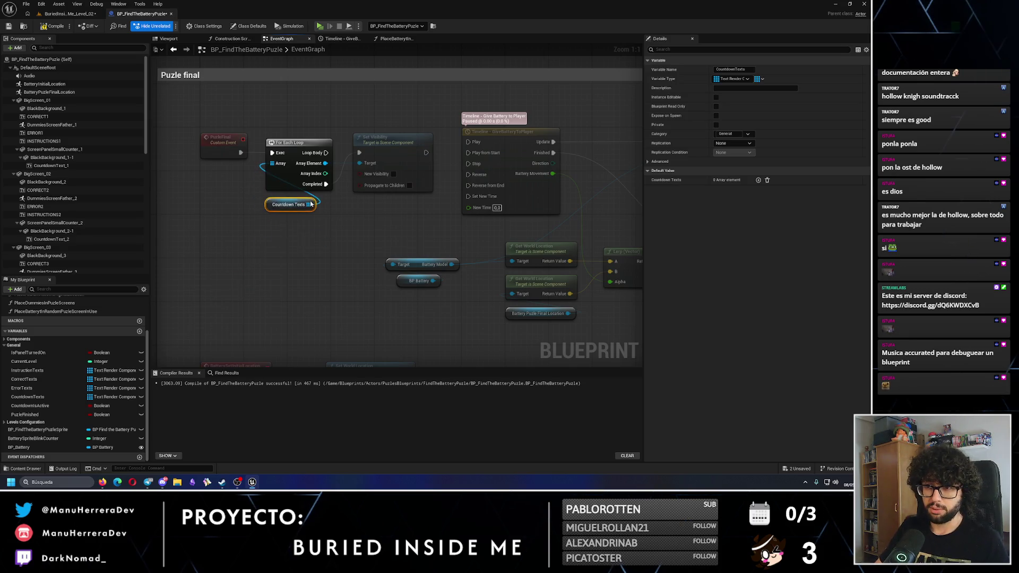
click(399, 241)
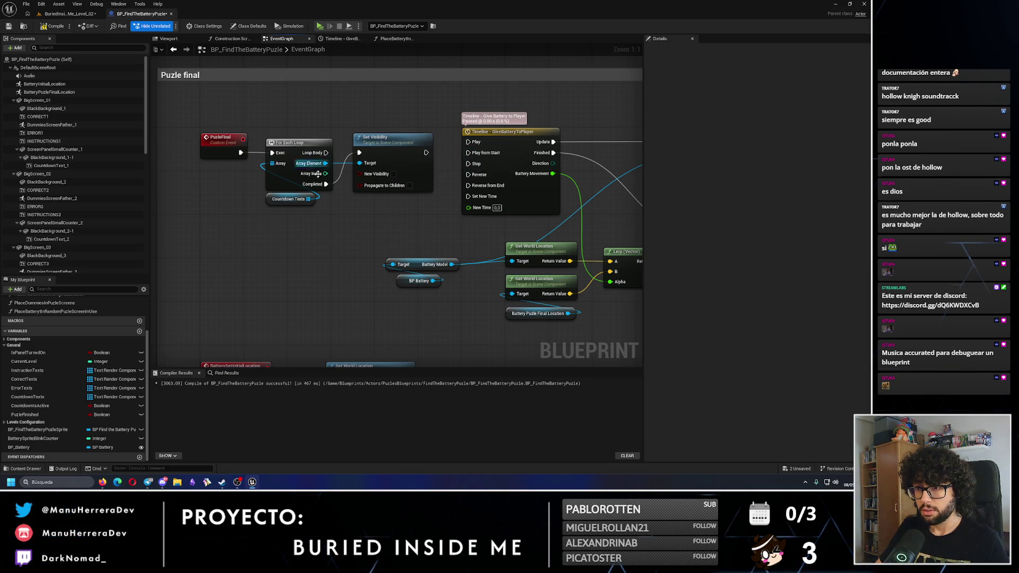
- Wire Loop Body to Set Visibility and Completed to the battery timeline's Play
drag(327, 153, 359, 153)
mouse_move(325, 184)
mouse_down()
mouse_move(421, 177)
mouse_move(467, 142)
mouse_up()
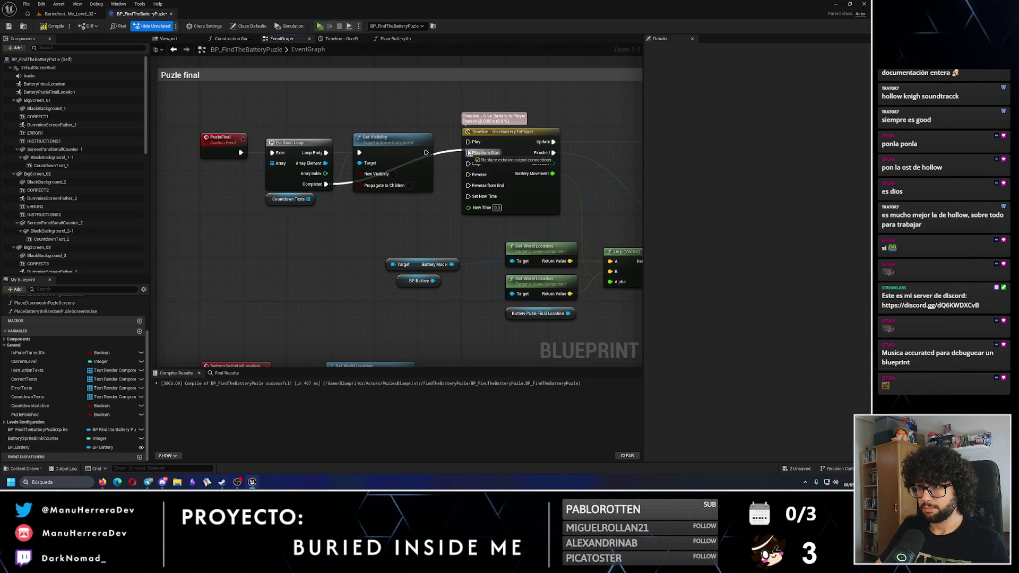
mouse_move(401, 148)
mouse_down()
mouse_move(395, 108)
mouse_move(407, 103)
mouse_move(379, 153)
mouse_up()
click(314, 275)
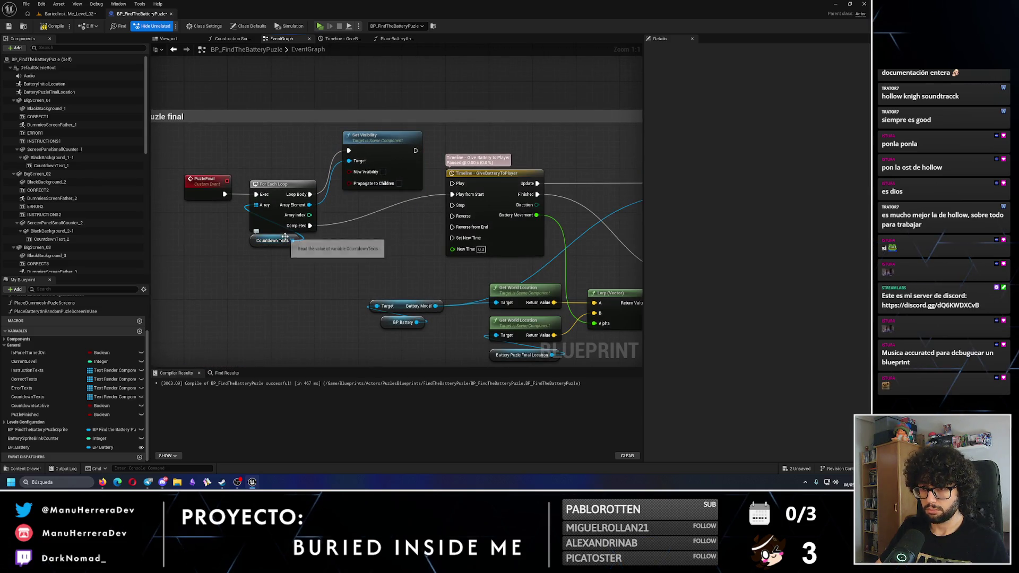
- Compile and save the puzzle blueprint
click(53, 26)
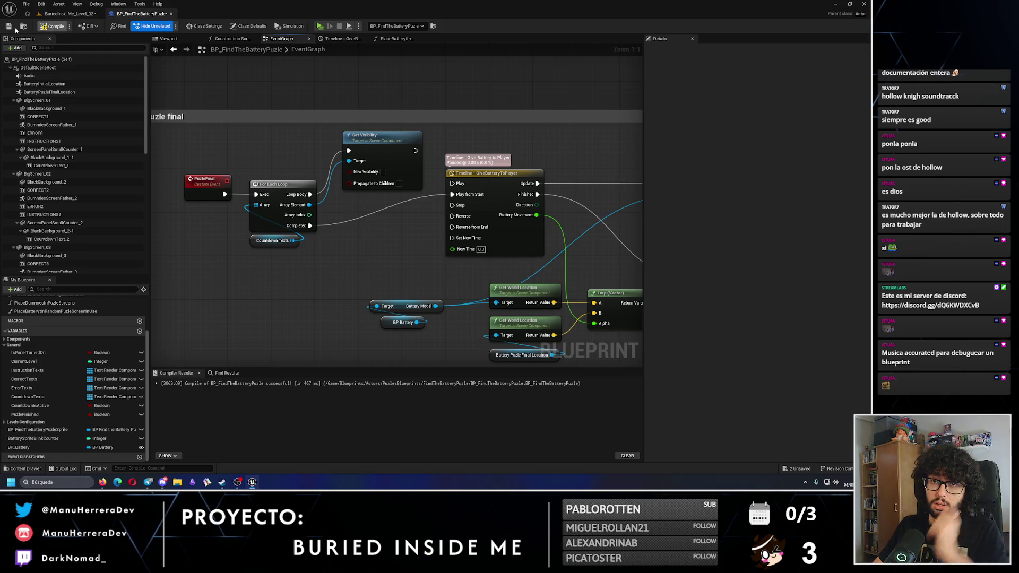
click(8, 26)
scroll(302, 225, down, 4)
- Pan the EventGraph to inspect the battery attach and location nodes
scroll(301, 225, down, 3)
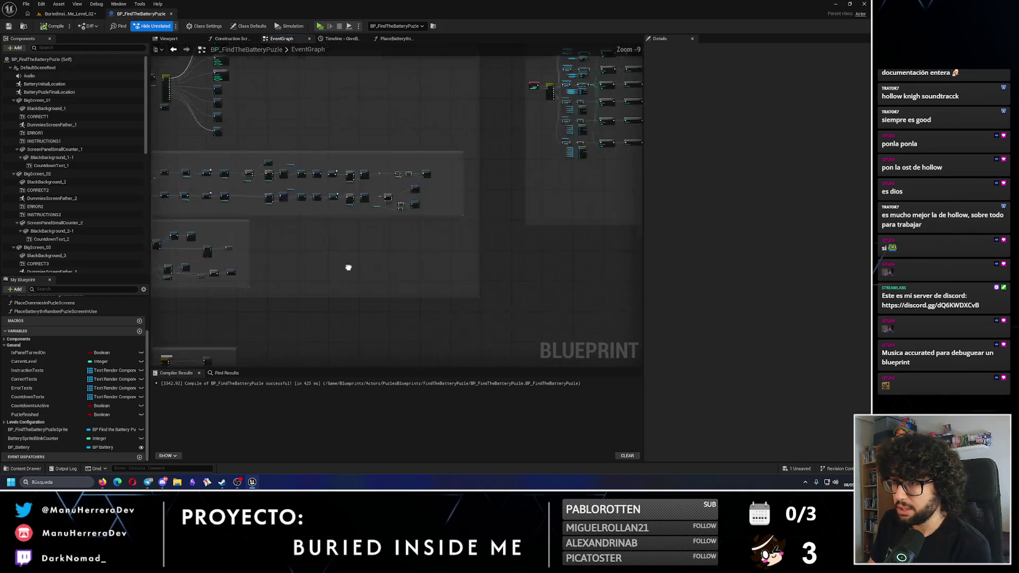
scroll(294, 231, up, 2)
scroll(293, 230, up, 5)
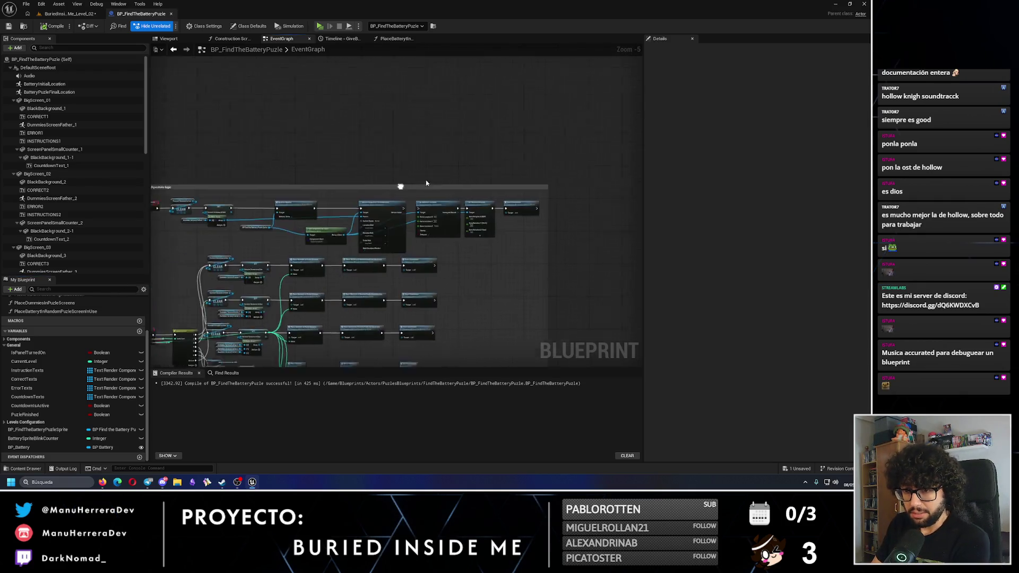
drag(303, 230, 264, 199)
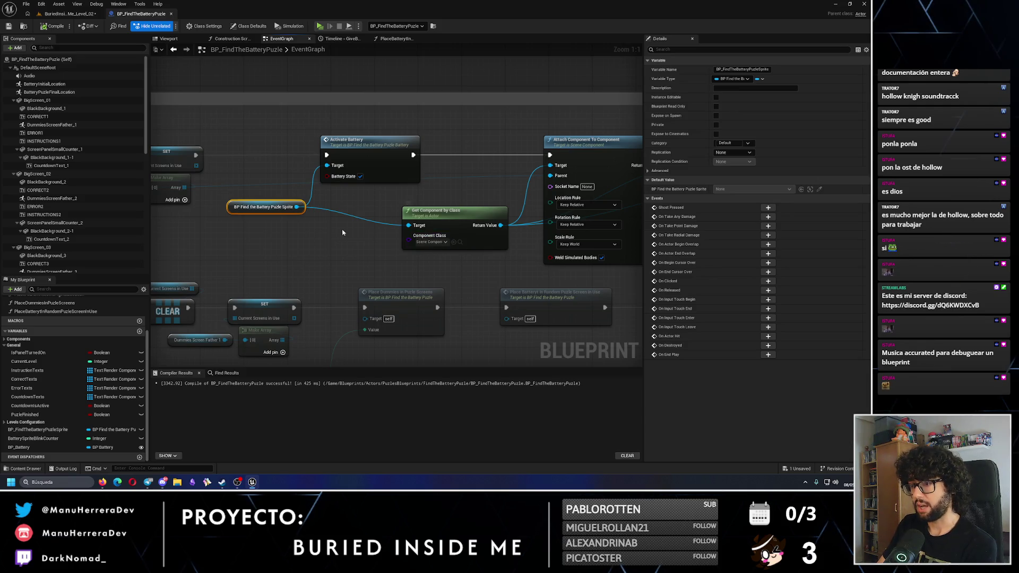
mouse_move(475, 266)
mouse_down()
mouse_move(391, 257)
mouse_move(285, 264)
mouse_up()
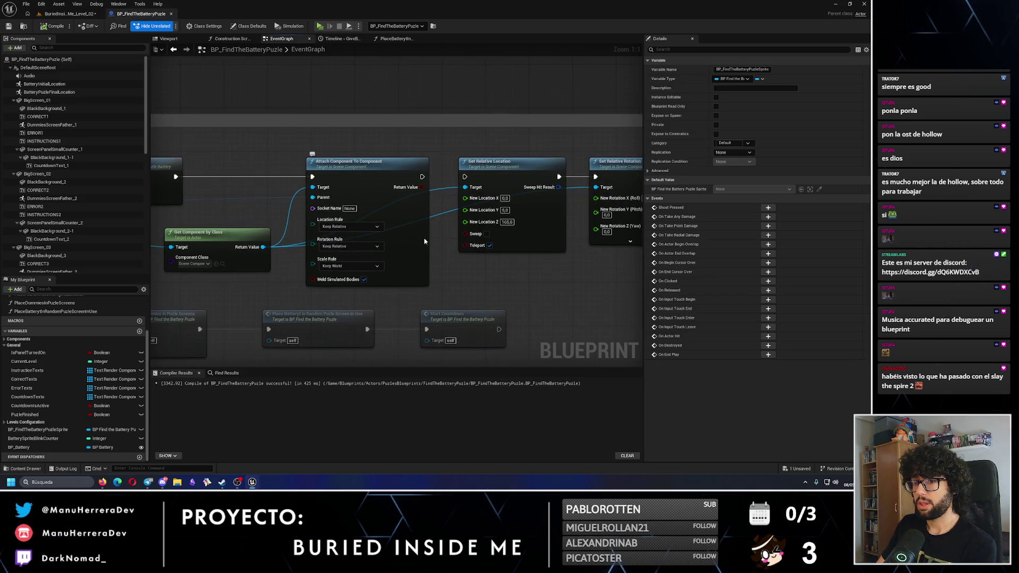
scroll(424, 242, down, 3)
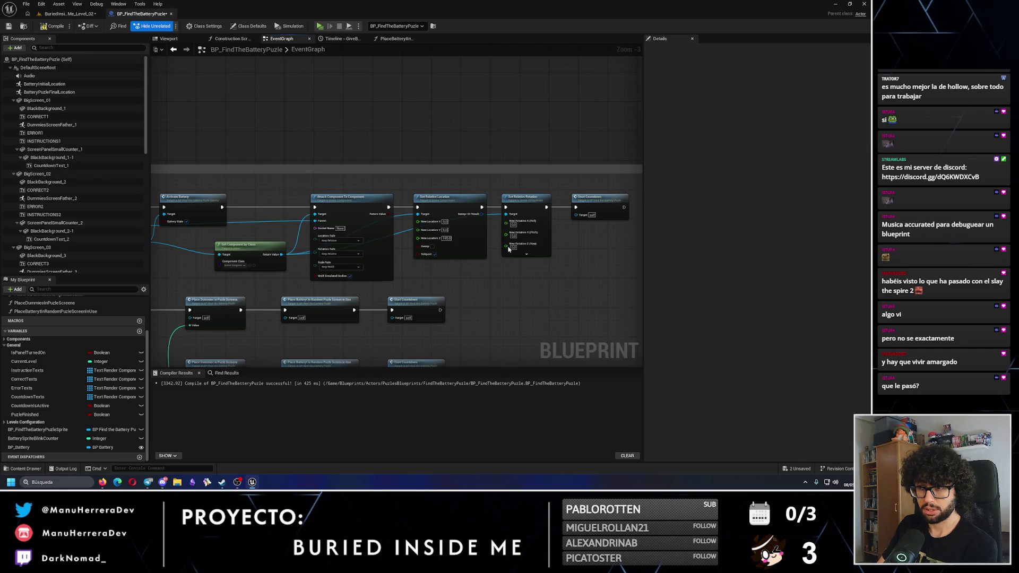
- Save the blueprint near the Start Countdown nodes and return to BuriedInsideMe_Level_02
drag(575, 279, 450, 262)
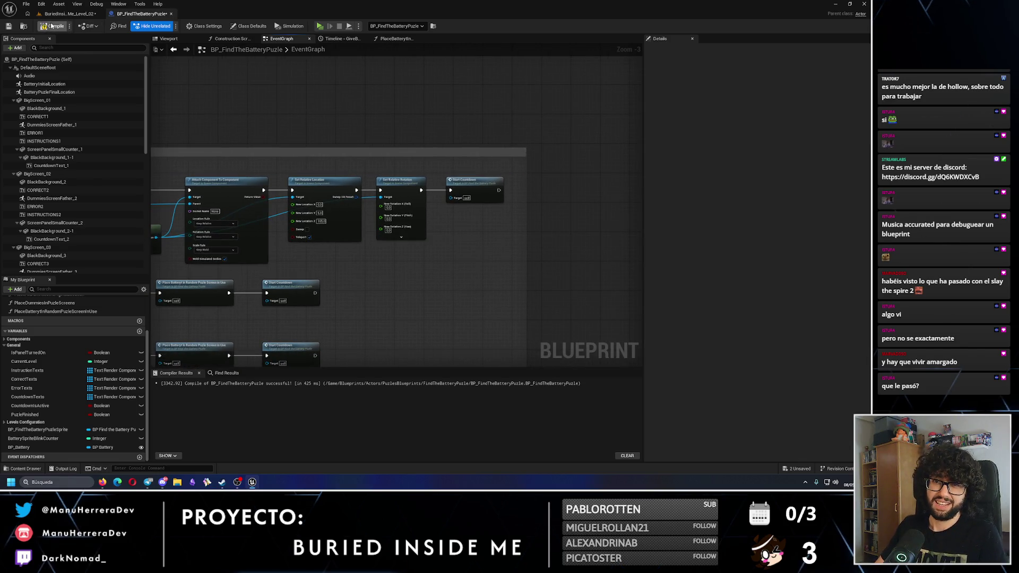
click(9, 26)
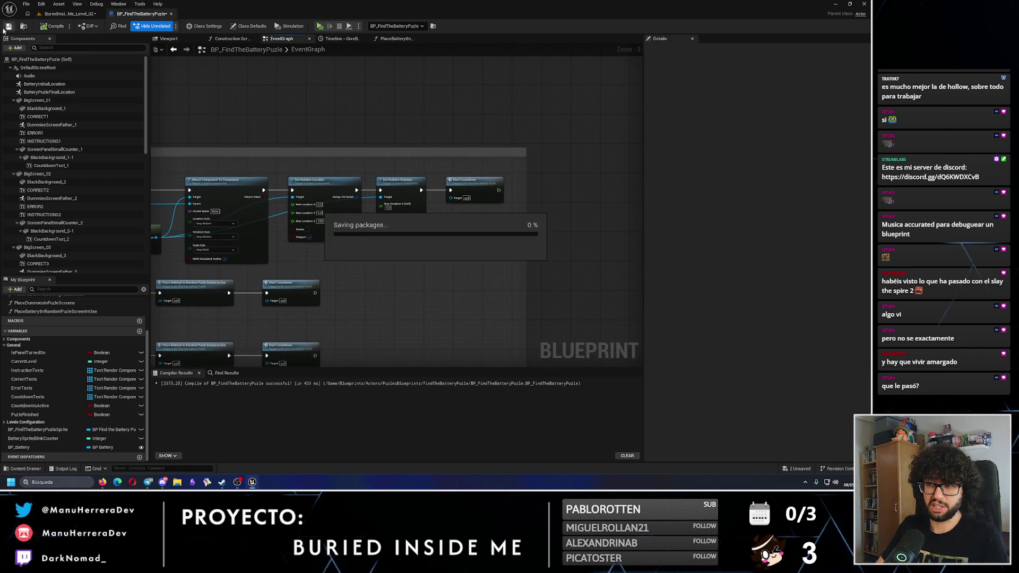
click(68, 14)
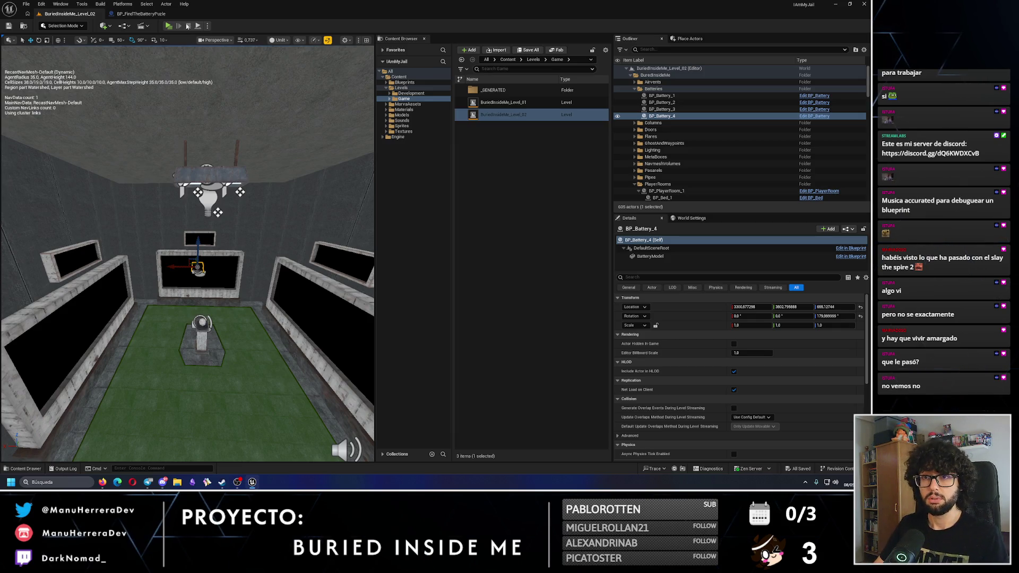
- Run a Standalone Game playtest, walking to the battery pedestal and countdown panel, then stop
key(alt+p)
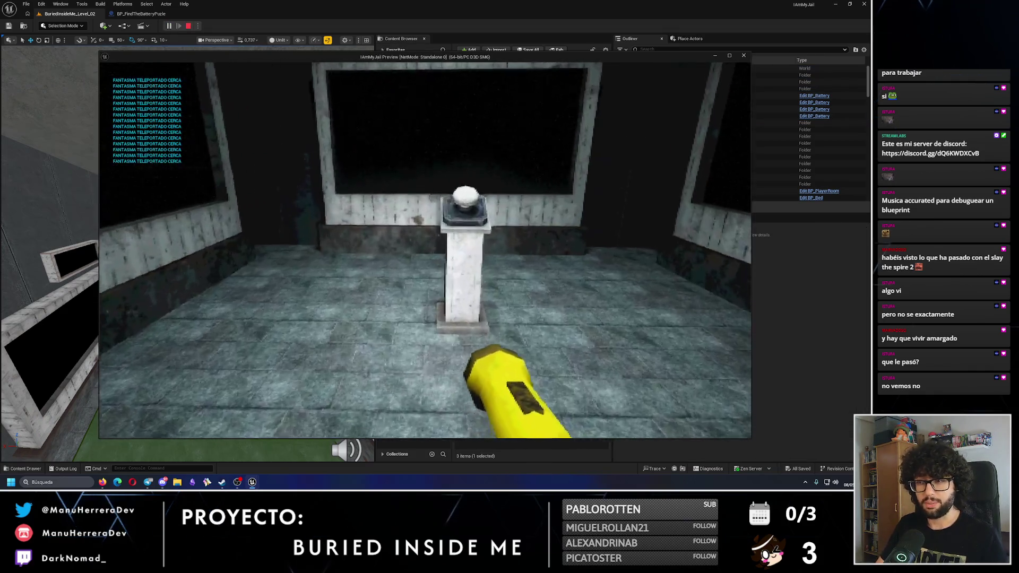
key(w)
key(d)
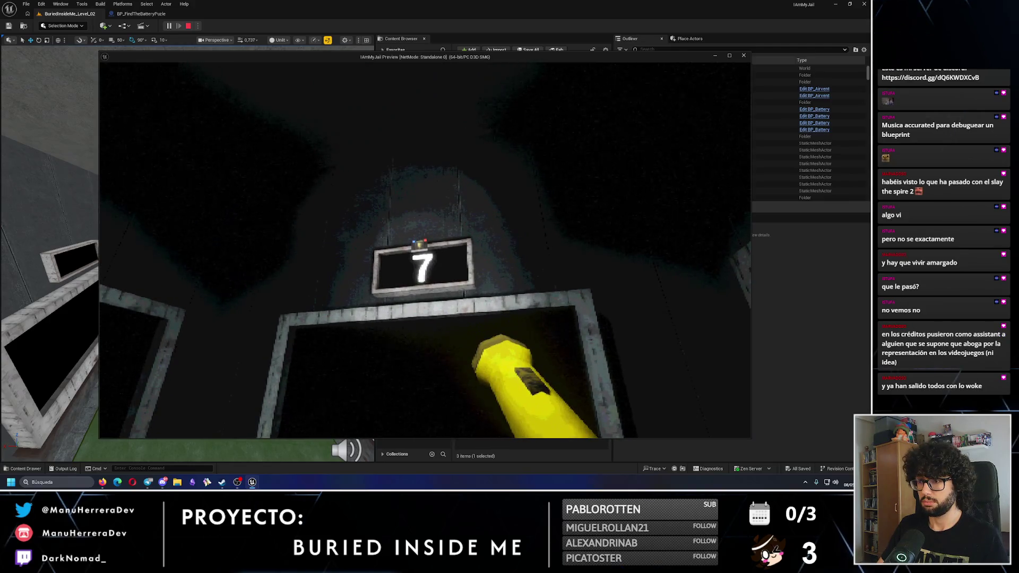
key(Escape)
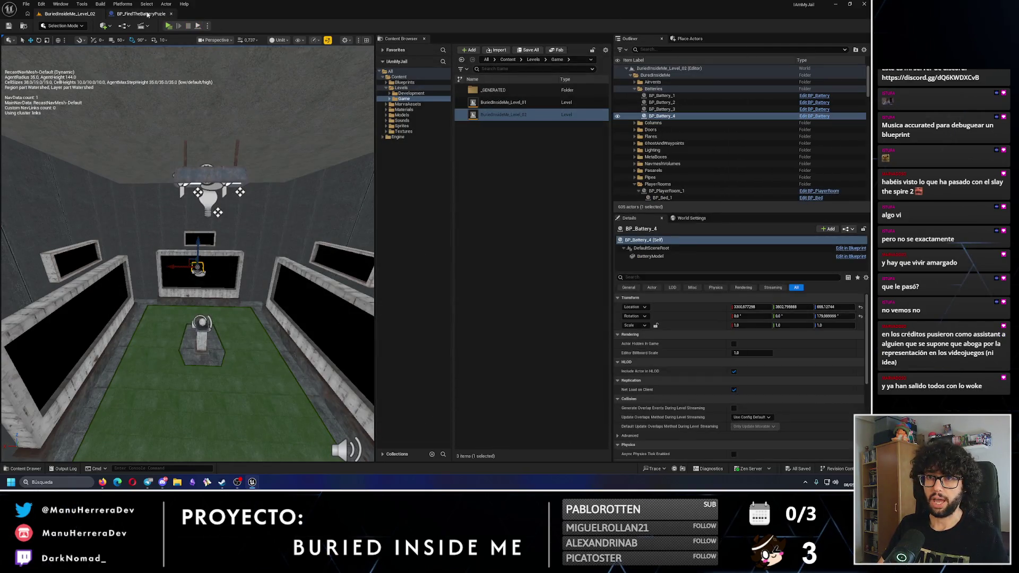
- Change Set Relative Location's New Location Z from 165 to 0, then Save All in the level editor
scroll(327, 200, up, 3)
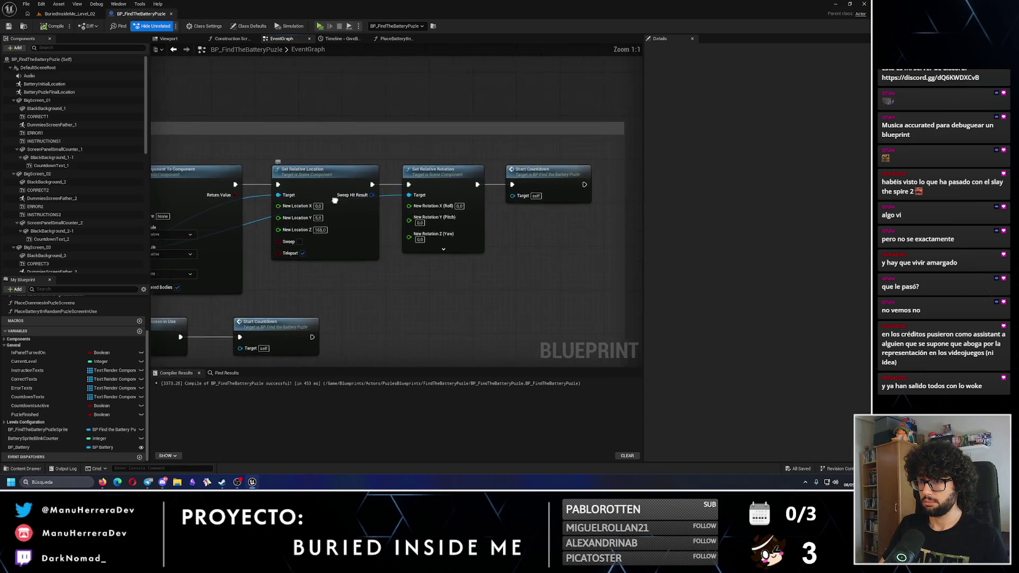
click(442, 217)
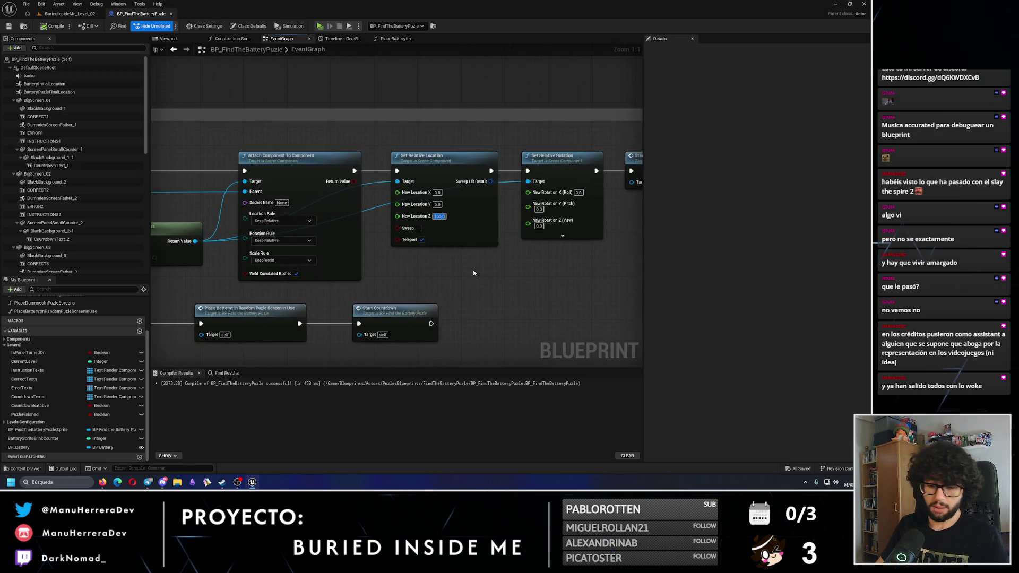
text(0)
key(Return)
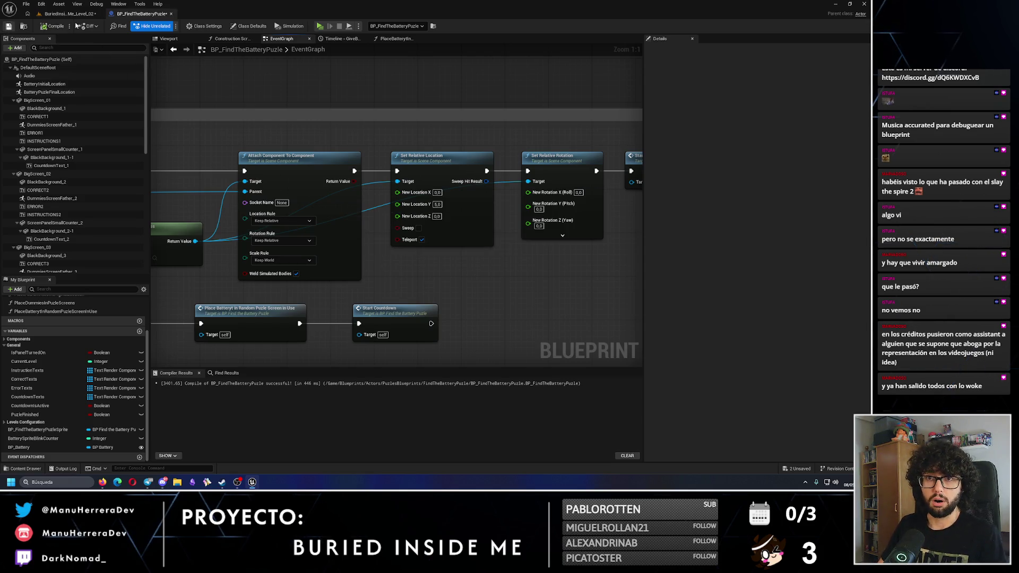
click(68, 14)
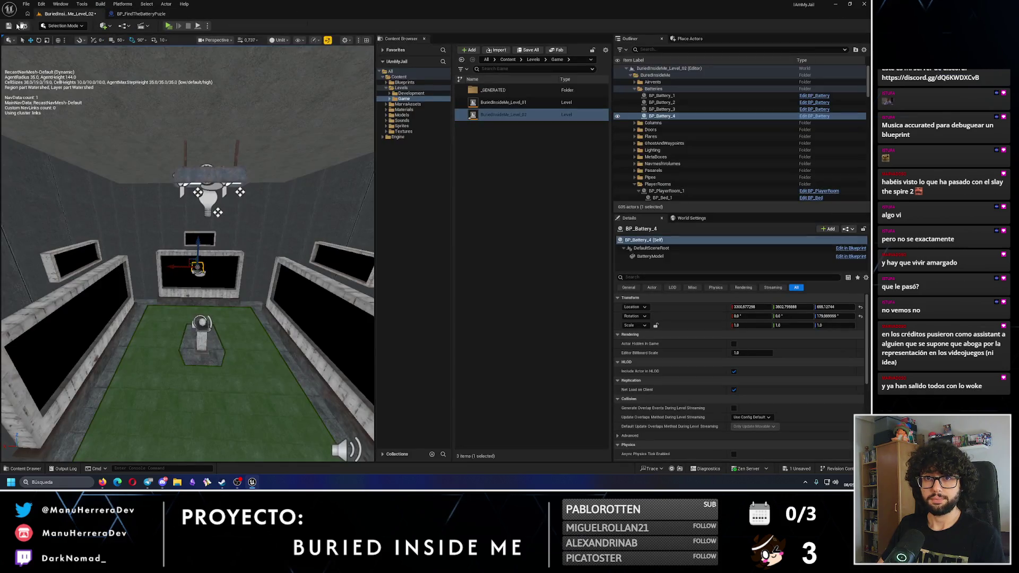
click(17, 24)
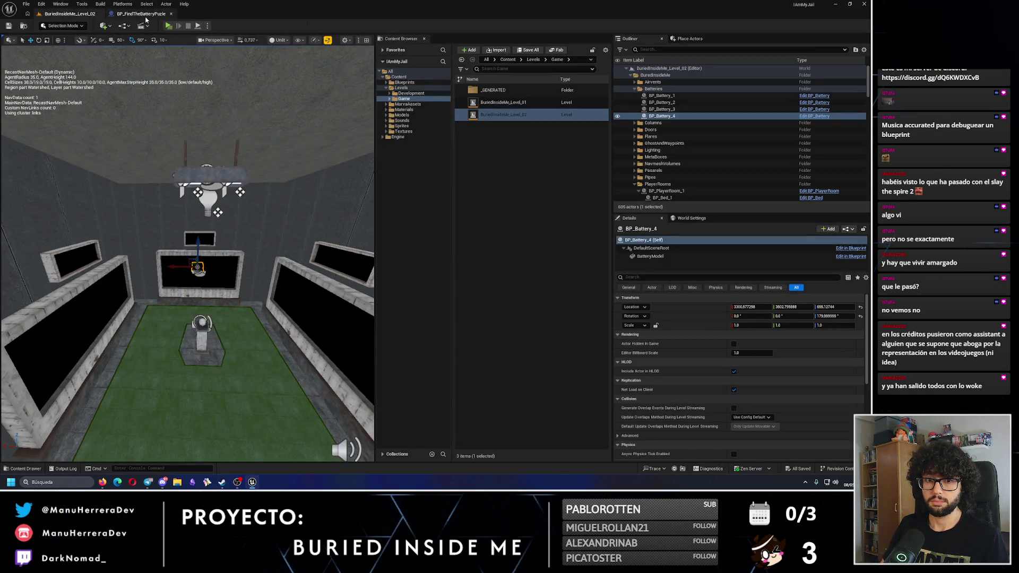
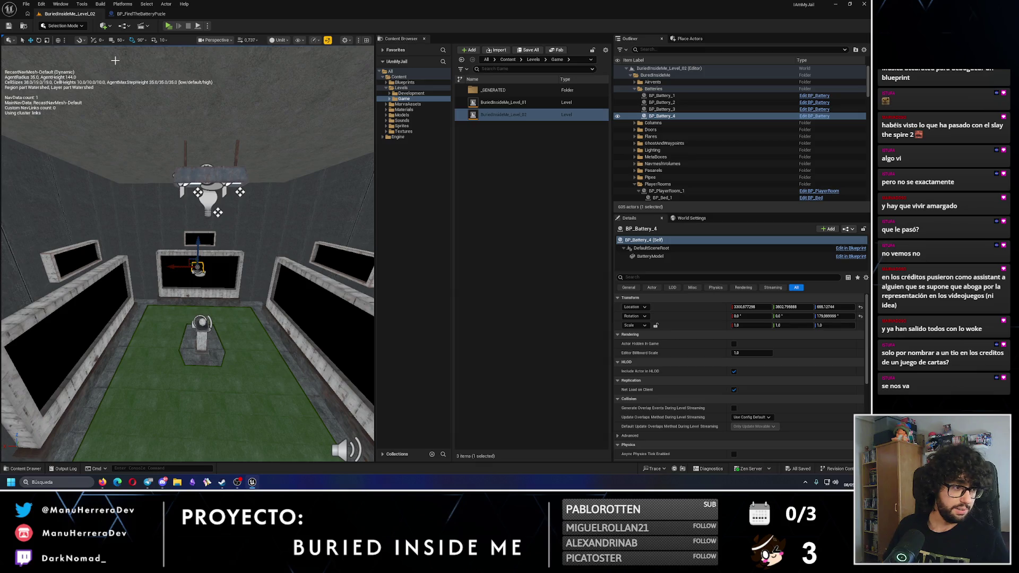
- Nudge the Get Component by Class node slightly left and save BP_FindTheBatteryPuzle
click(129, 15)
scroll(333, 154, down, 2)
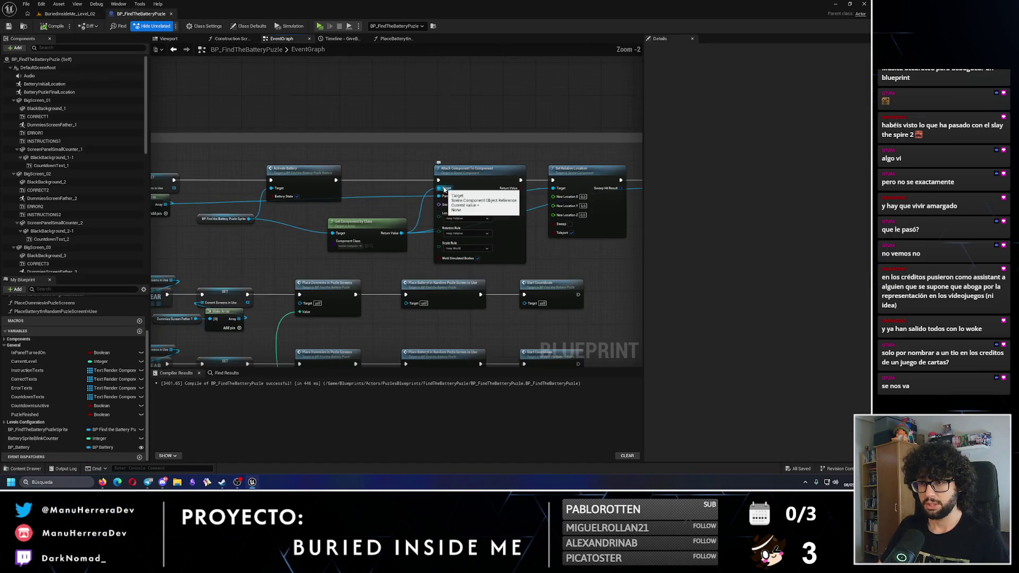
click(348, 227)
drag(348, 226, 335, 227)
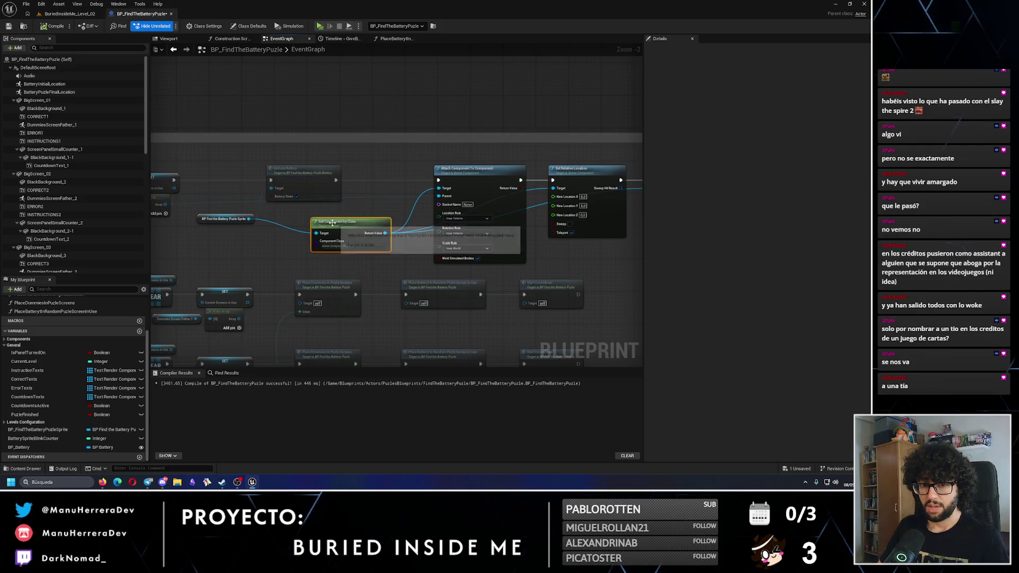
scroll(351, 214, up, 1)
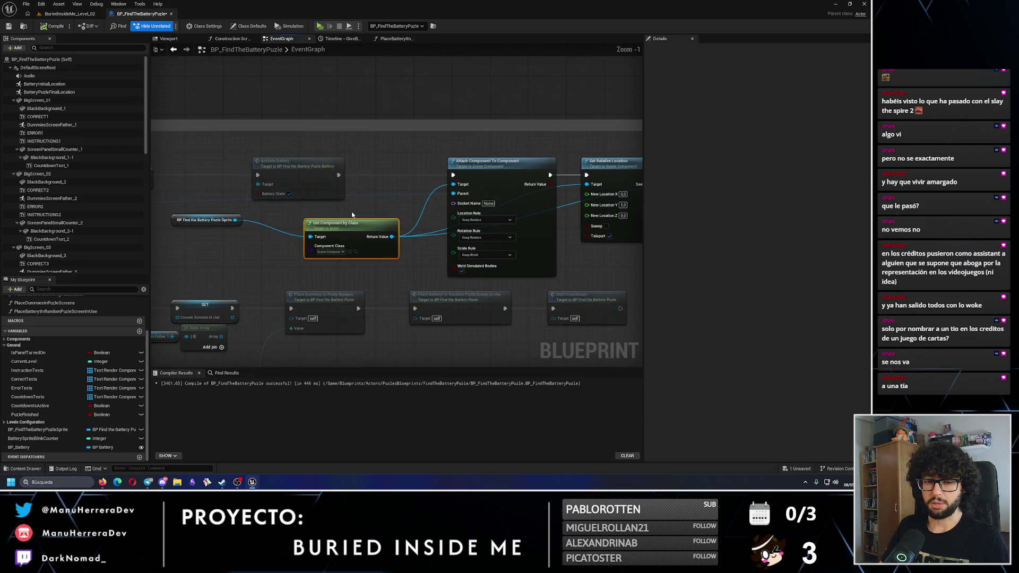
click(9, 26)
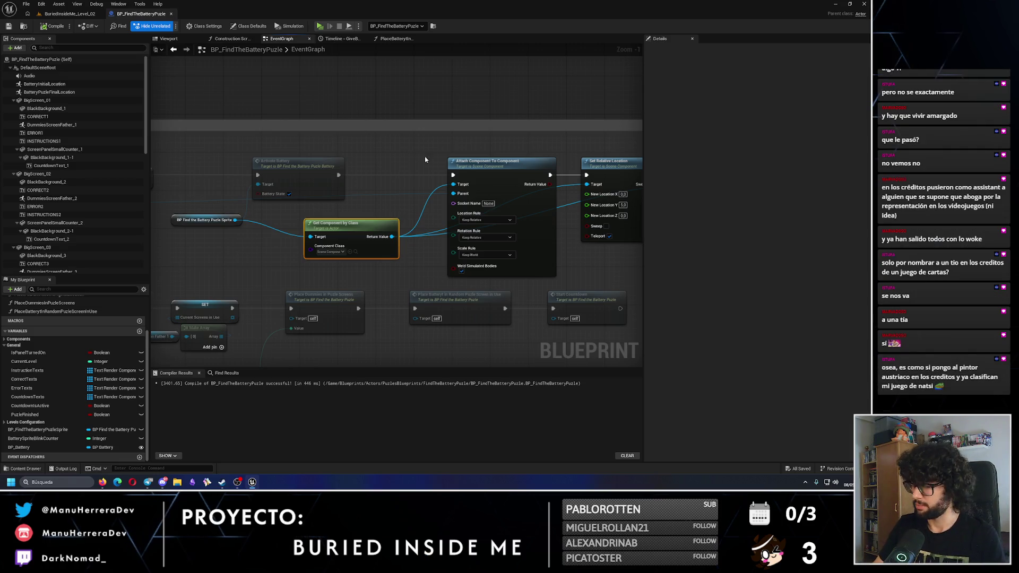
- Pan around the event graph to review other nodes, then return to the level editor
scroll(350, 166, down, 2)
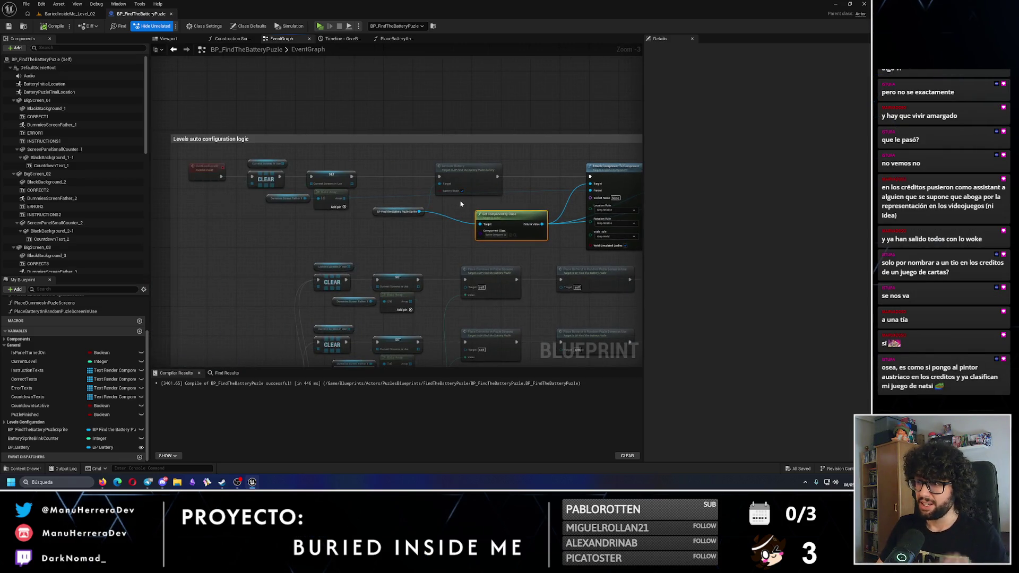
scroll(437, 204, down, 3)
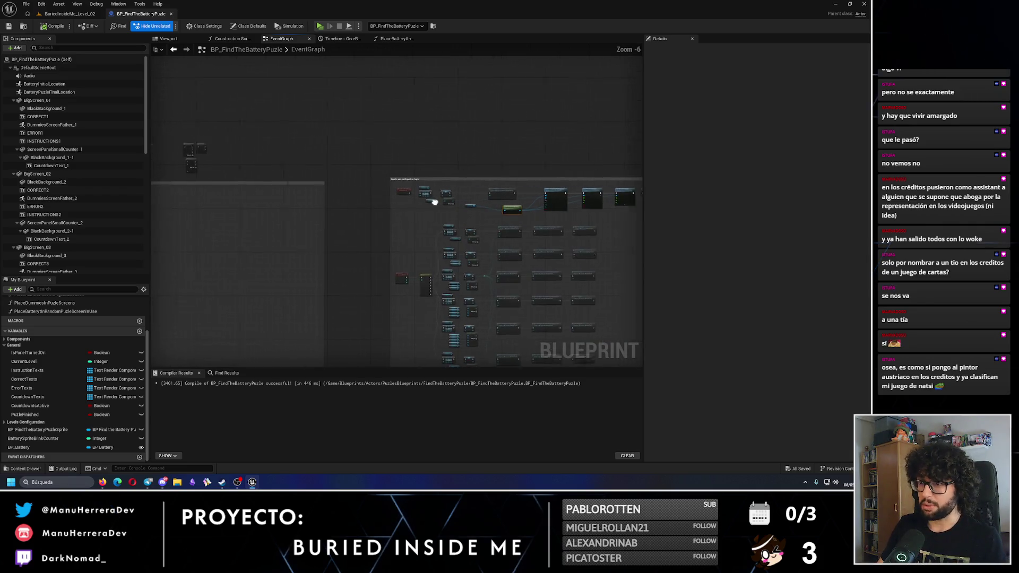
mouse_move(548, 227)
mouse_down()
mouse_move(342, 104)
mouse_move(347, 154)
mouse_up()
scroll(348, 154, up, 2)
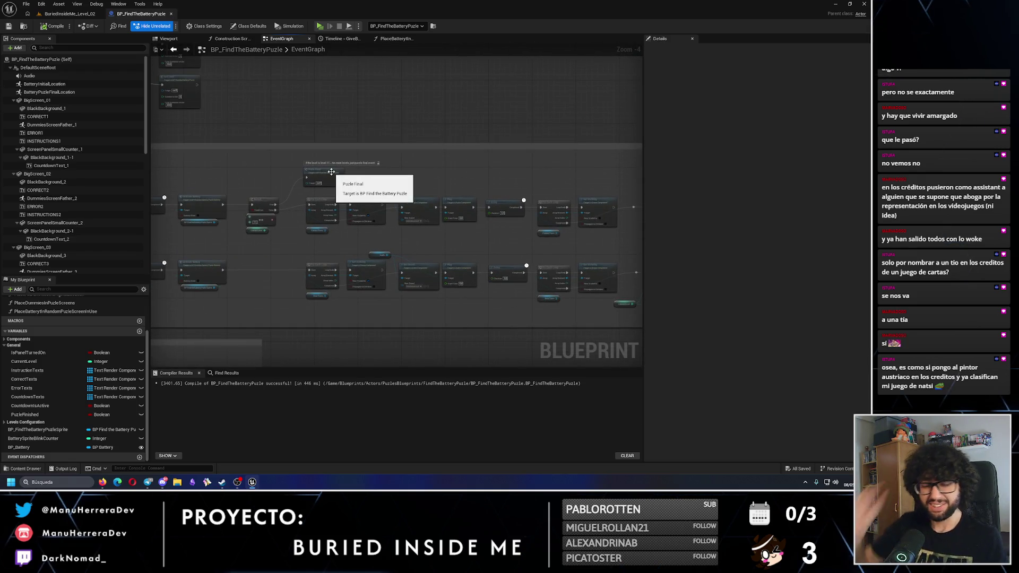
mouse_move(331, 172)
mouse_down()
mouse_move(419, 164)
mouse_move(445, 175)
mouse_up()
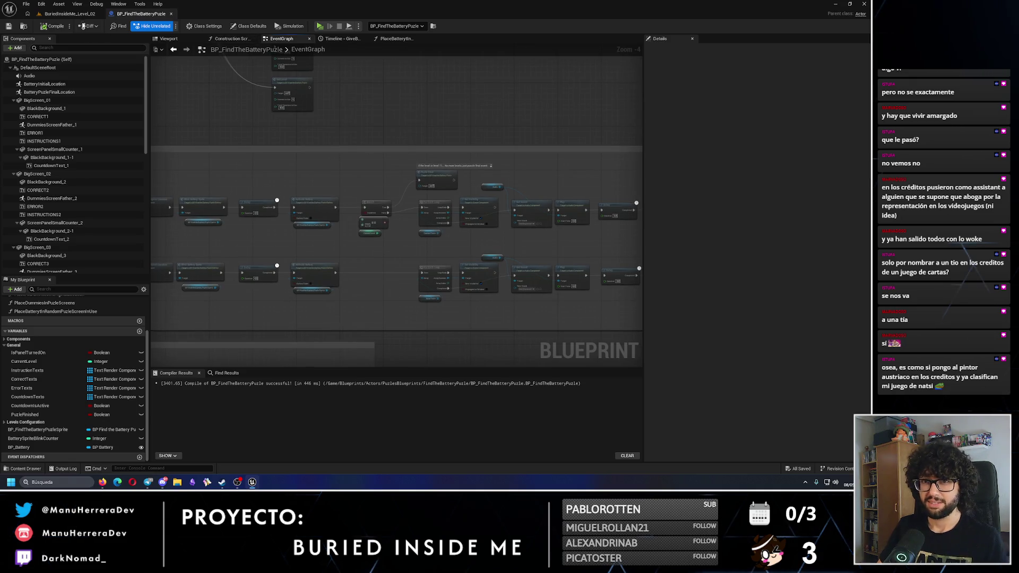
click(69, 13)
- Start a play test, walk up to the puzzle screen and press the pedestal button
key(alt+p)
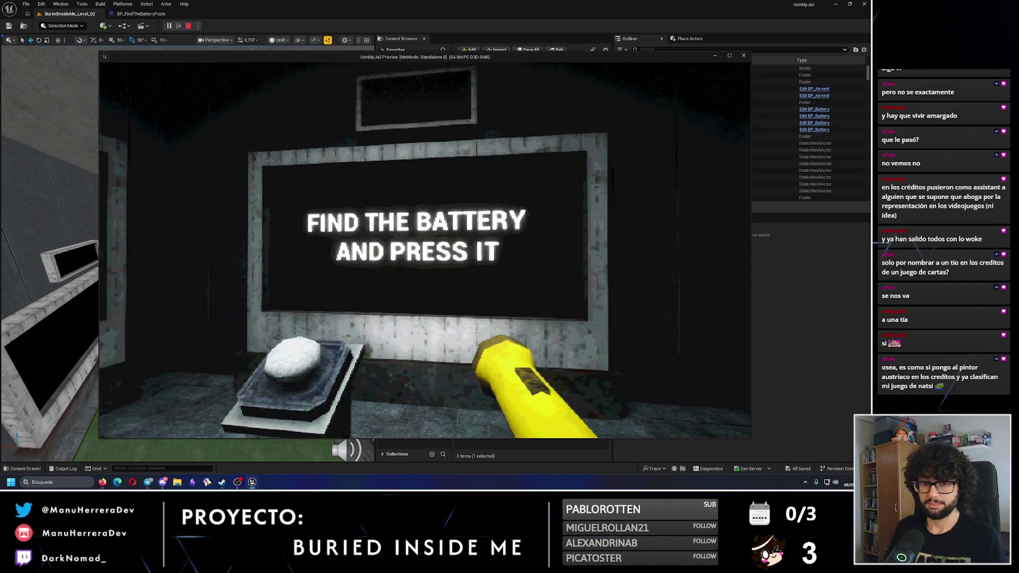
key(w)
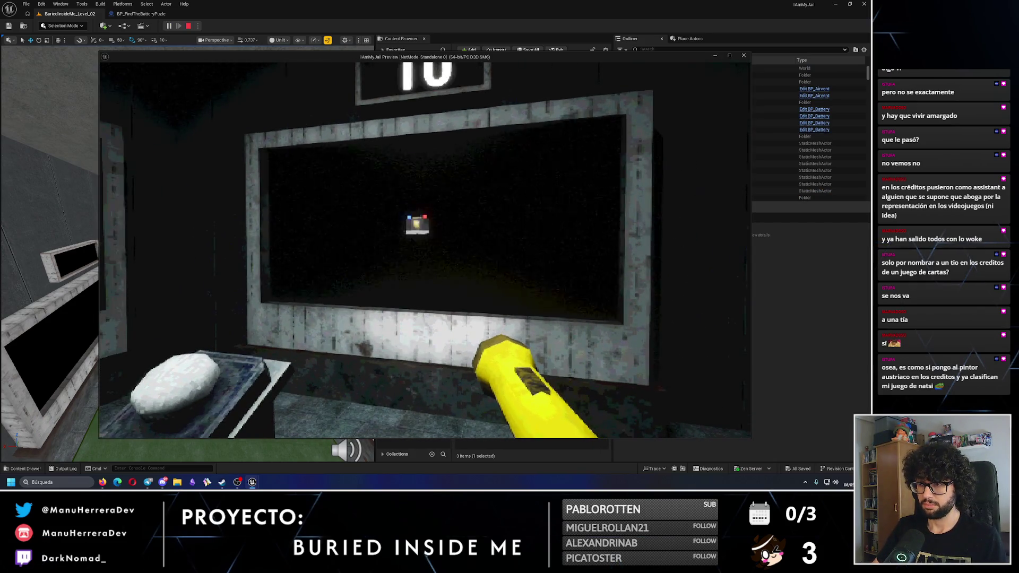
key(s)
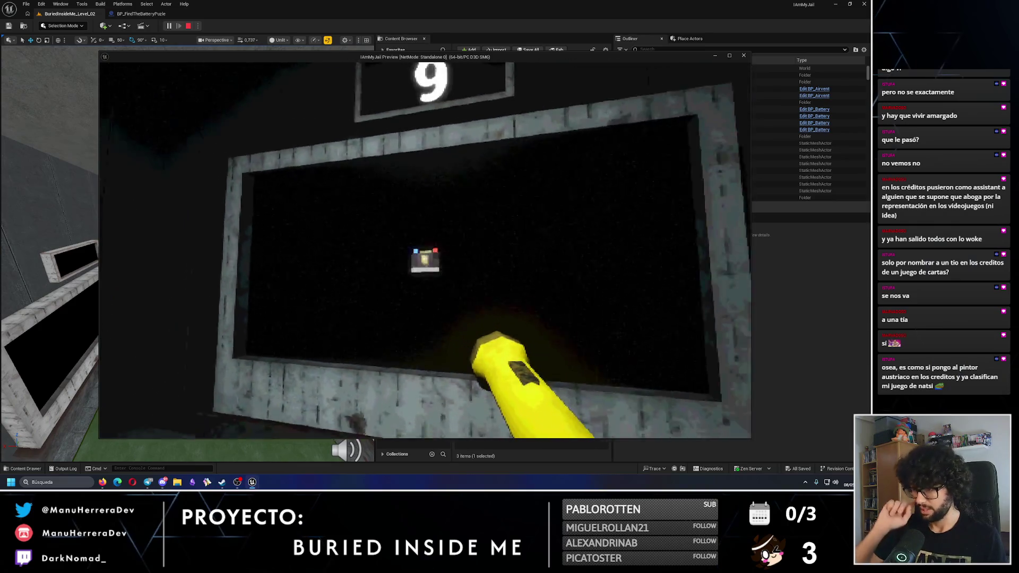
key(s)
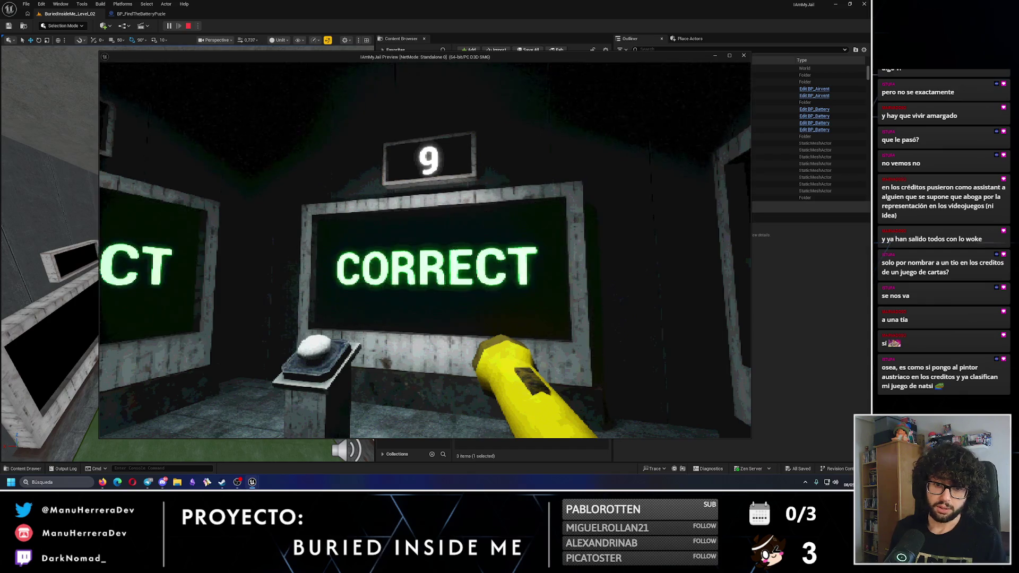
key(w)
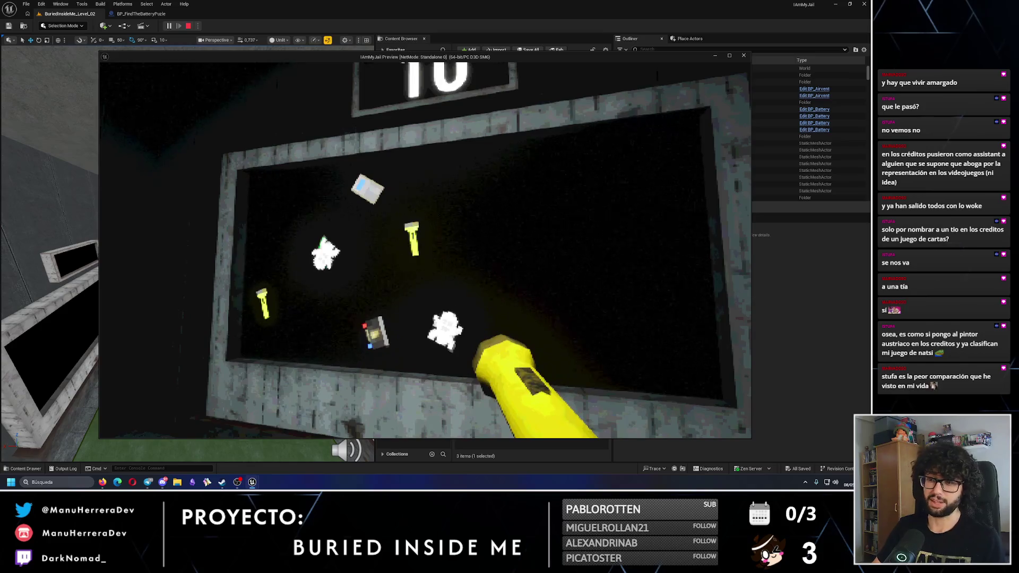
key(w)
key(s)
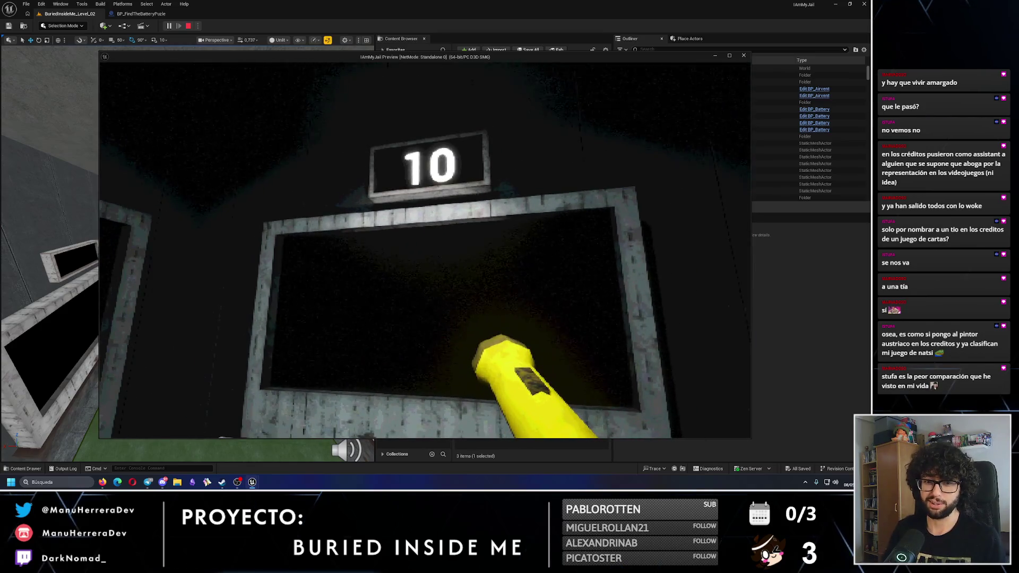
key(s)
key(w)
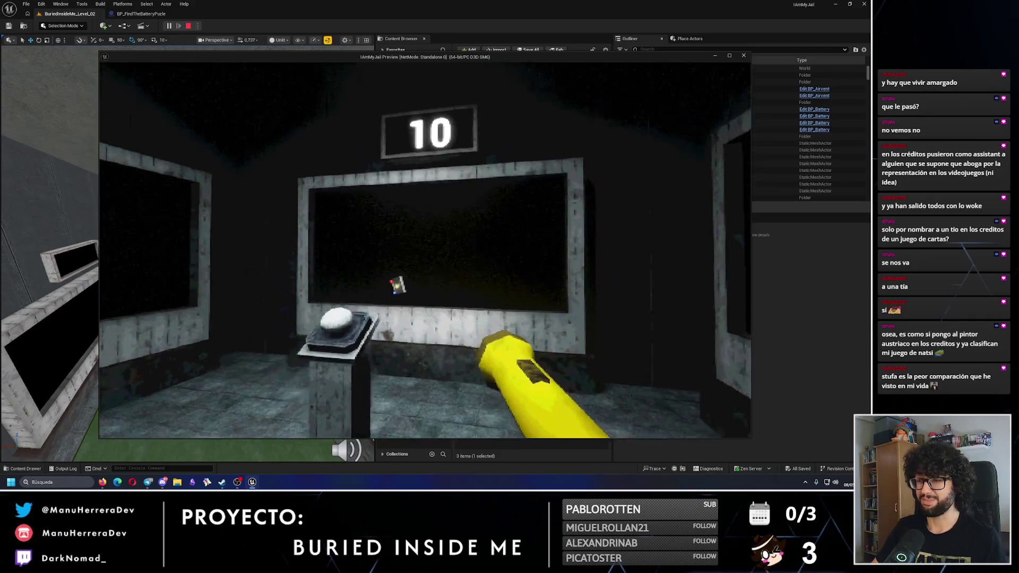
key(e)
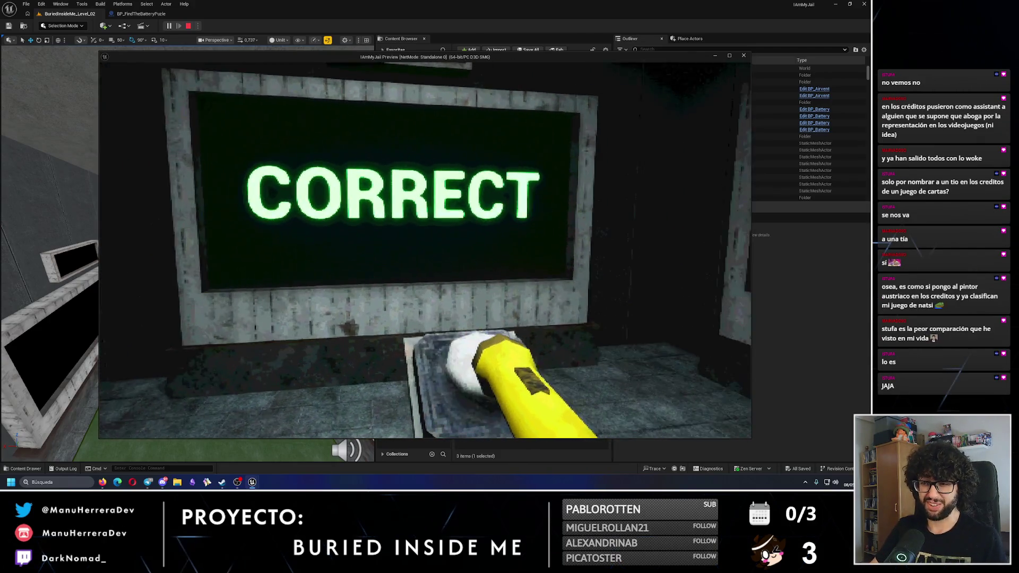
- Play another round, pressing the pedestal button on the battery until the screens show CORRECT
key(s)
key(w)
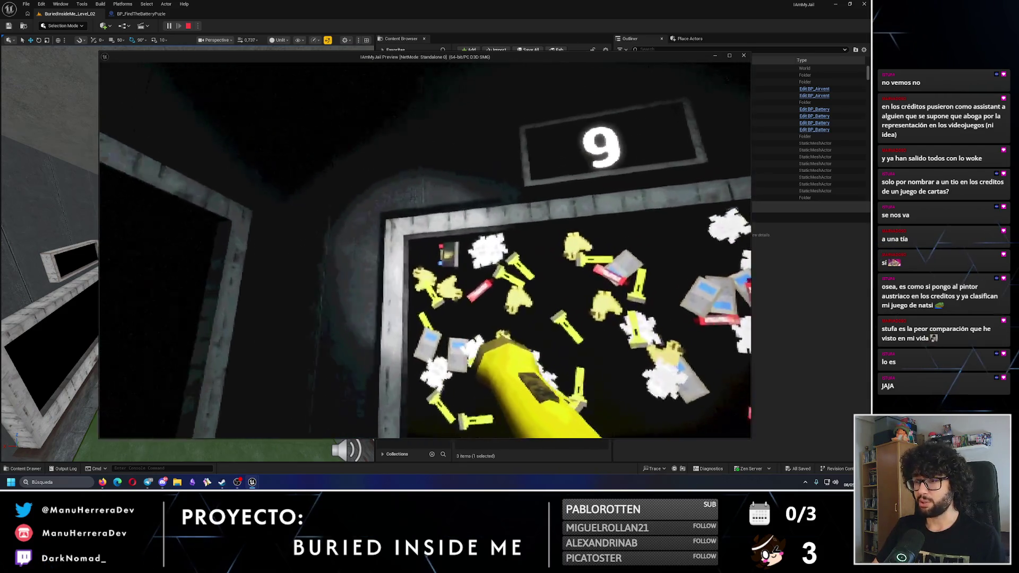
key(s)
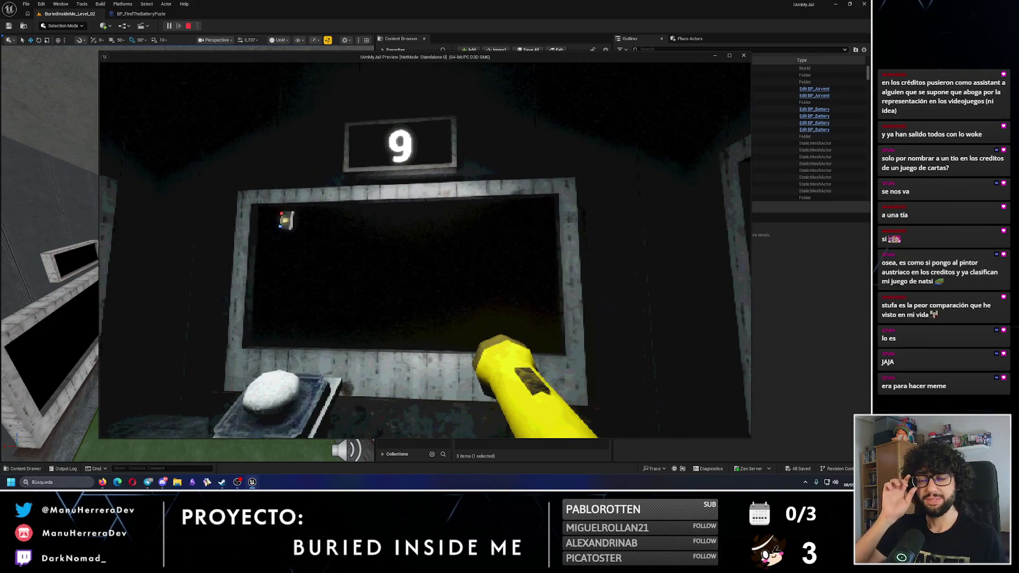
key(w)
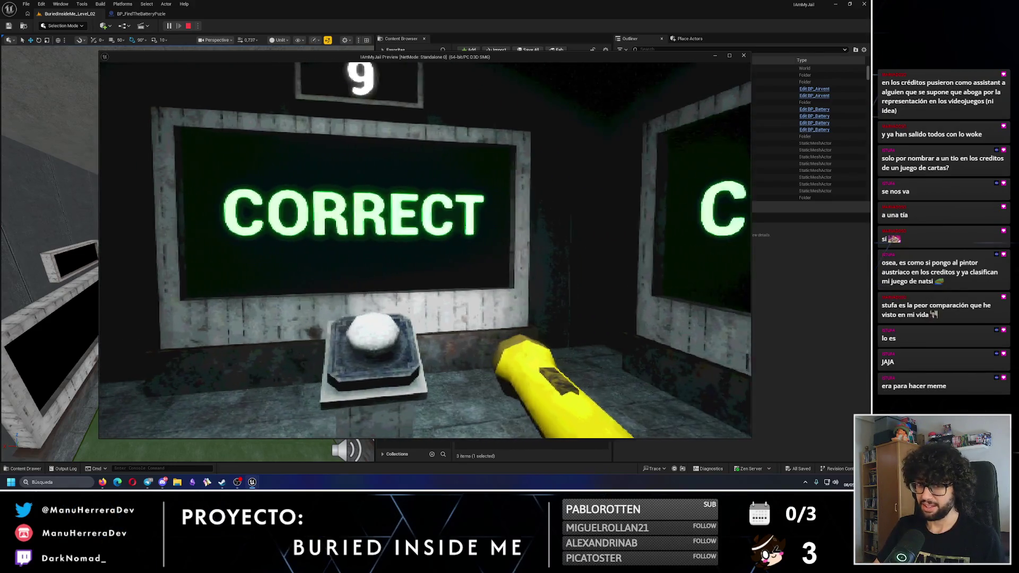
key(s)
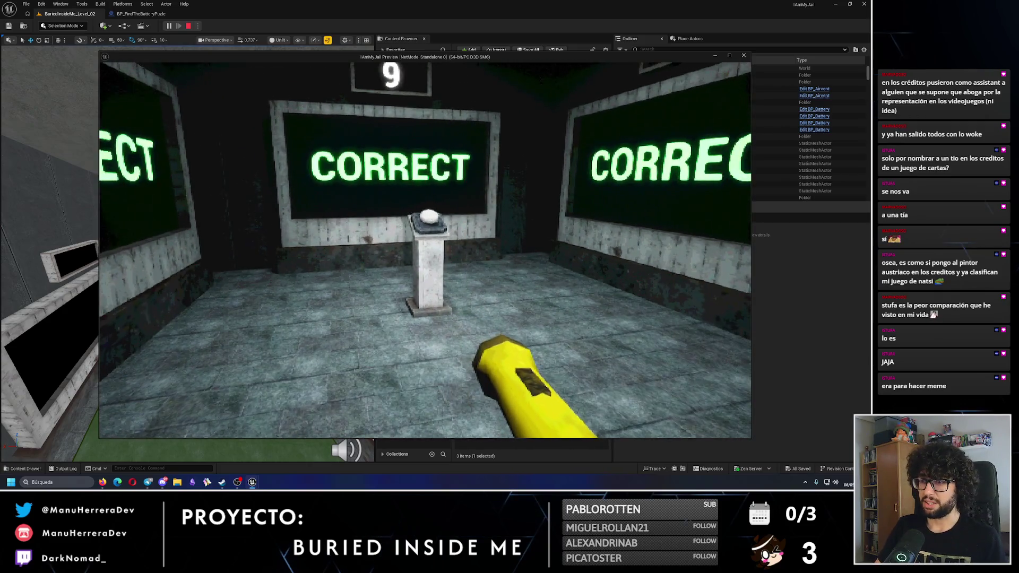
key(w)
key(w)
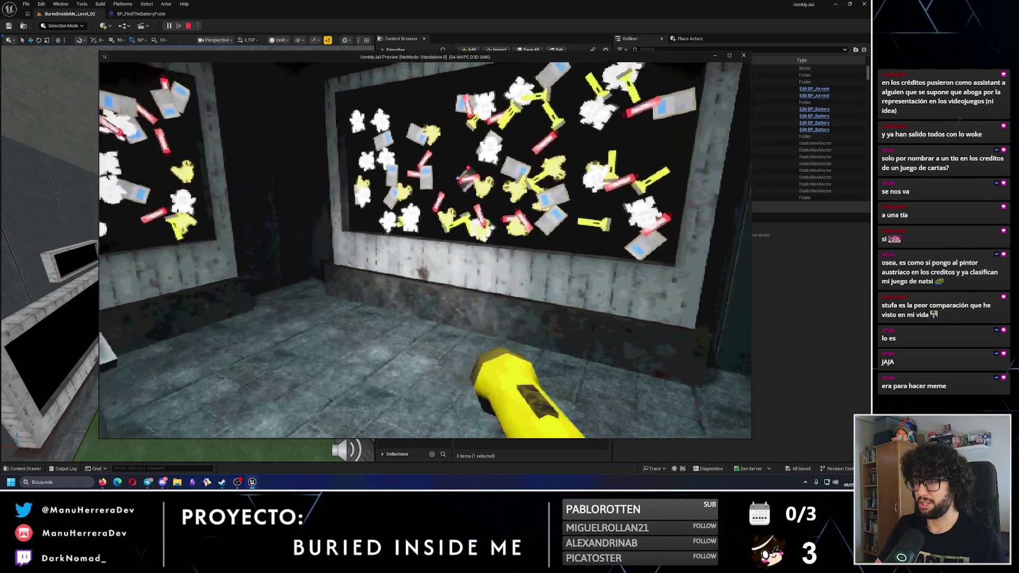
key(s)
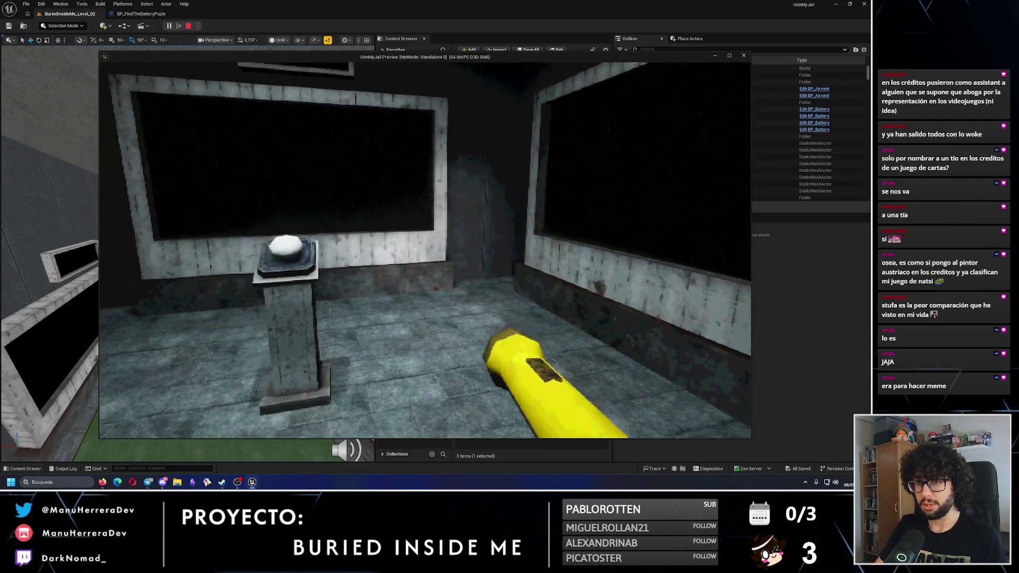
key(w)
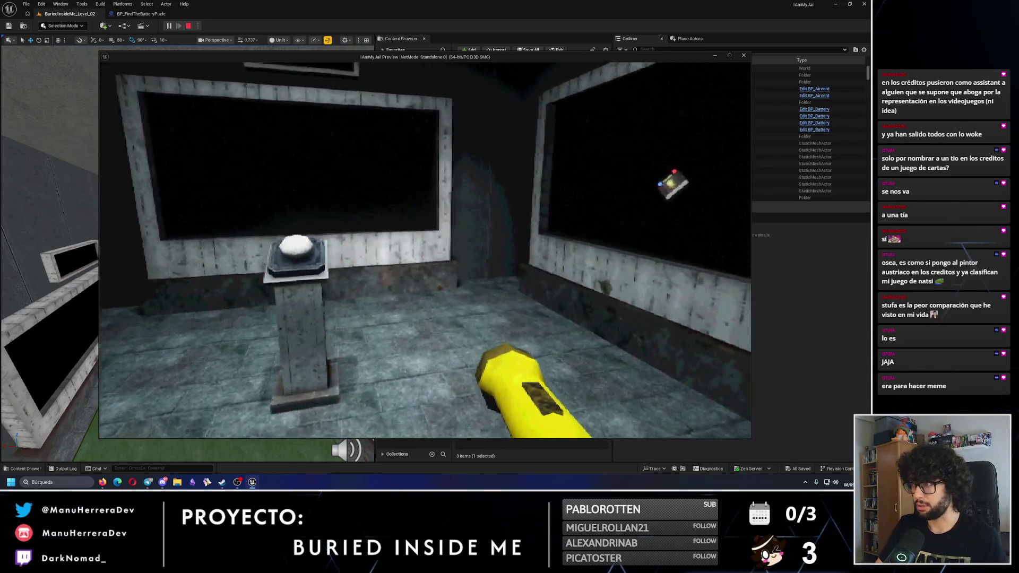
key(e)
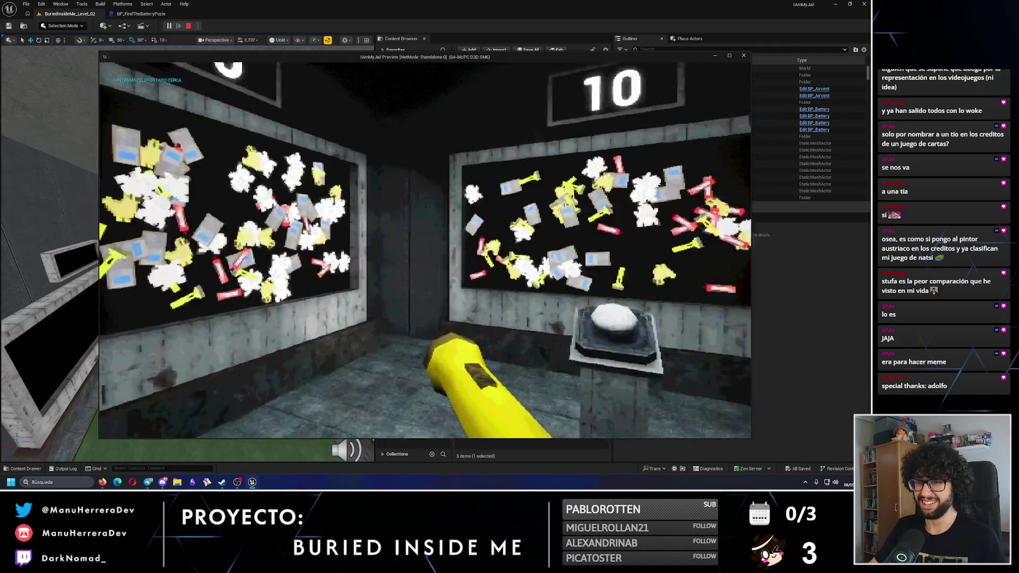
key(w)
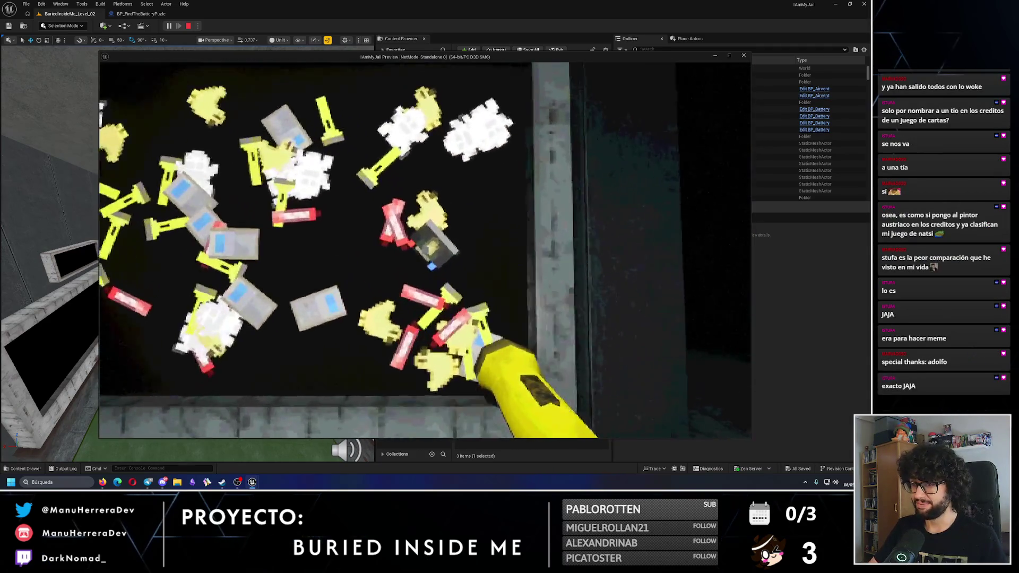
key(s)
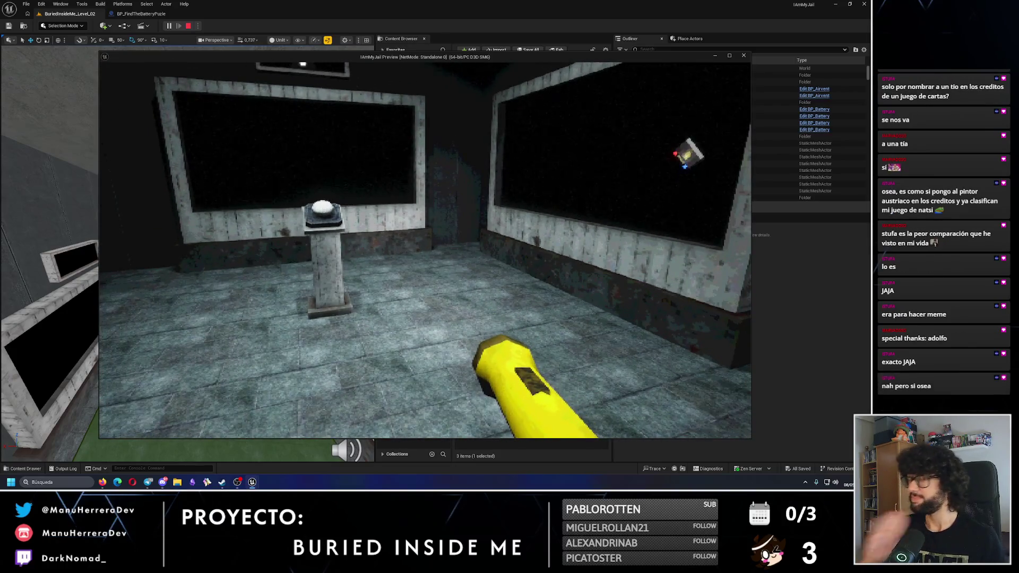
key(s)
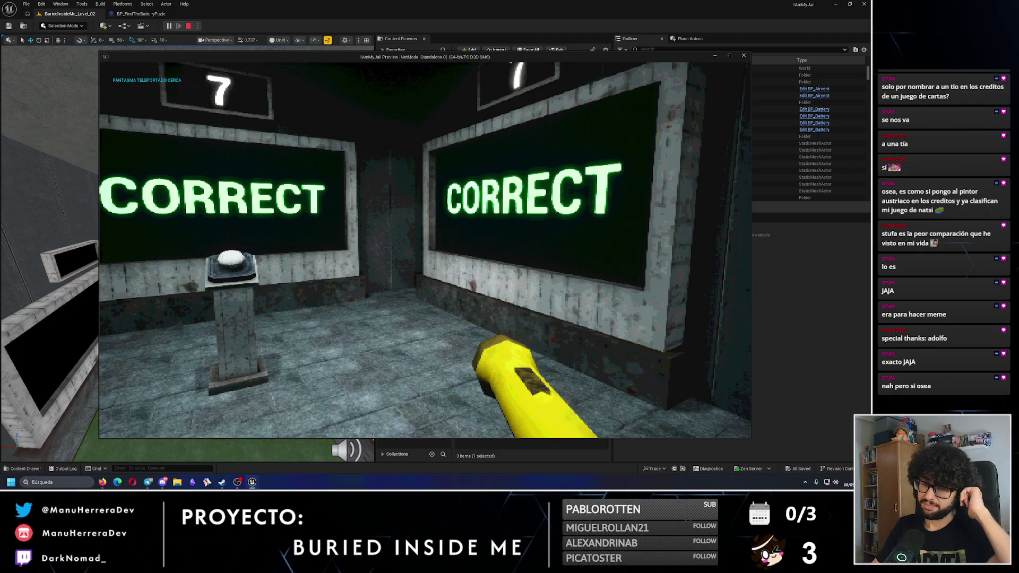
- Inspect the cluttered screens and press the pedestal button until all three screens read CORRECT
mouse_move(424, 249)
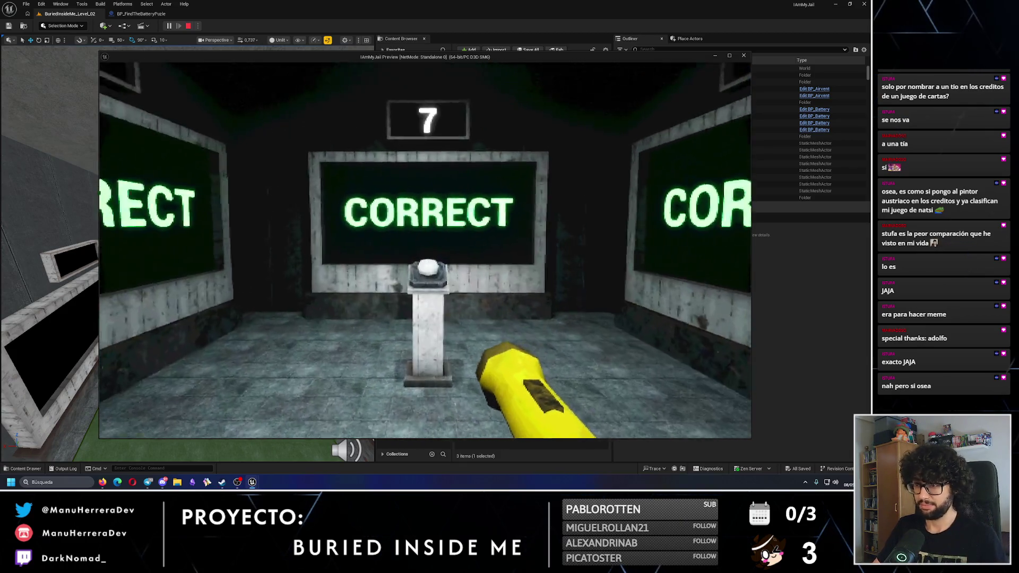
key(w)
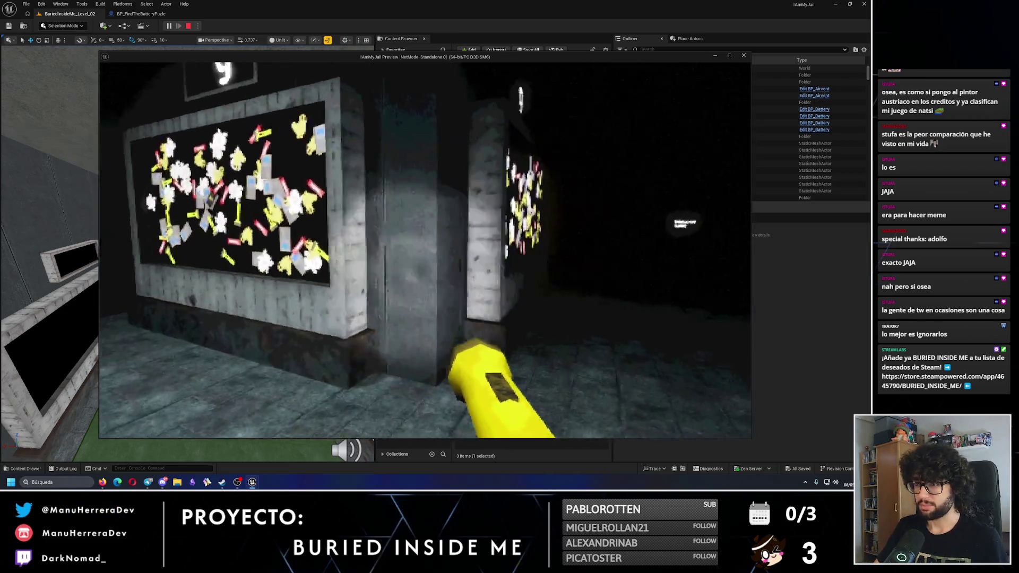
key(w)
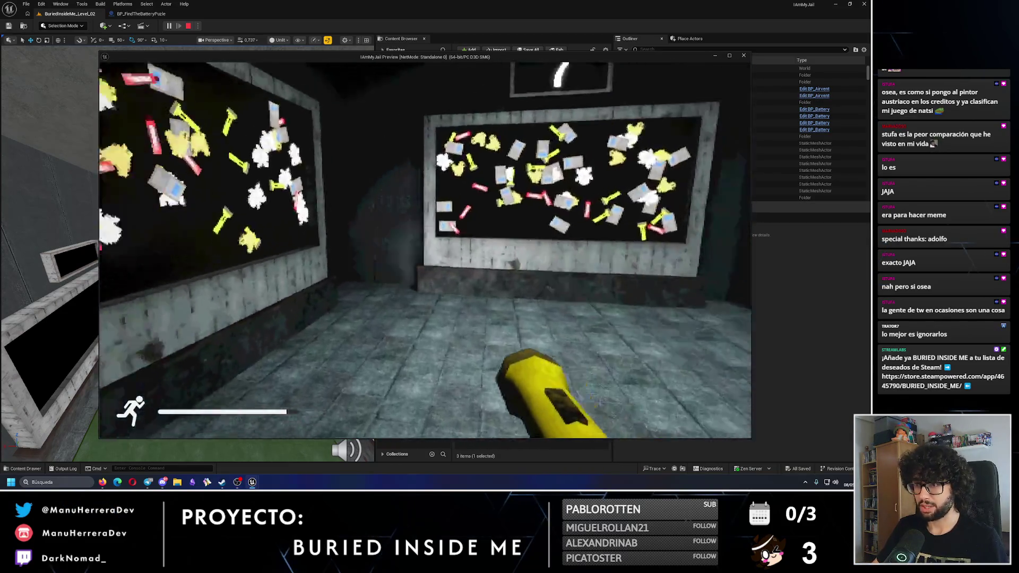
key(shift+s)
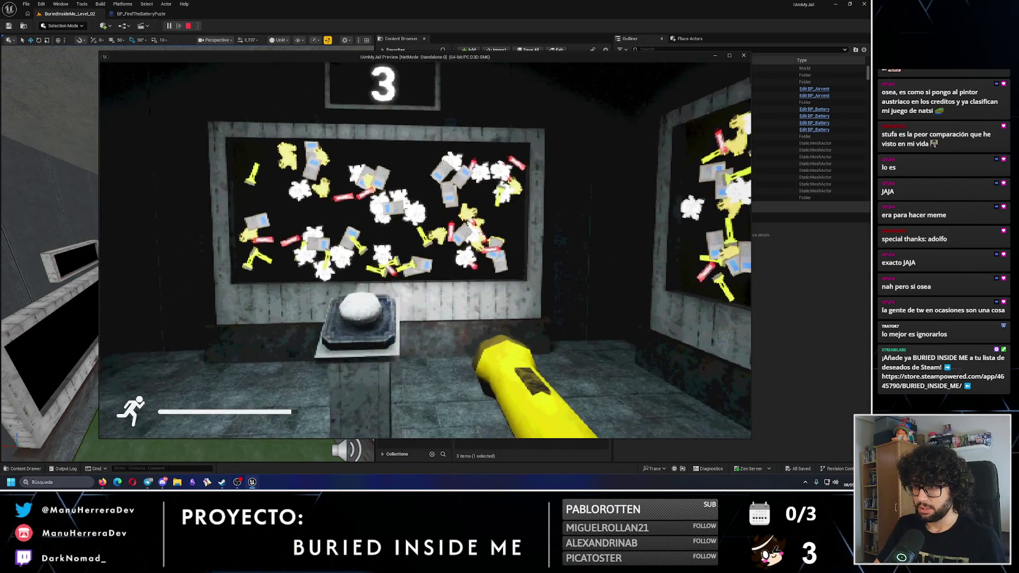
key(w)
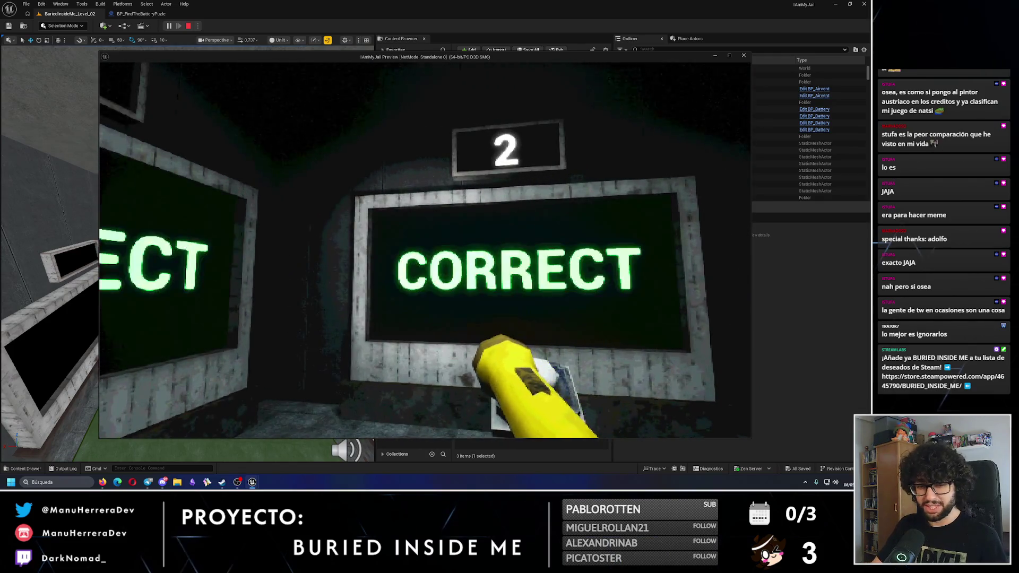
key(s)
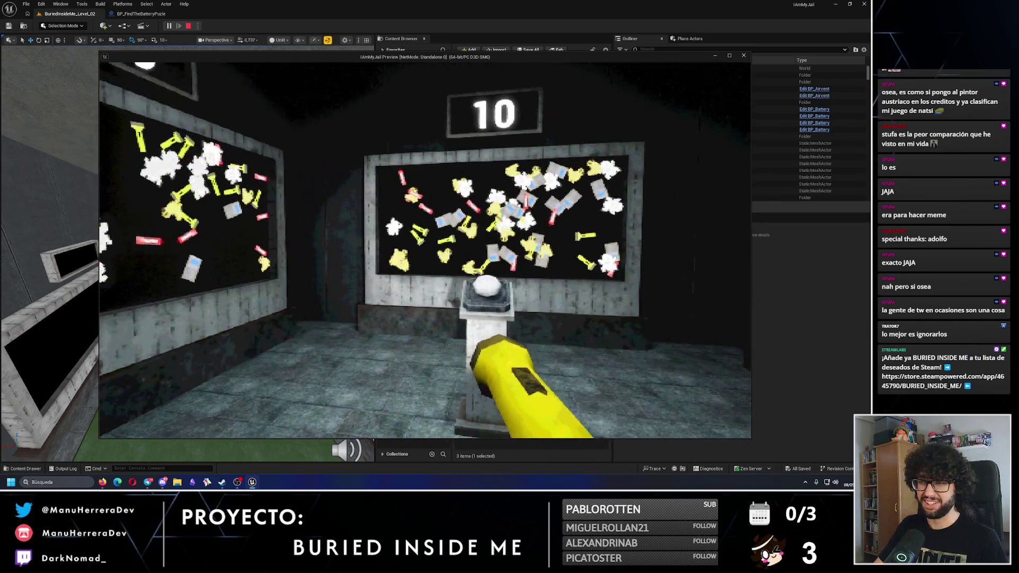
key(shift+w)
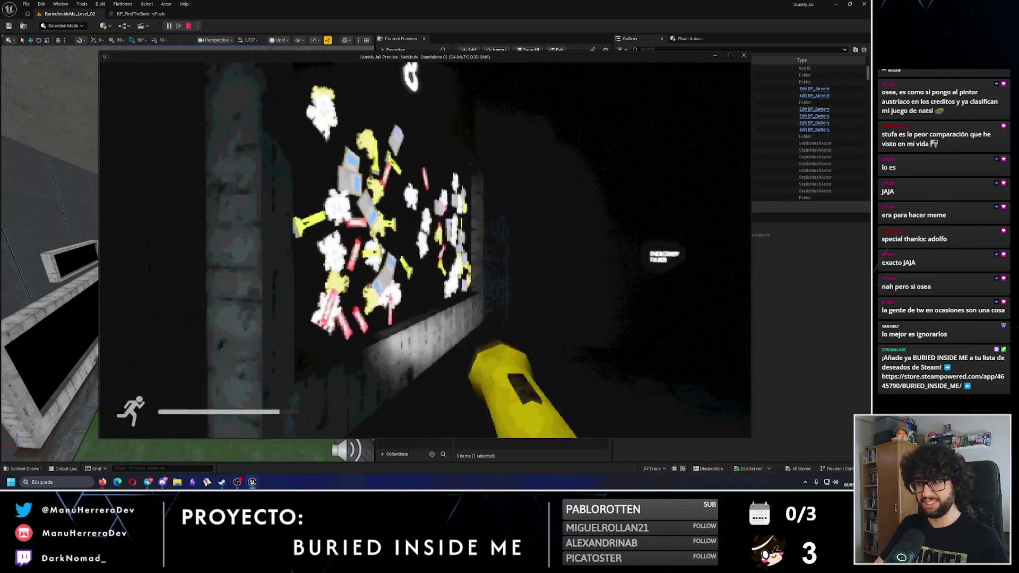
key(shift+w)
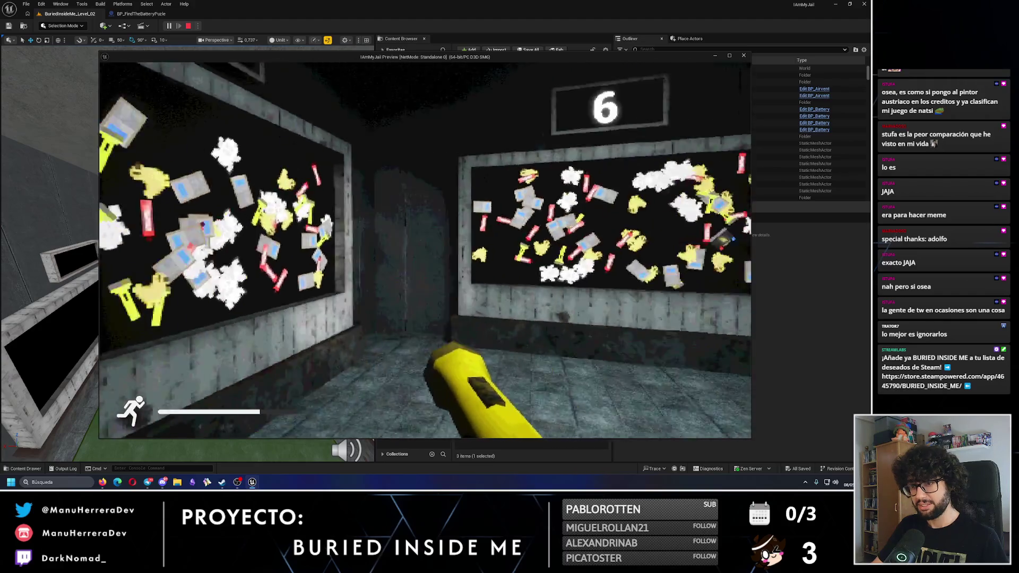
key(shift+w)
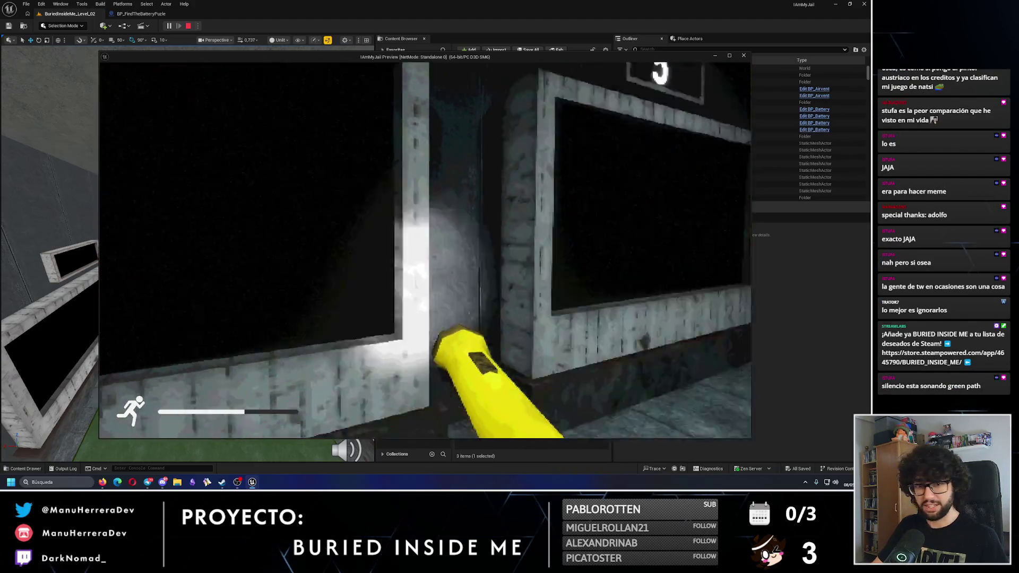
key(s)
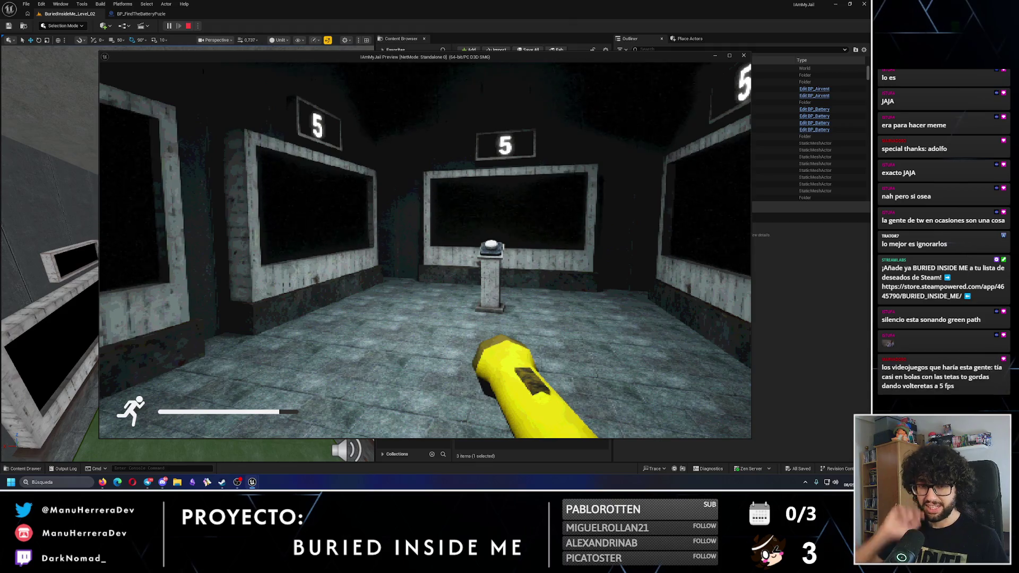
key(w)
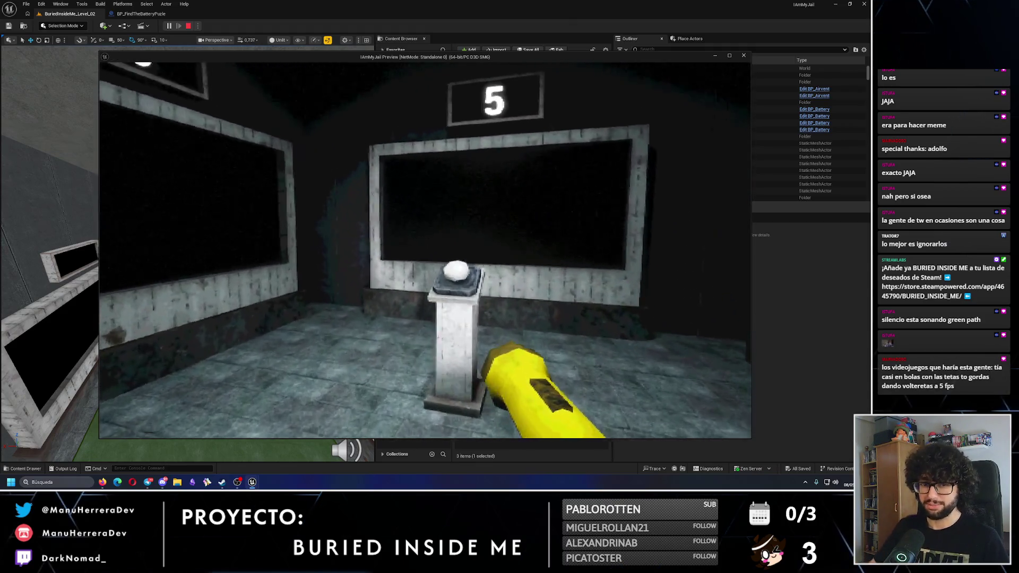
key(s)
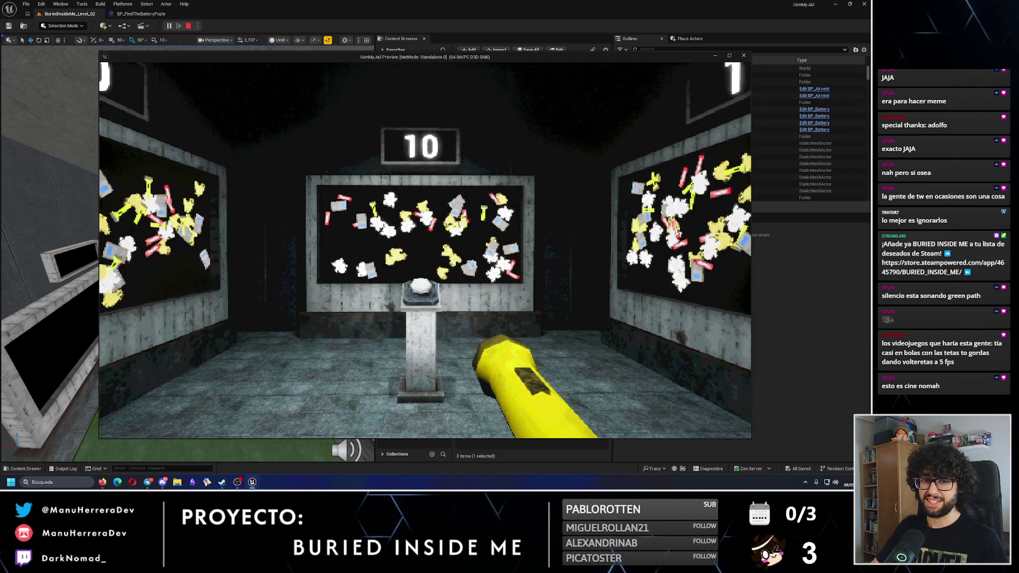
- Play through the final rounds until the battery appears, then stop the preview
key(w)
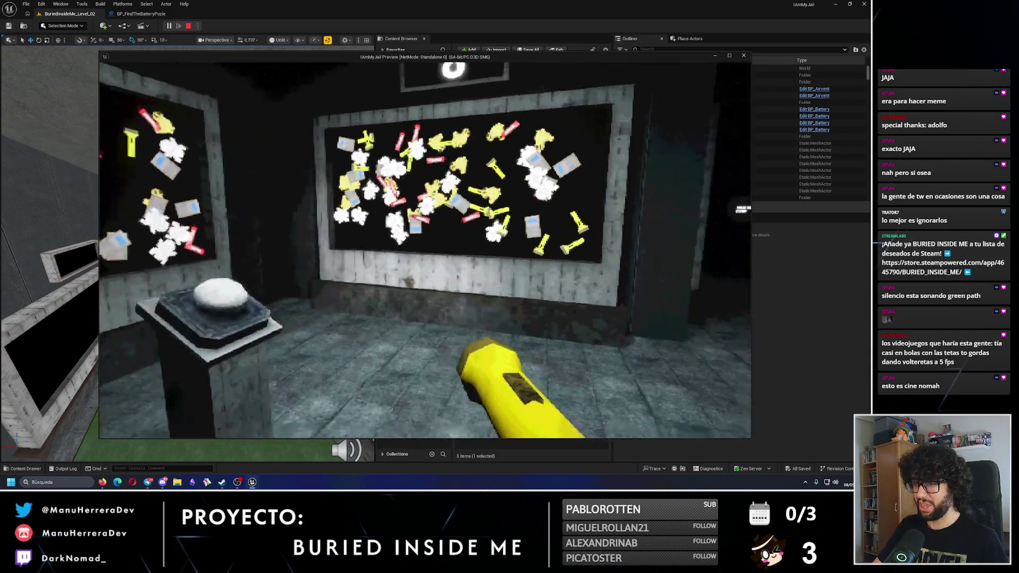
key(s)
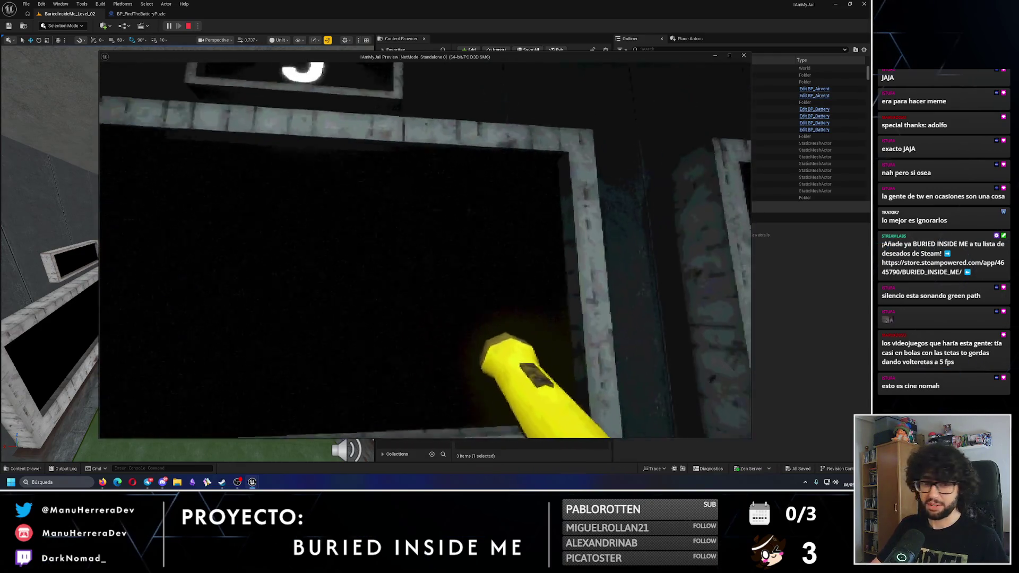
key(s)
key(s)
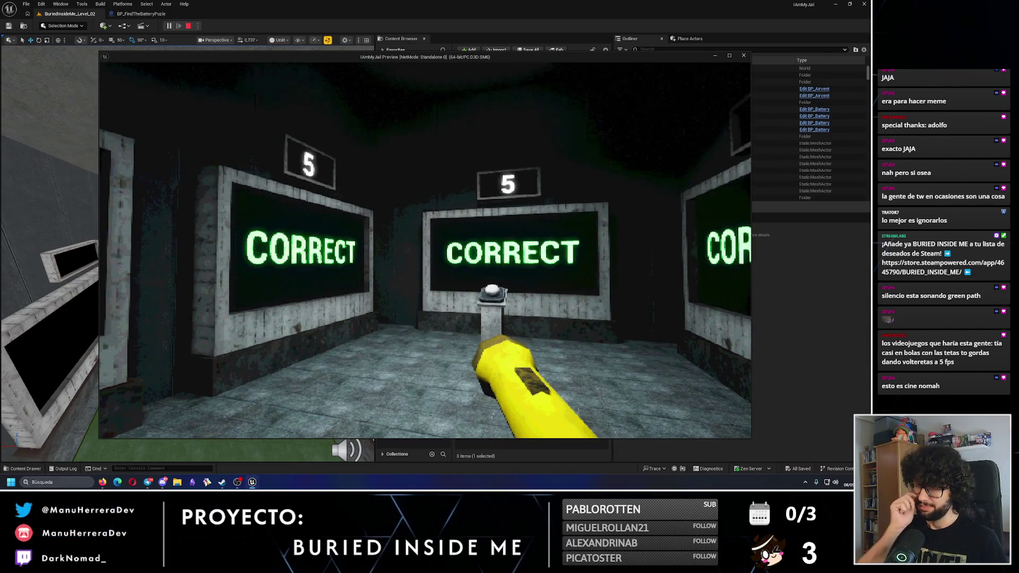
key(w)
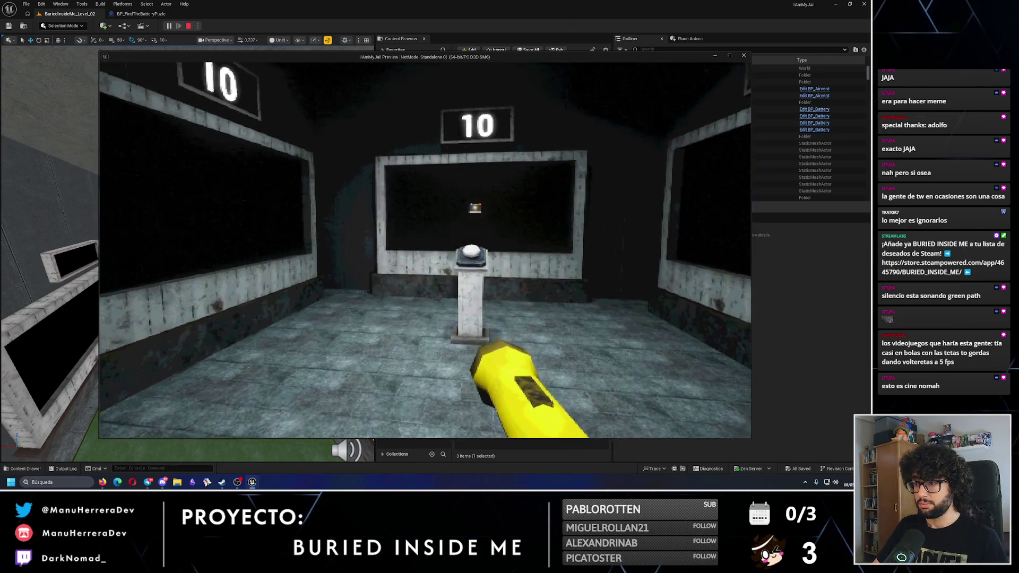
key(w)
key(w)
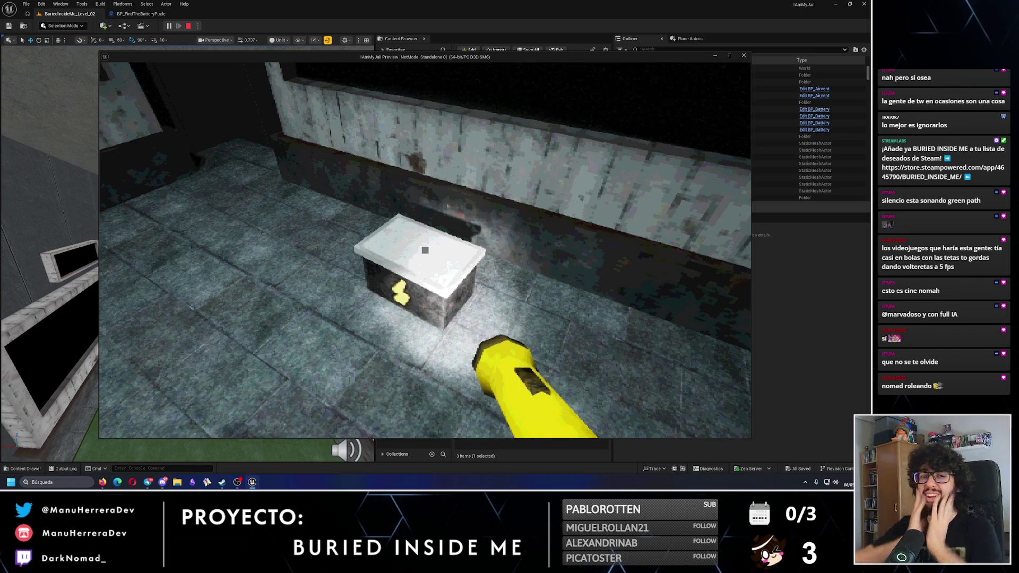
key(Escape)
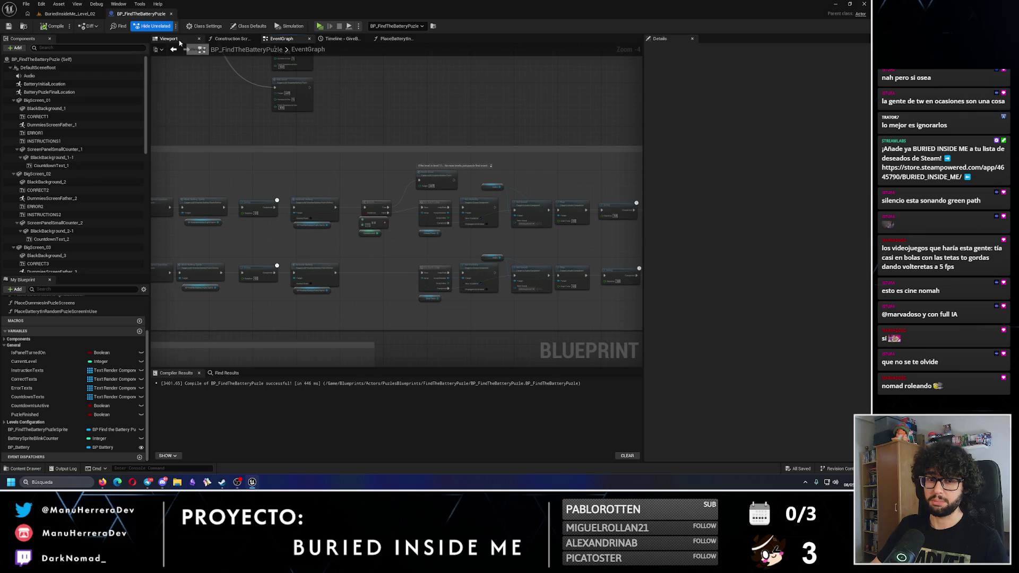
- In the blueprint Viewport, check the BatteryPuzzleFinalLocation and BatteryInitialLocation components
click(169, 39)
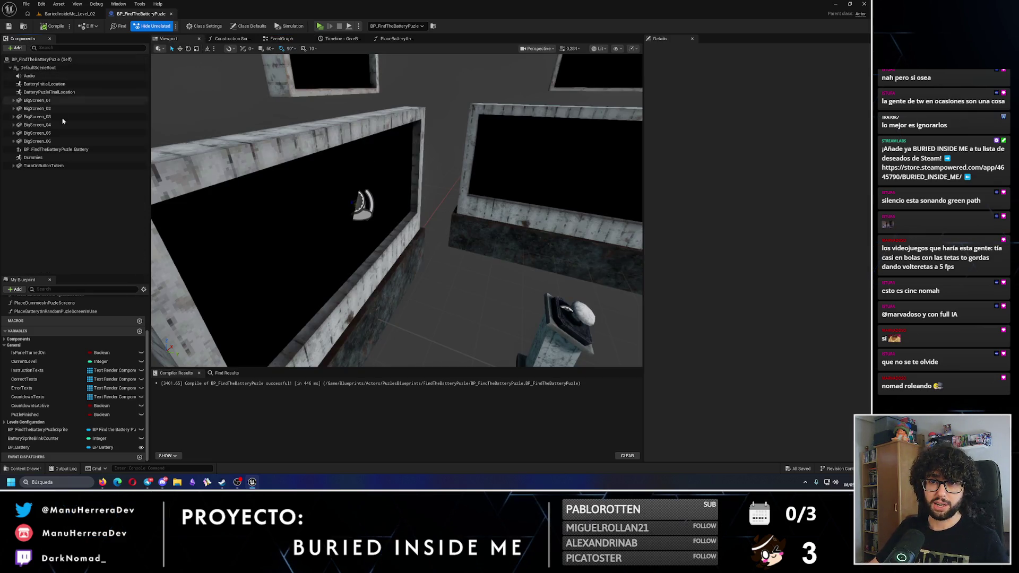
click(57, 93)
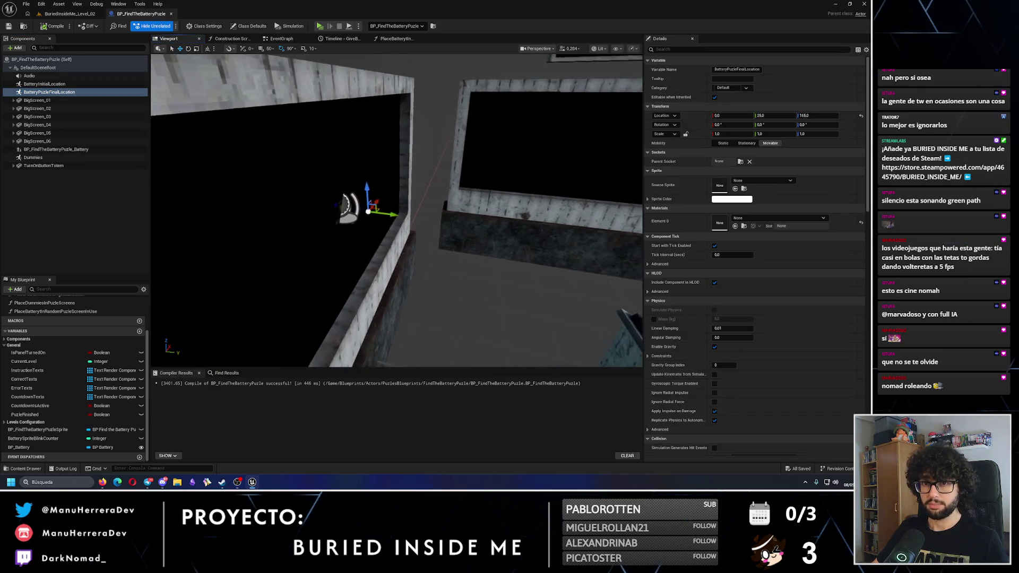
scroll(385, 181, down, 5)
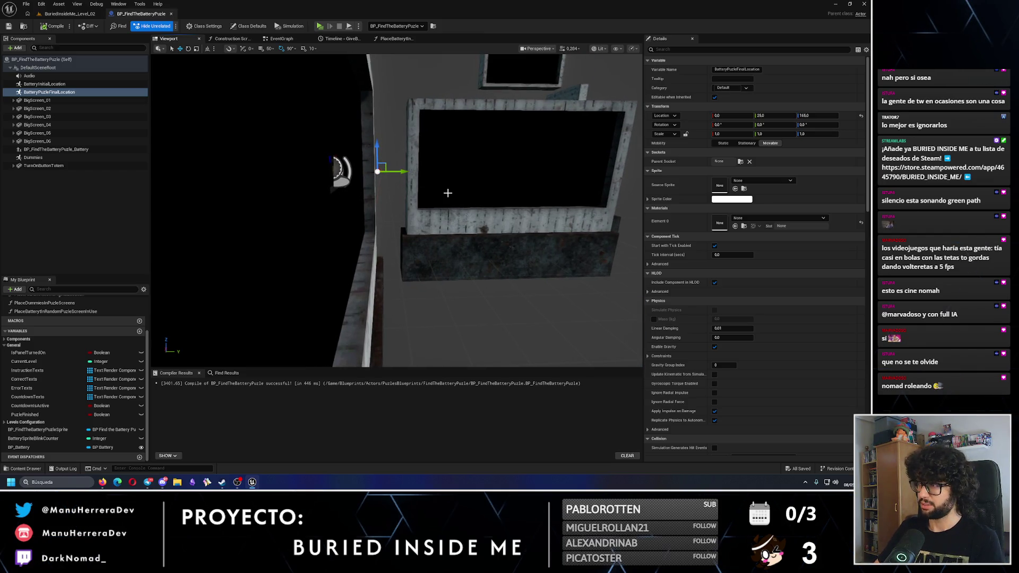
click(85, 85)
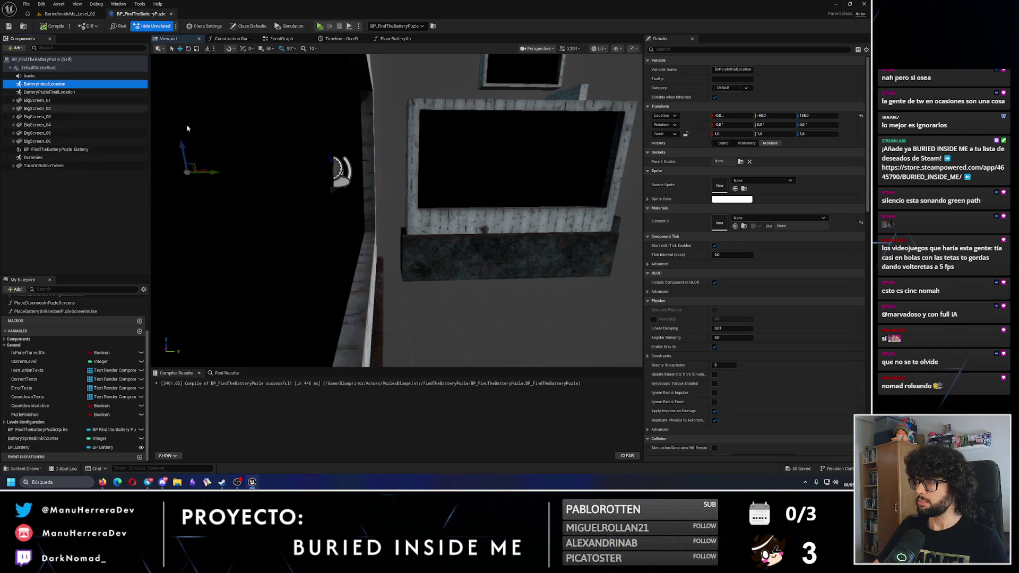
click(62, 93)
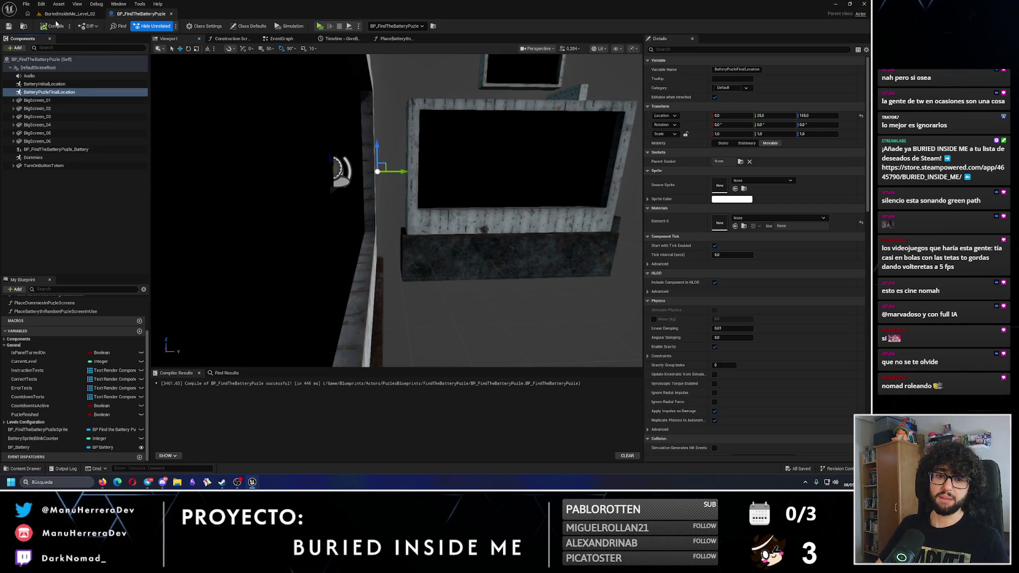
- Switch between the blueprint and BuriedInsideMe_Level_02, ending on the level
click(70, 13)
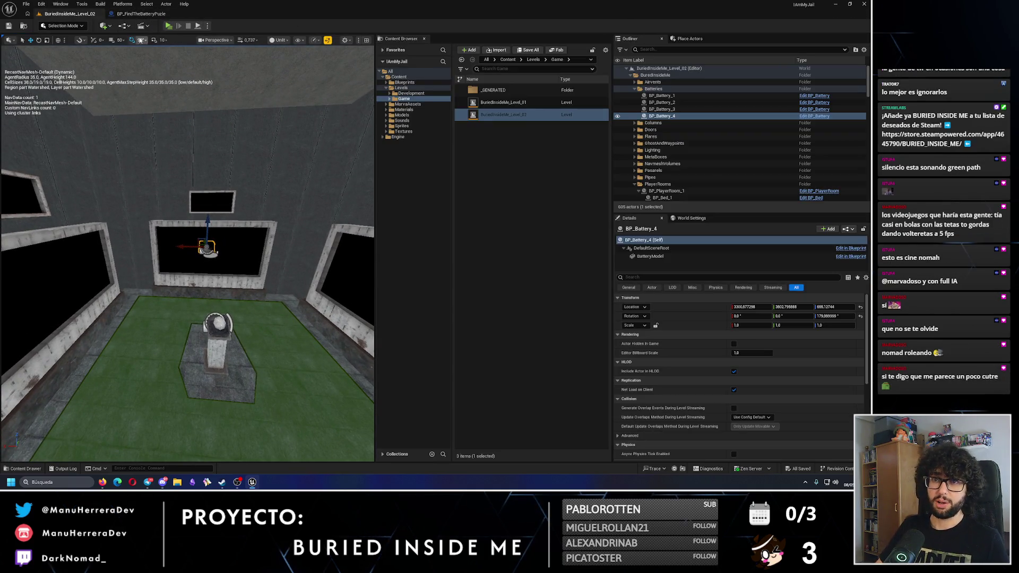
click(142, 16)
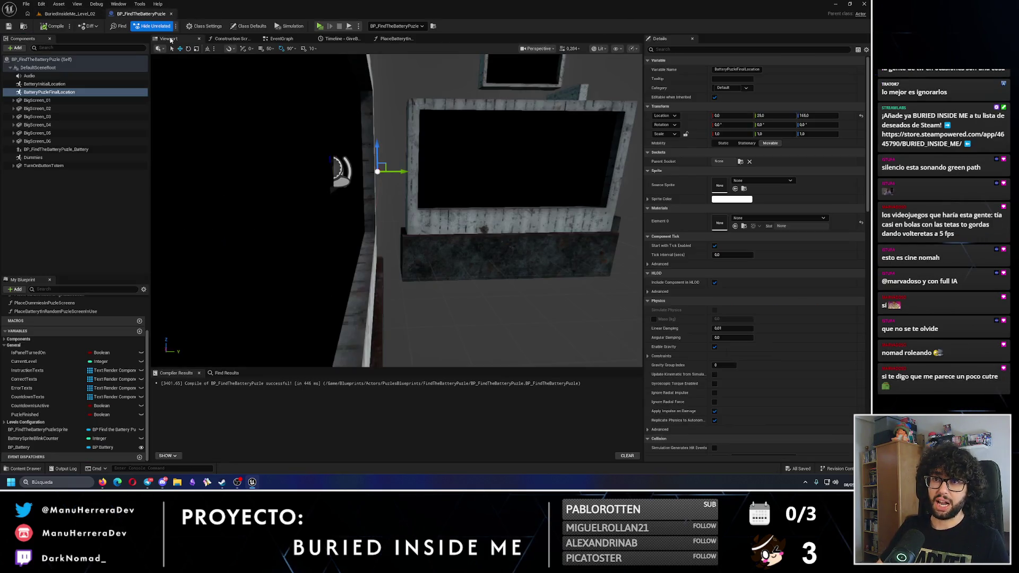
click(70, 14)
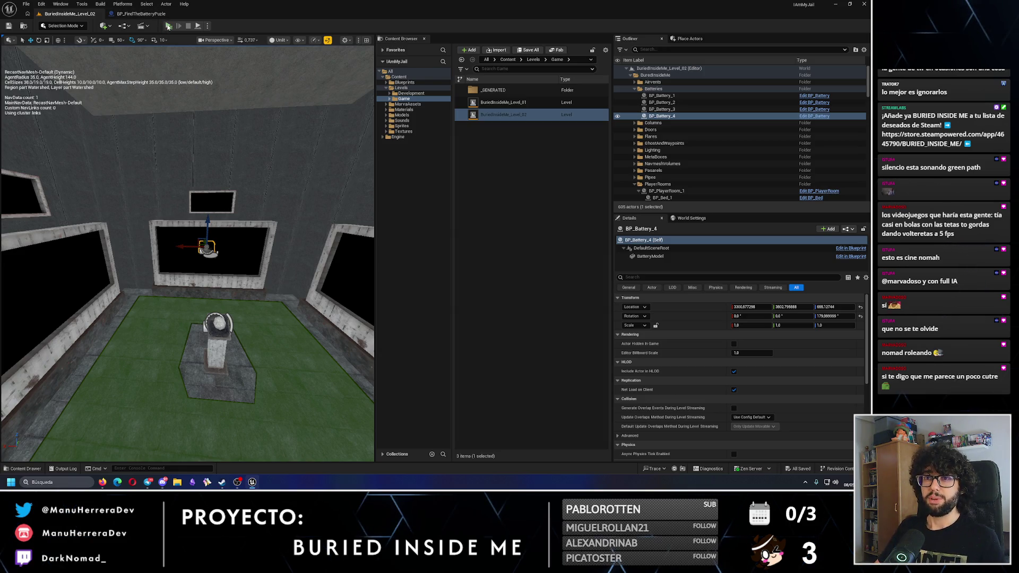
- Start a play test and sprint from the screen and pedestal through the doorway into the dark room
key(alt+p)
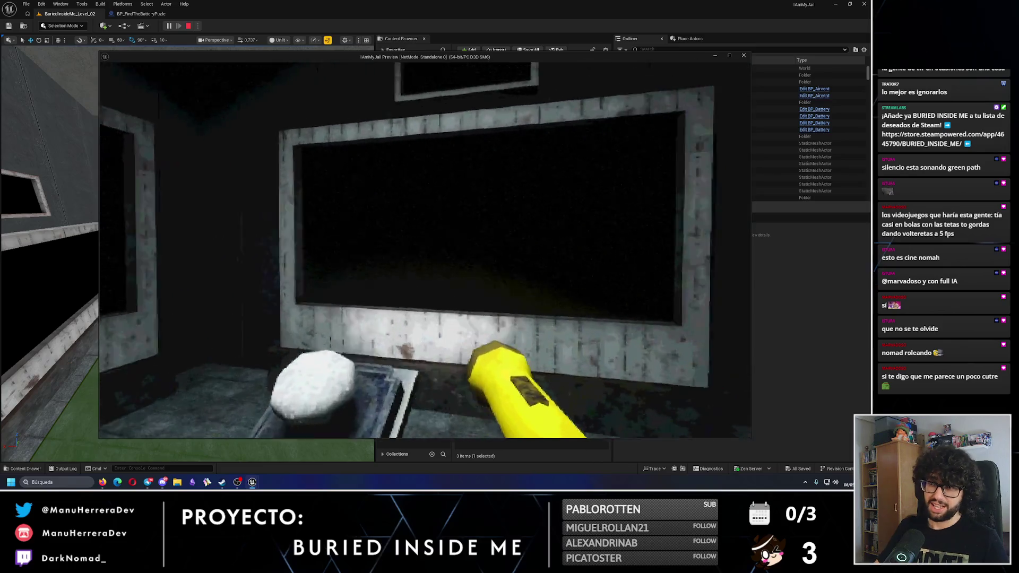
key(s)
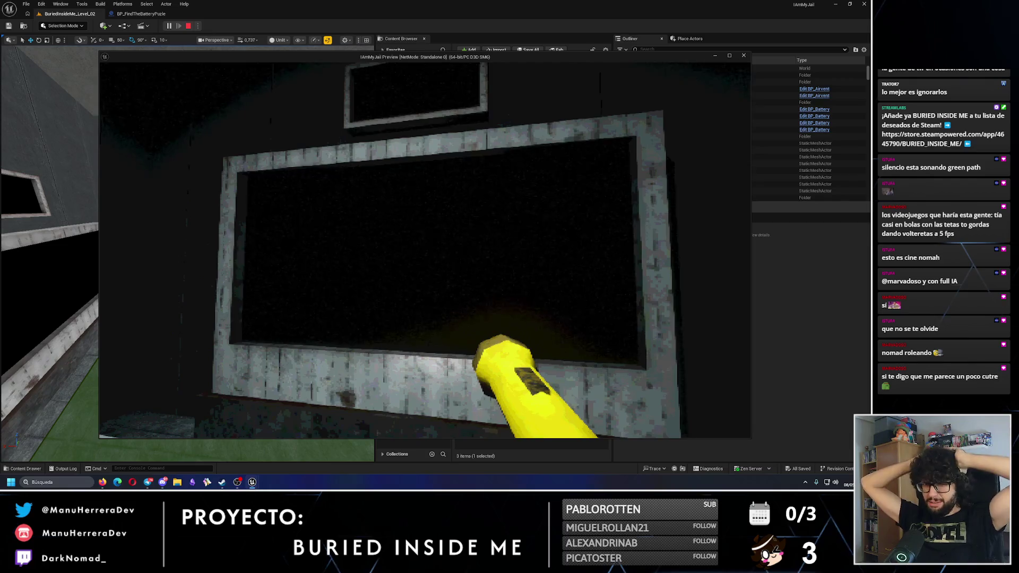
key(w)
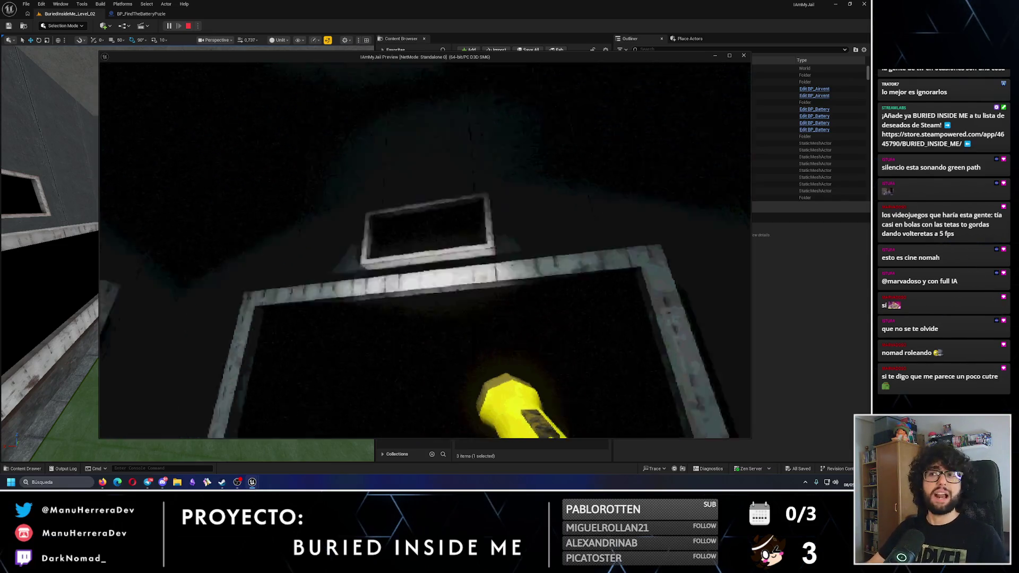
key(s)
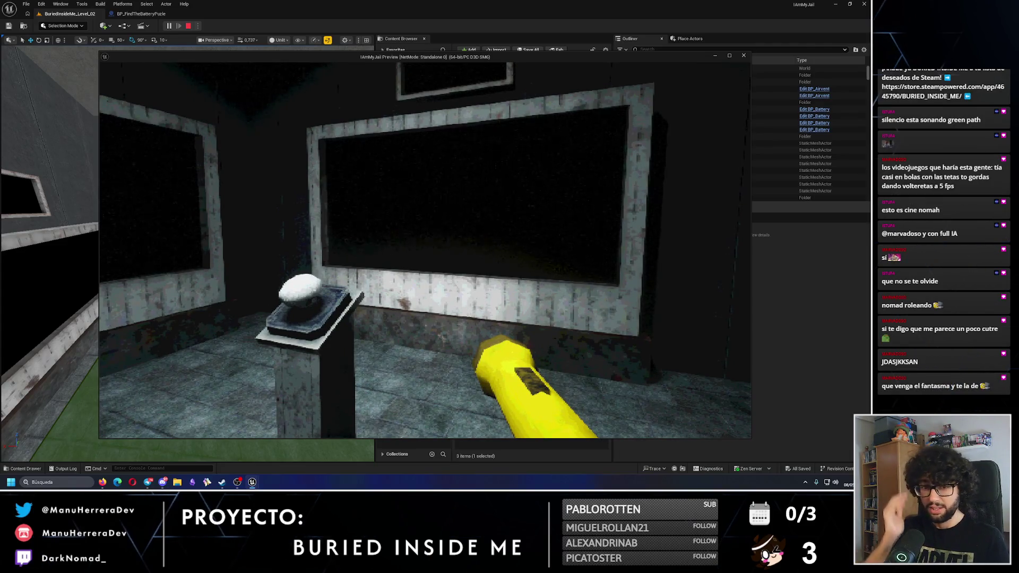
key(w)
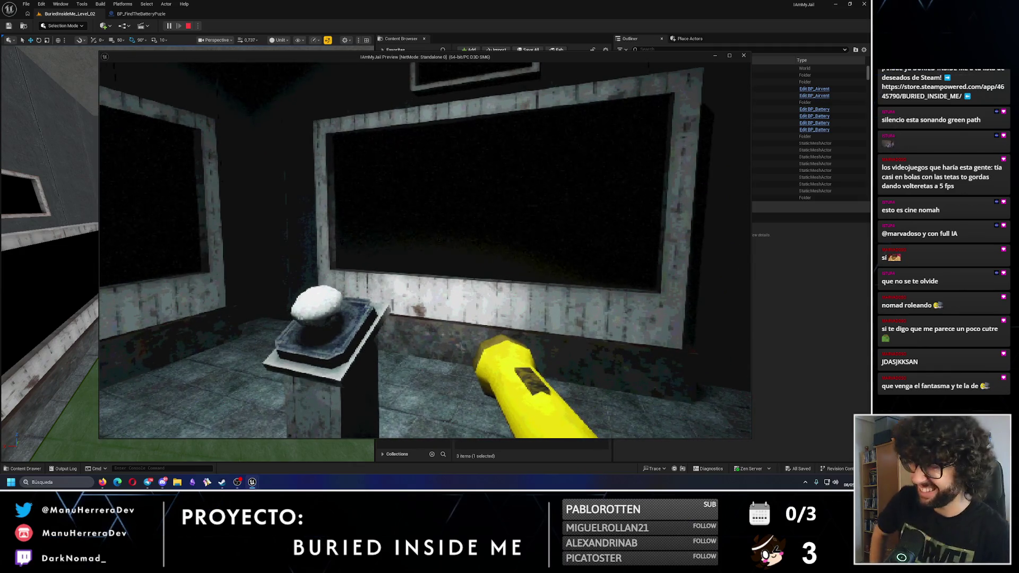
key(shift+s)
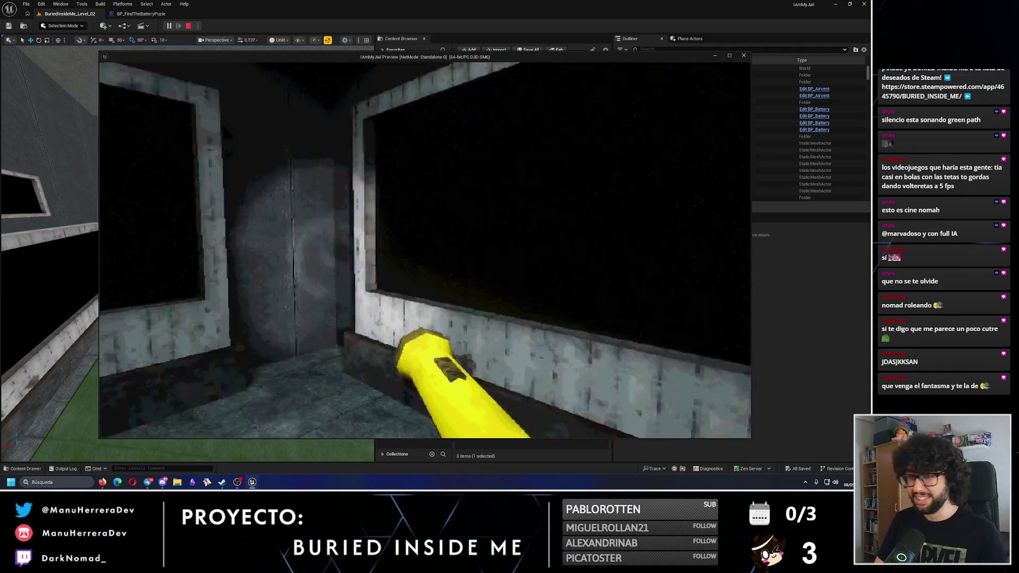
key(shift+w)
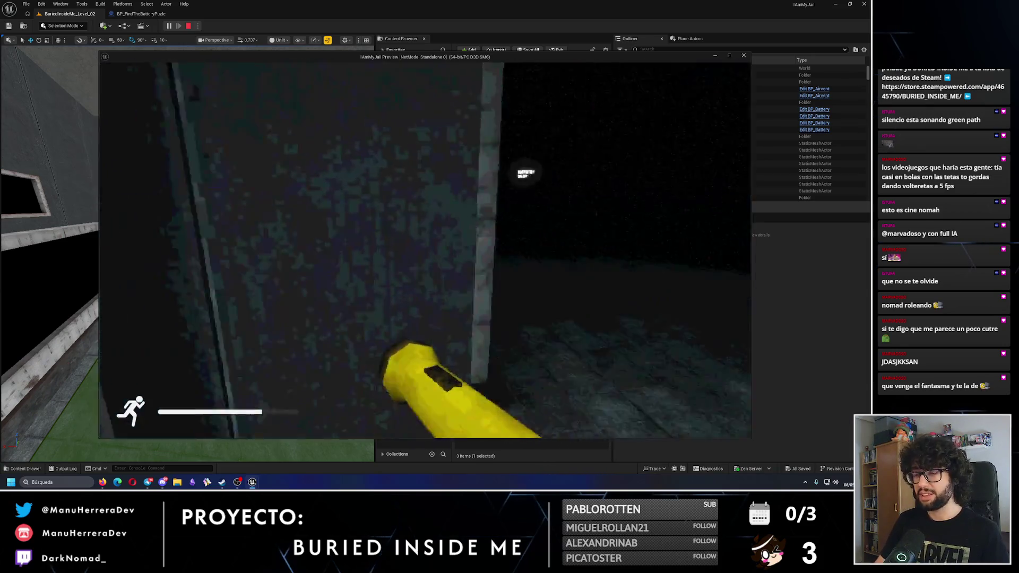
- Walk to the lit door, open the red emergency flare box and light a flare
key(w)
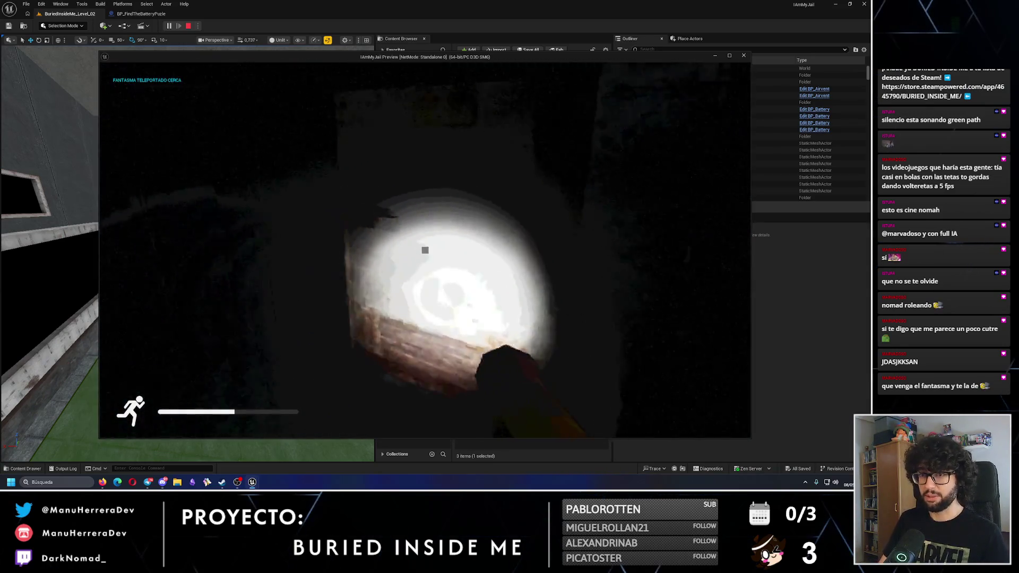
key(w)
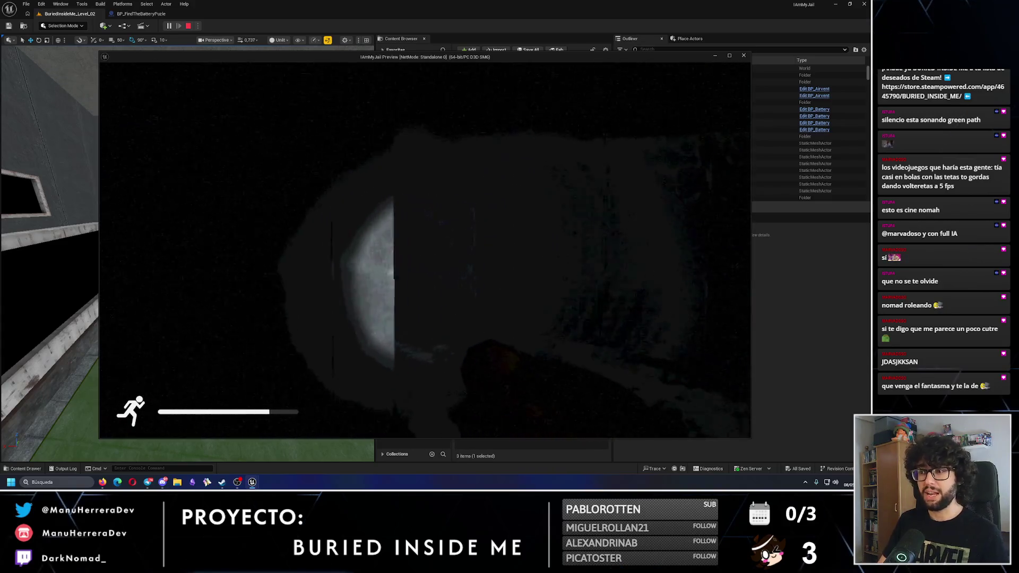
key(w)
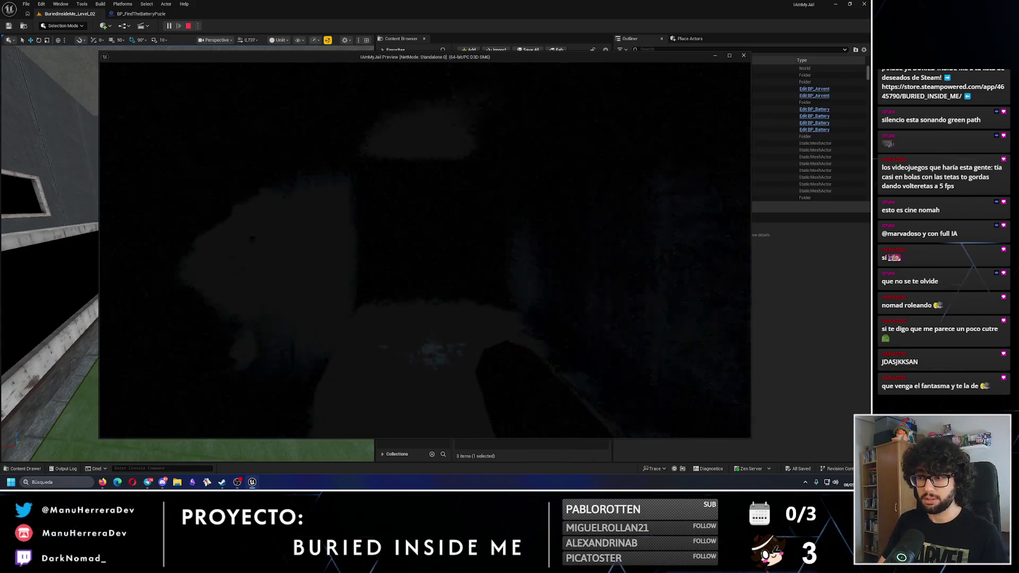
key(w)
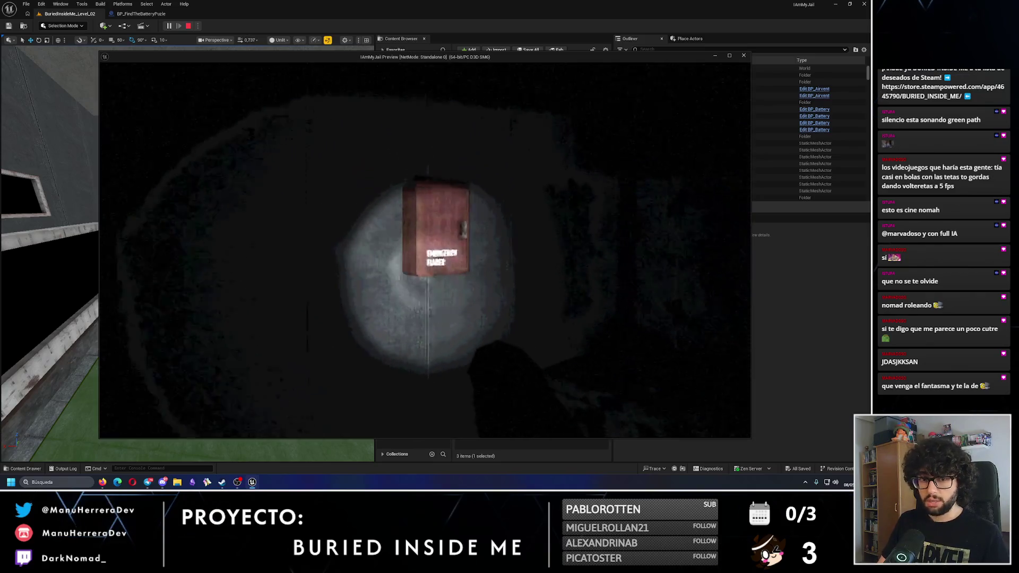
key(e)
key(e)
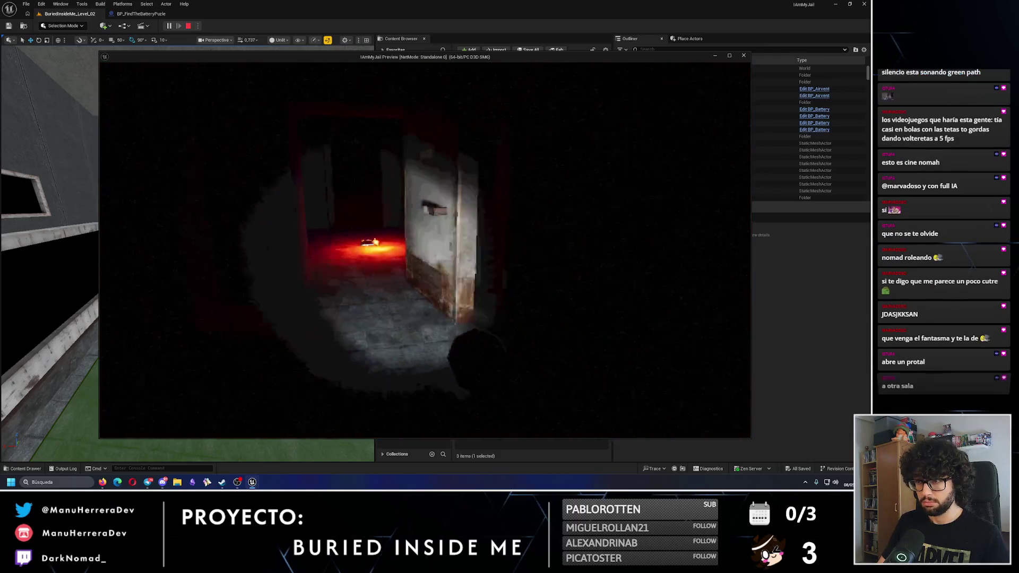
key(e)
key(e)
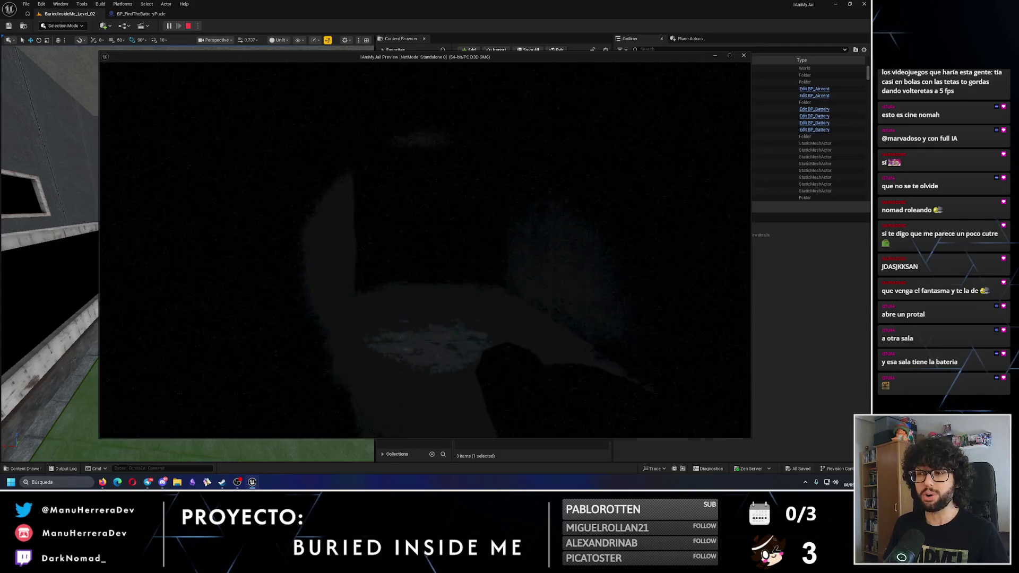
- Stop the preview, frame BP_Battery_4 behind the main screen, then switch to the Obsidian notes
key(Escape)
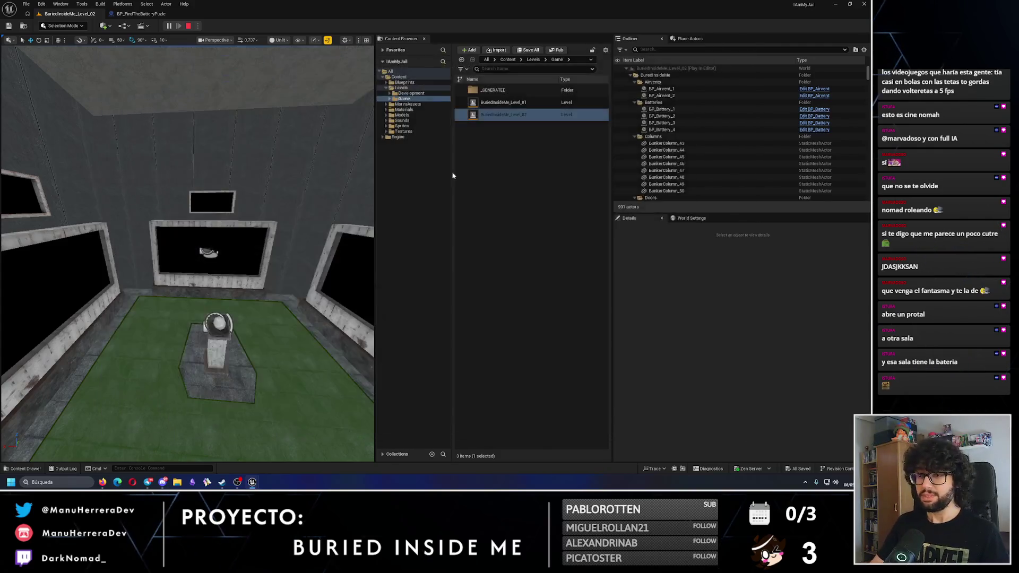
scroll(177, 234, up, 3)
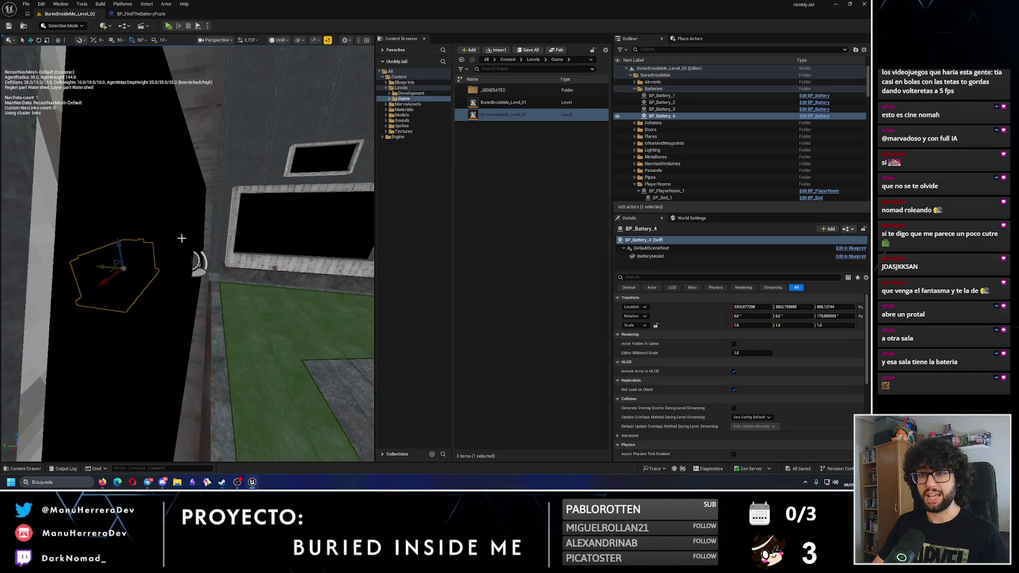
scroll(177, 234, down, 3)
drag(218, 225, 135, 226)
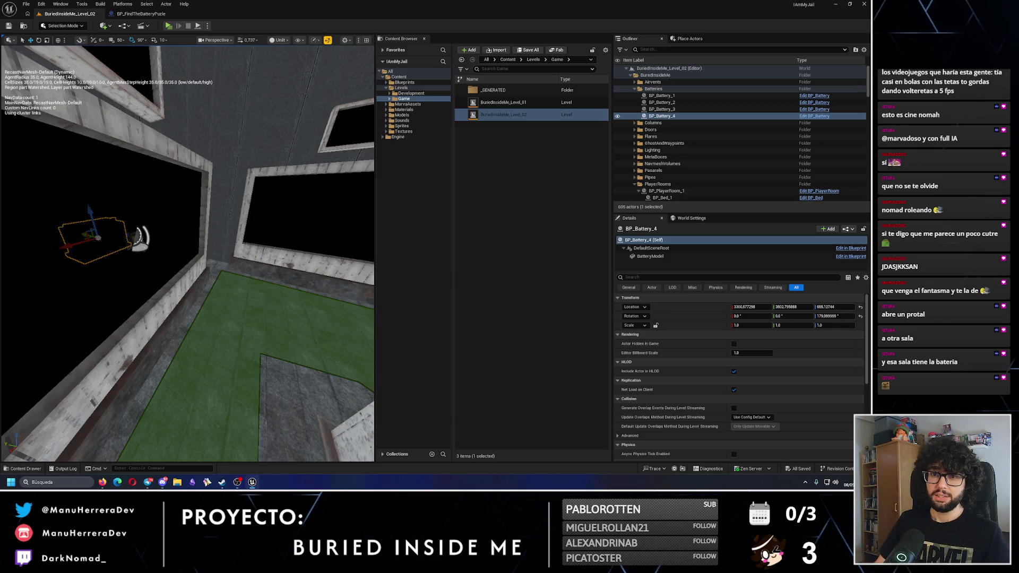
key(f)
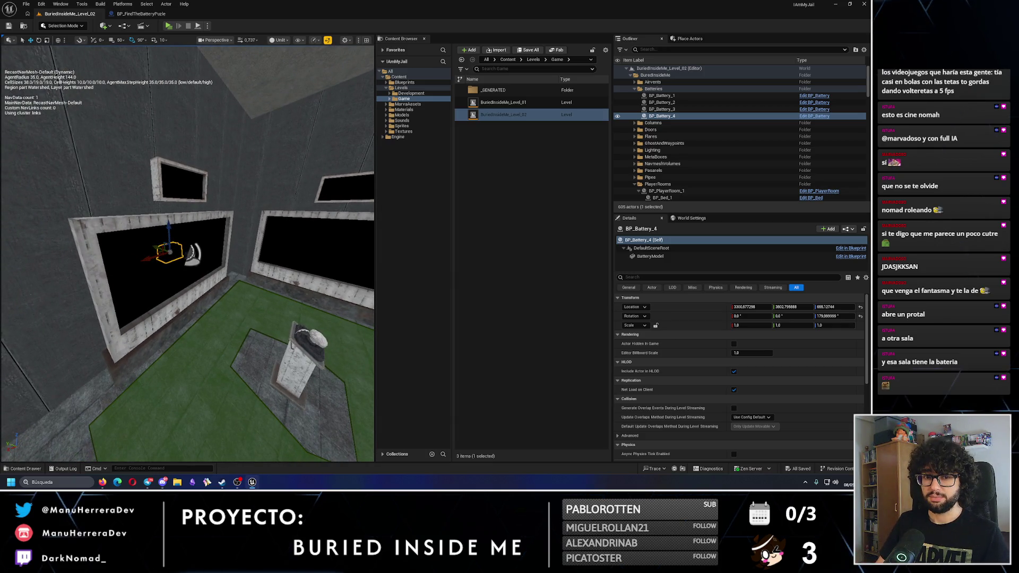
mouse_move(187, 254)
mouse_down()
mouse_move(138, 255)
mouse_move(180, 259)
mouse_move(187, 229)
mouse_move(225, 214)
mouse_move(194, 234)
mouse_up()
key(f)
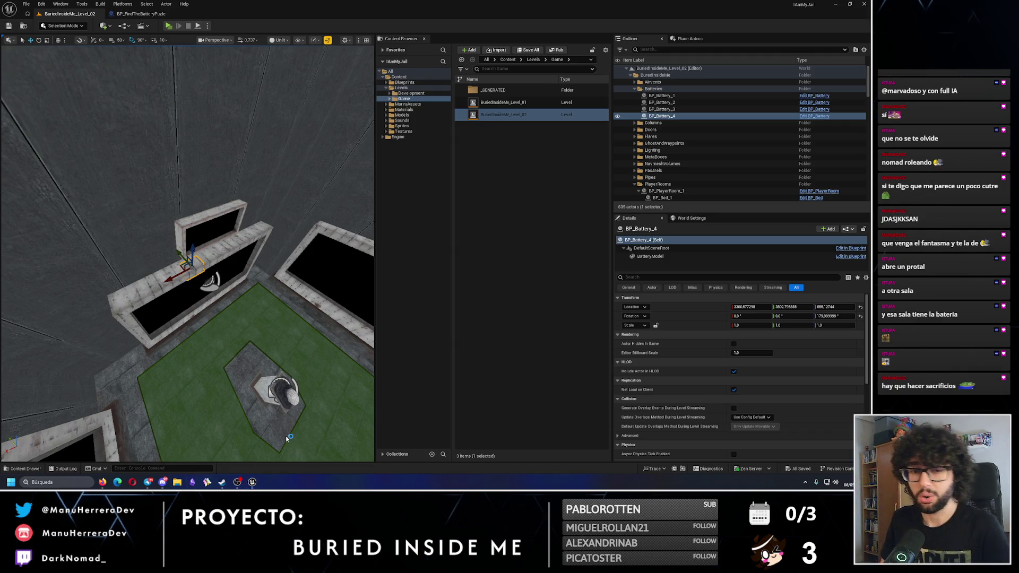
key(alt+Tab)
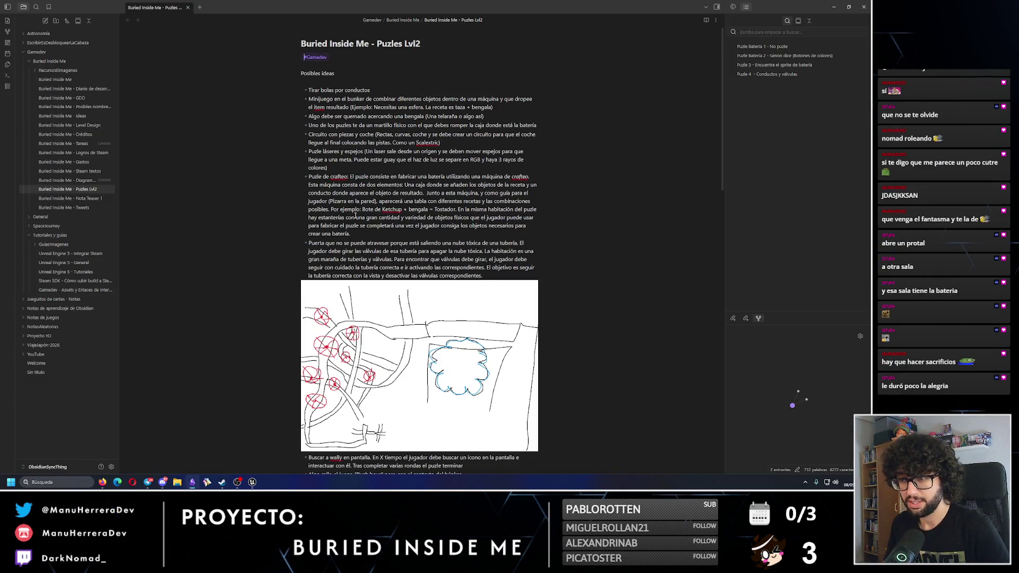
- Under Puzle 3, write the 'Idea para posible final': main screen opens onto the battery room
scroll(323, 337, down, 15)
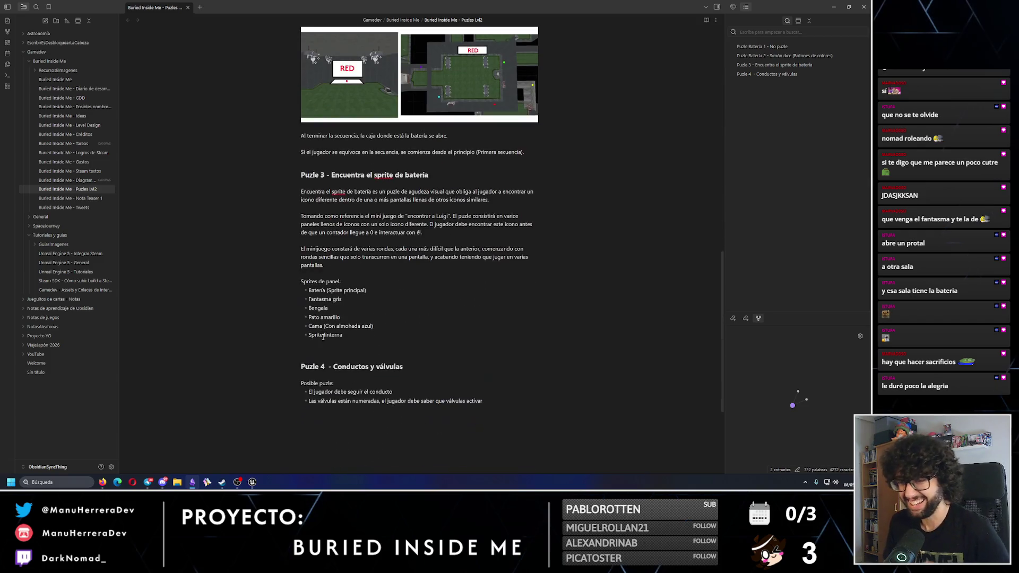
click(380, 275)
text(Idea para posible final: La pantalla principal se abre y hay una sala detrás en la que está la batería.)
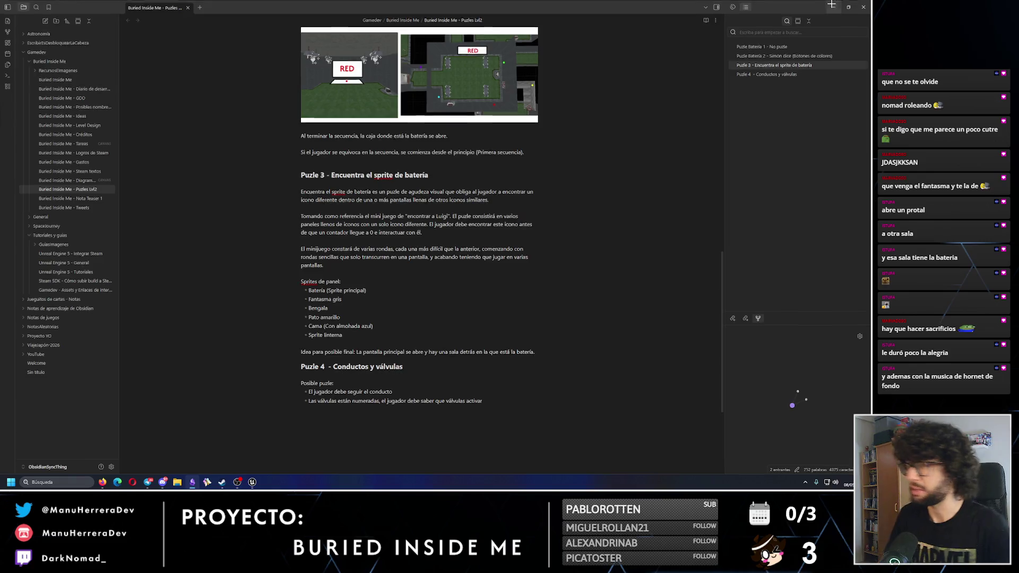
key(alt+Tab)
drag(350, 208, 283, 217)
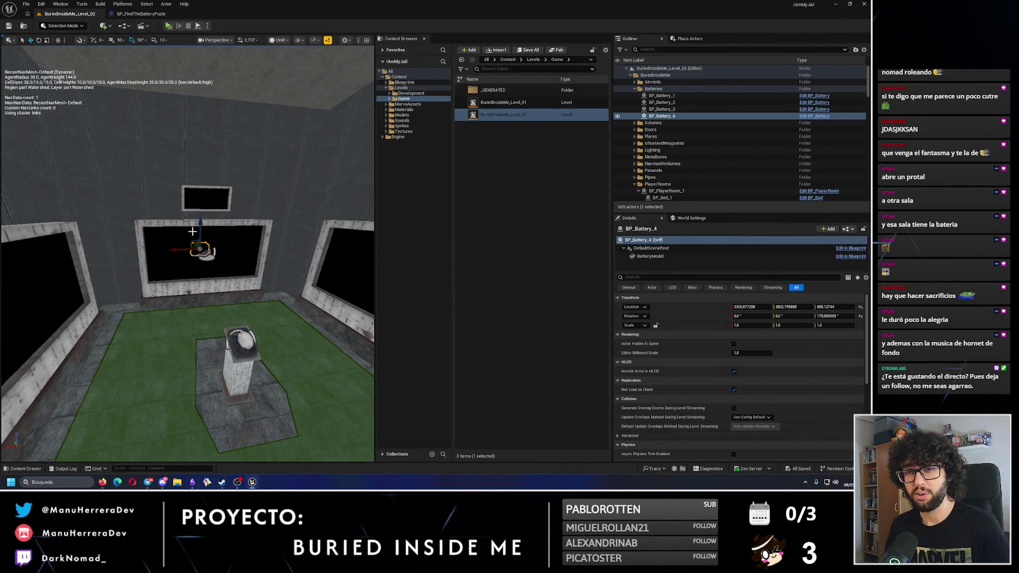
key(f)
drag(231, 176, 230, 176)
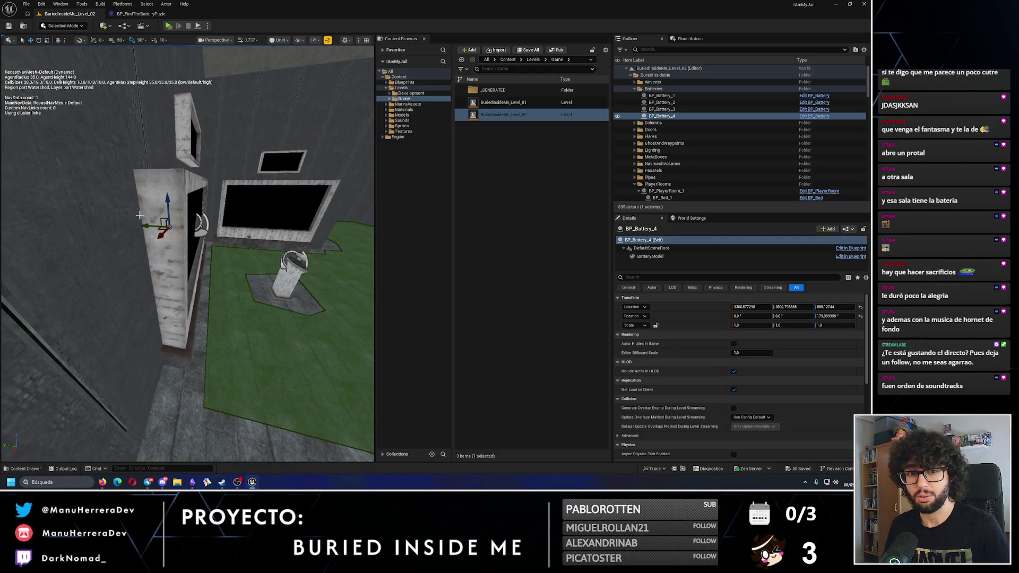
scroll(140, 214, up, 5)
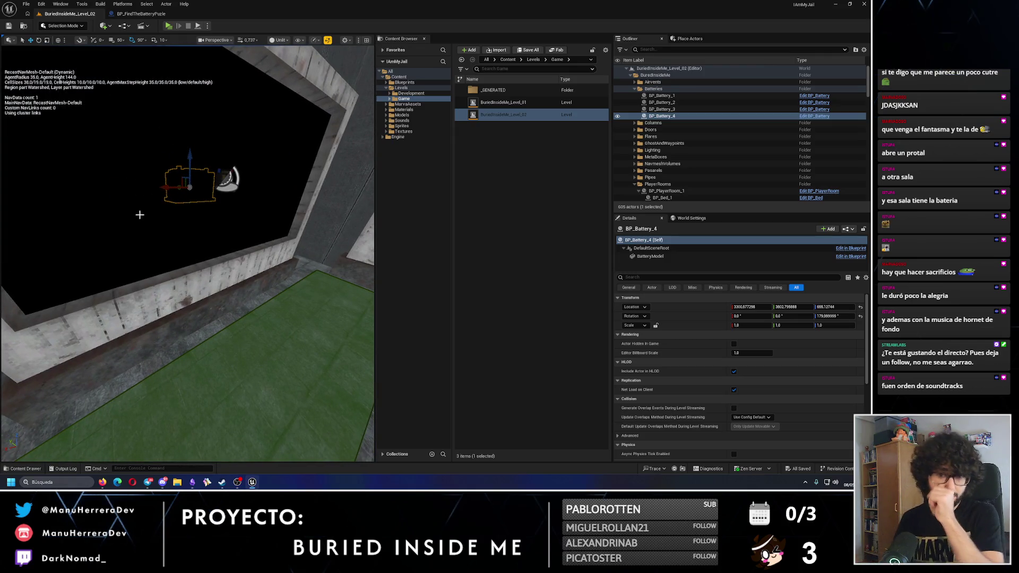
scroll(211, 247, down, 5)
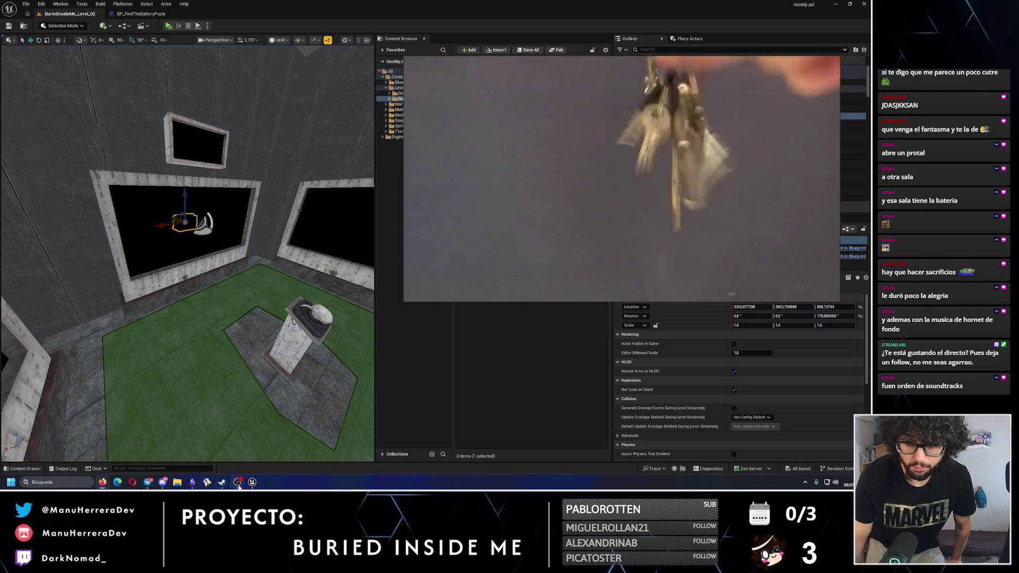
mouse_move(794, 295)
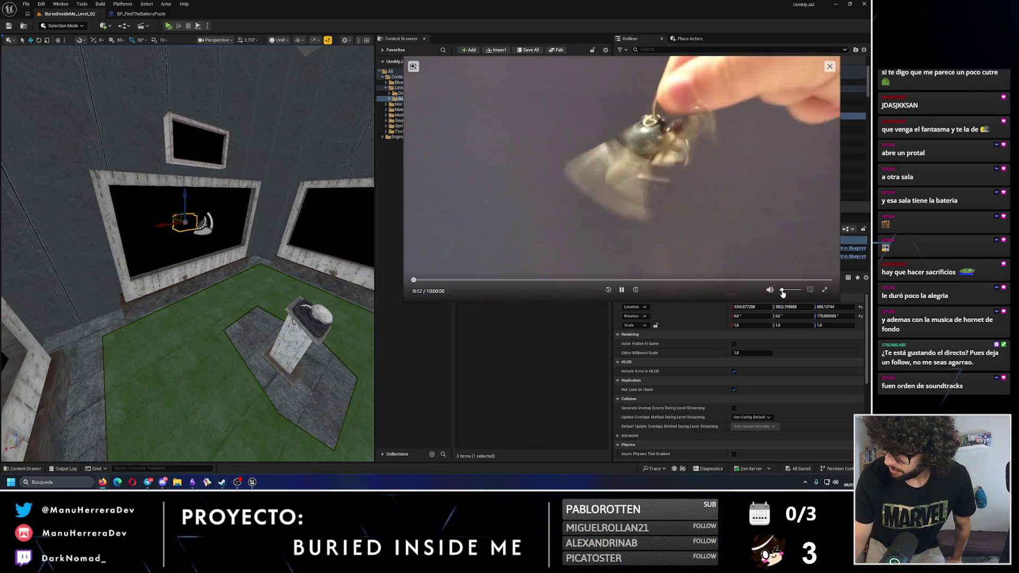